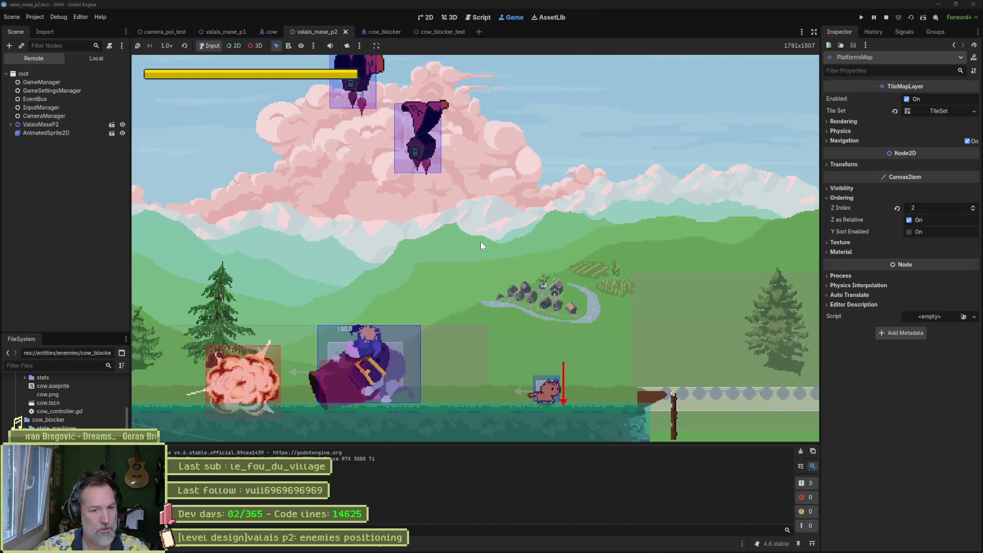
Lower CowBlocker slightly onto the fence over the pit, save, and playtest the scene.
{"action": "key", "text": "F8"}
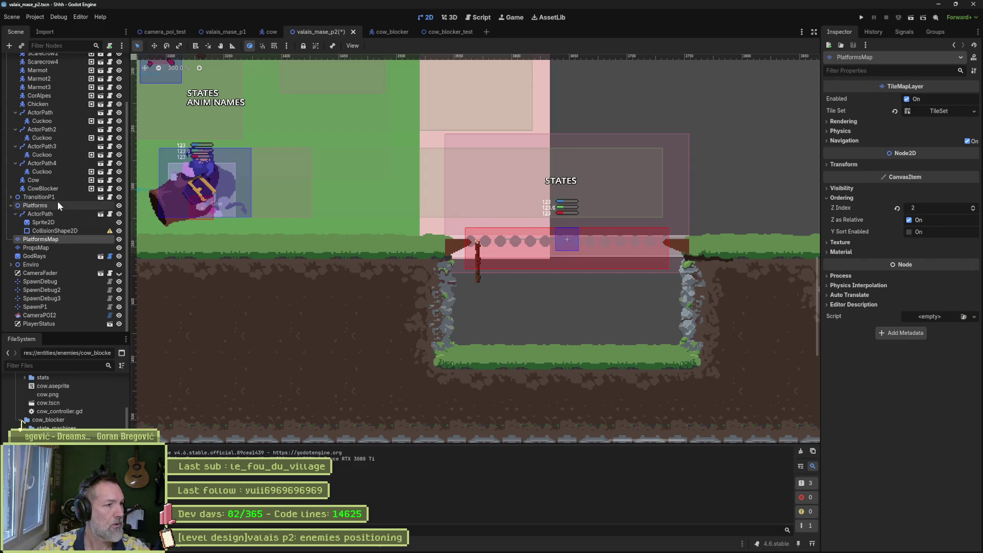
{"action": "left_click", "coordinate": [62, 188]}
{"action": "key", "text": "w"}
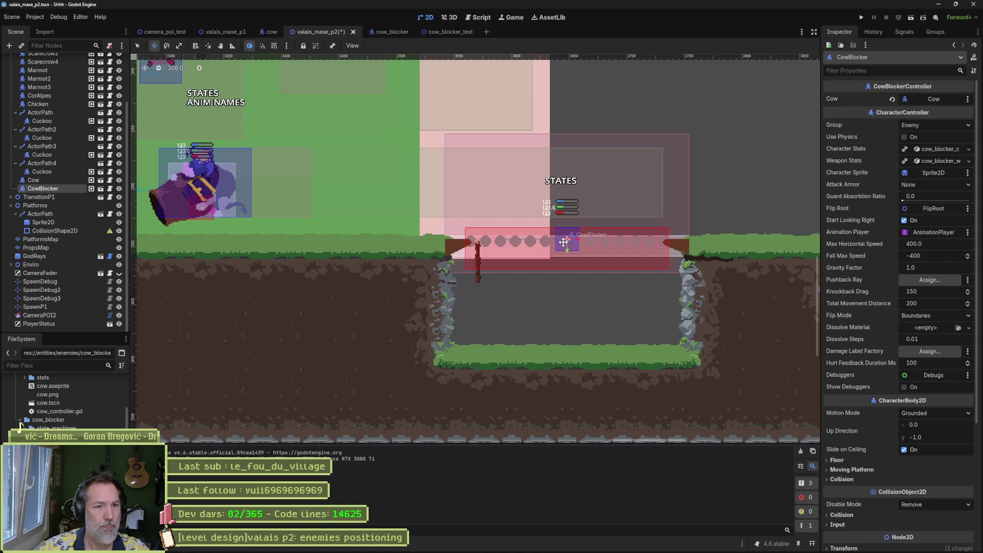
{"action": "left_click_drag", "start_coordinate": [568, 249], "coordinate": [568, 256]}
{"action": "key", "text": "ctrl+s"}
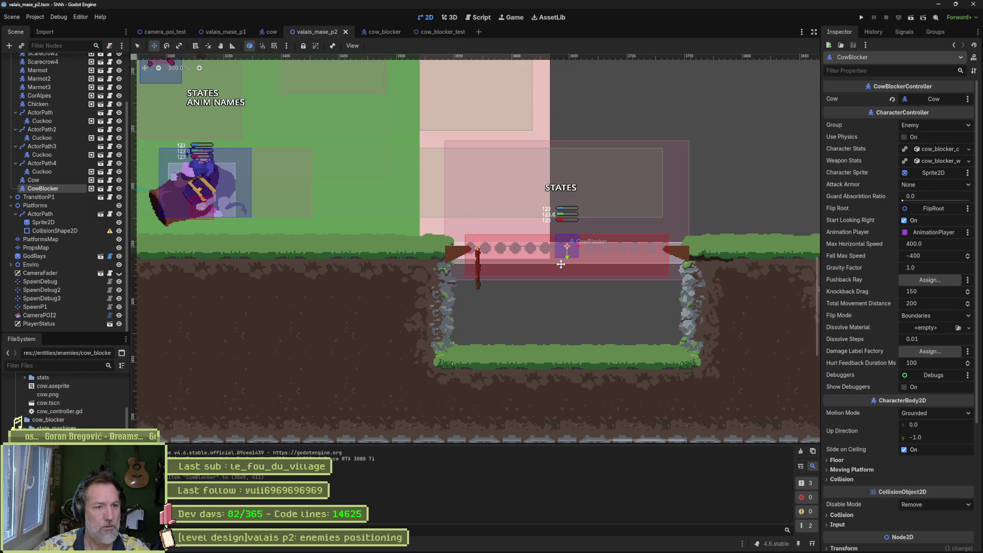
{"action": "key", "text": "F6"}
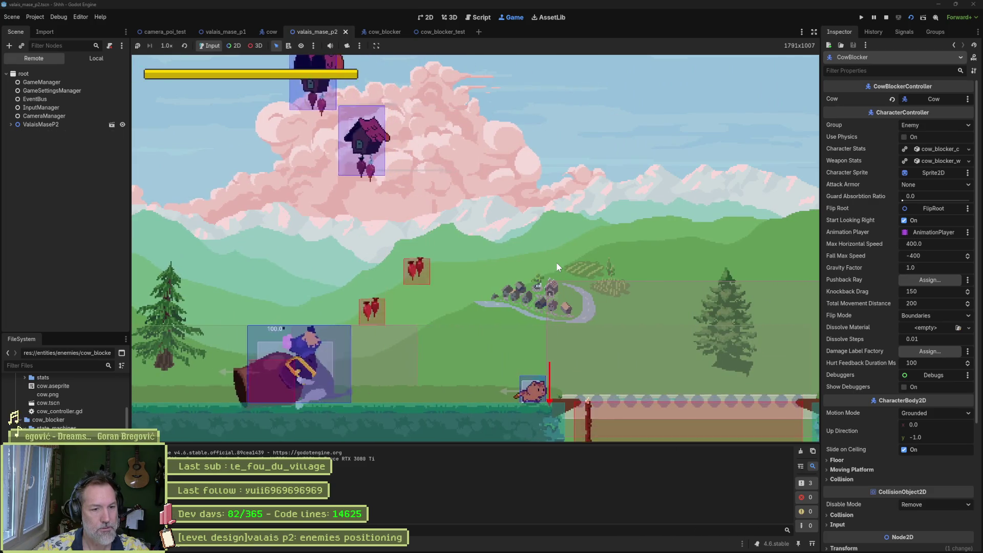
{"action": "key", "text": "F8"}
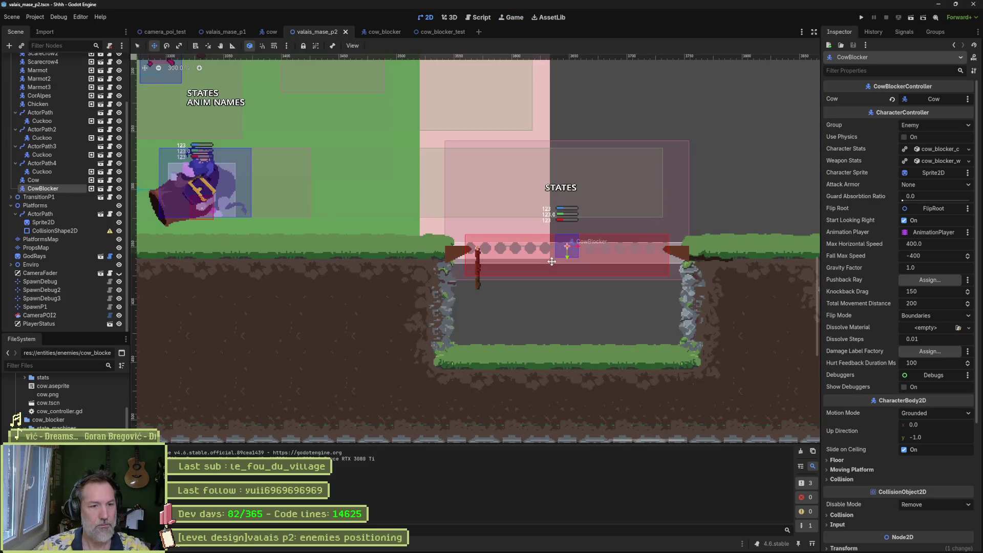
Lower CowBlocker about 11 px more and playtest again with the cow and flyers in view.
{"action": "scroll", "coordinate": [547, 261], "scroll_direction": "up", "scroll_amount": 2}
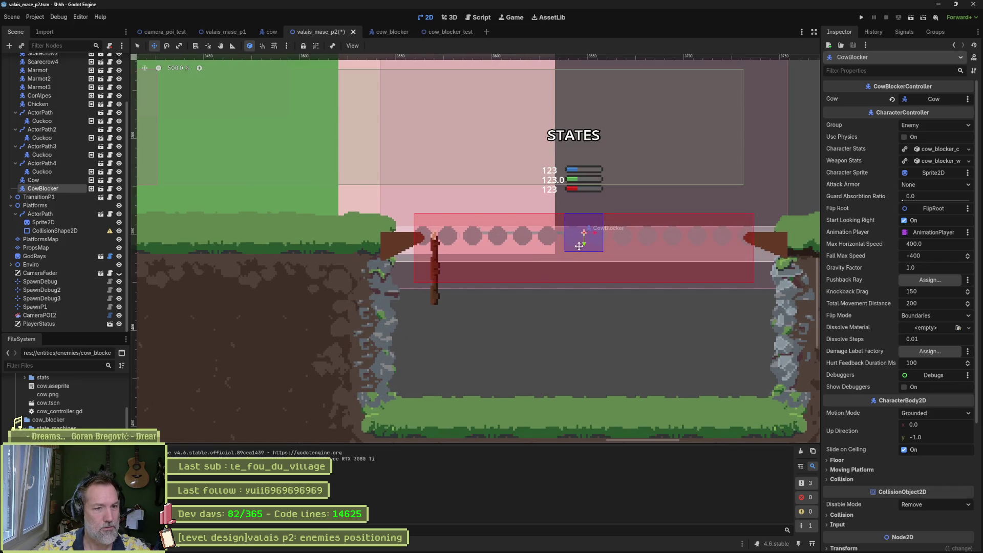
{"action": "left_click_drag", "start_coordinate": [584, 242], "coordinate": [585, 248]}
{"action": "scroll", "coordinate": [364, 240], "scroll_direction": "down", "scroll_amount": 2}
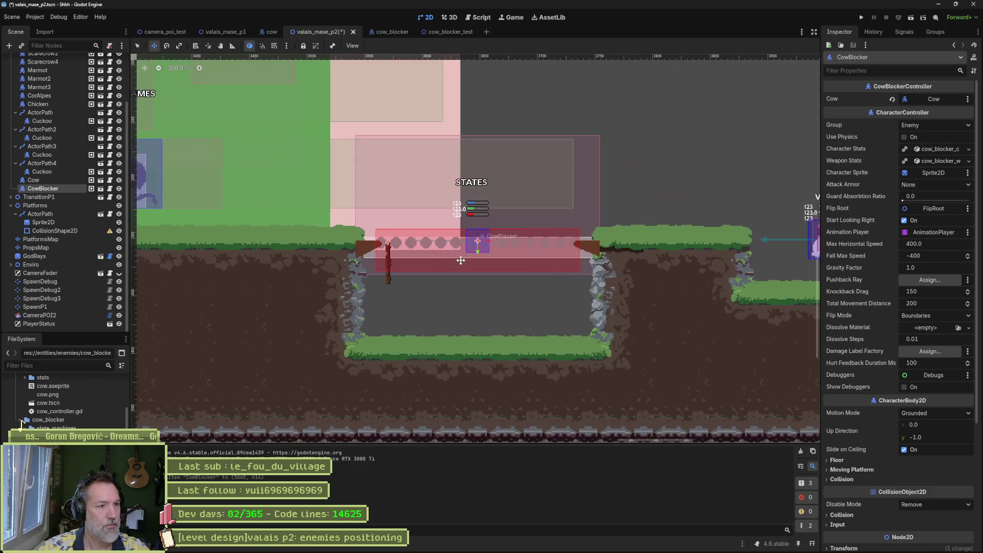
{"action": "mouse_move", "coordinate": [364, 239]}
{"action": "left_mouse_down"}
{"action": "mouse_move", "coordinate": [627, 338]}
{"action": "mouse_move", "coordinate": [535, 285]}
{"action": "left_mouse_up"}
{"action": "key", "text": "F6"}
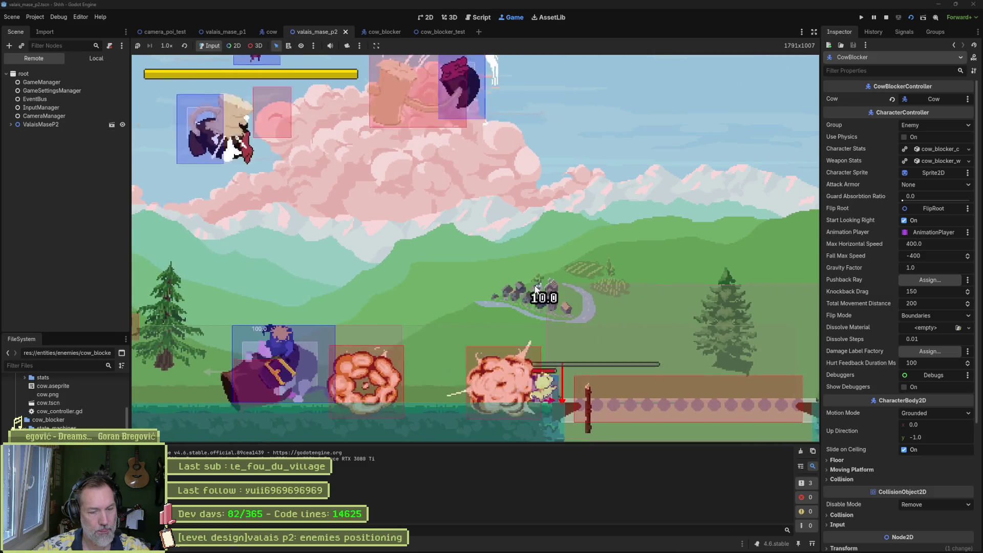
{"action": "key", "text": "F8"}
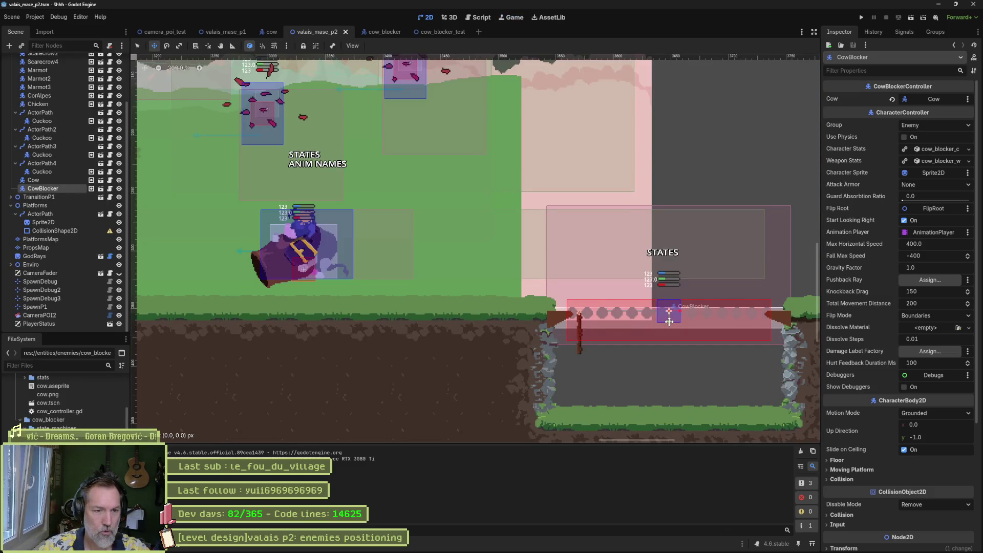
Lower CowBlocker about 9 px further, save, and playtest once more.
{"action": "left_click_drag", "start_coordinate": [669, 321], "coordinate": [669, 326]}
{"action": "key", "text": "ctrl+s"}
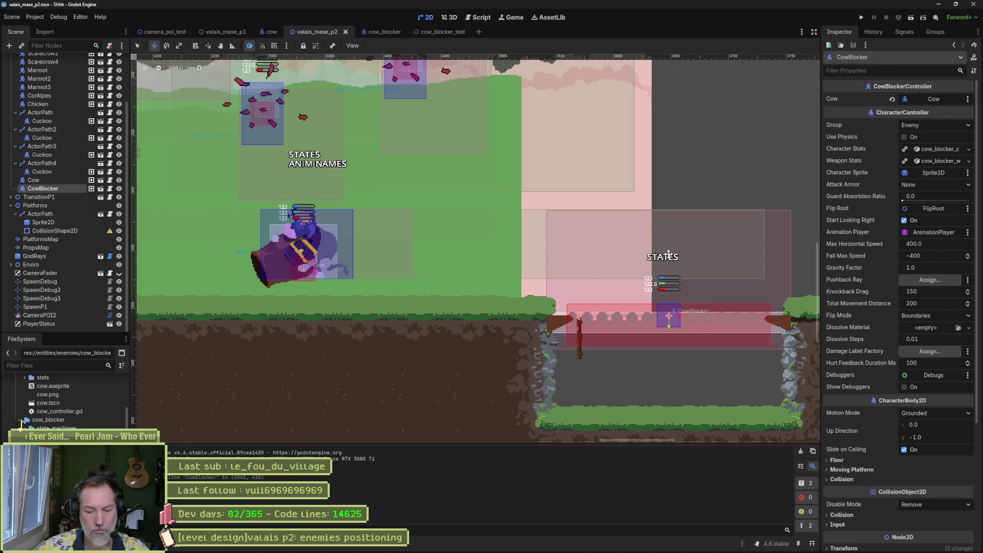
{"action": "key", "text": "F6"}
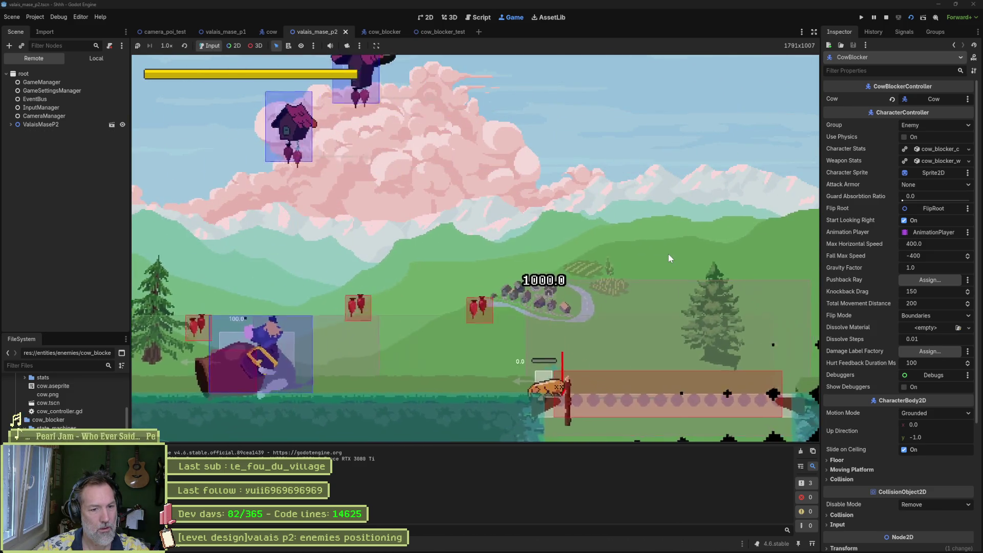
{"action": "key", "text": "Escape"}
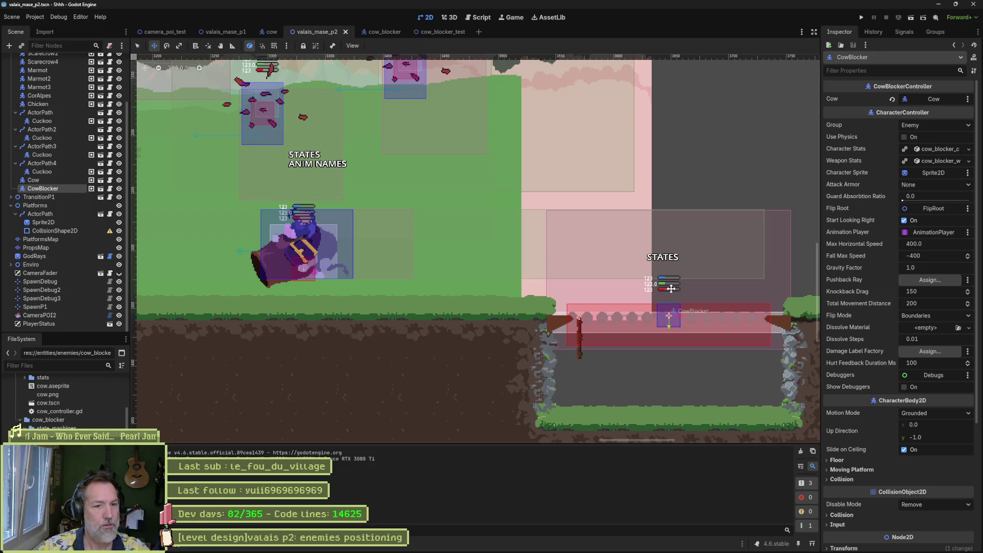
Paint Terrain 0 ground tiles on PlatformsMap across the pit to raise its floor.
{"action": "left_click", "coordinate": [55, 241]}
{"action": "left_click_drag", "start_coordinate": [631, 285], "coordinate": [460, 225]}
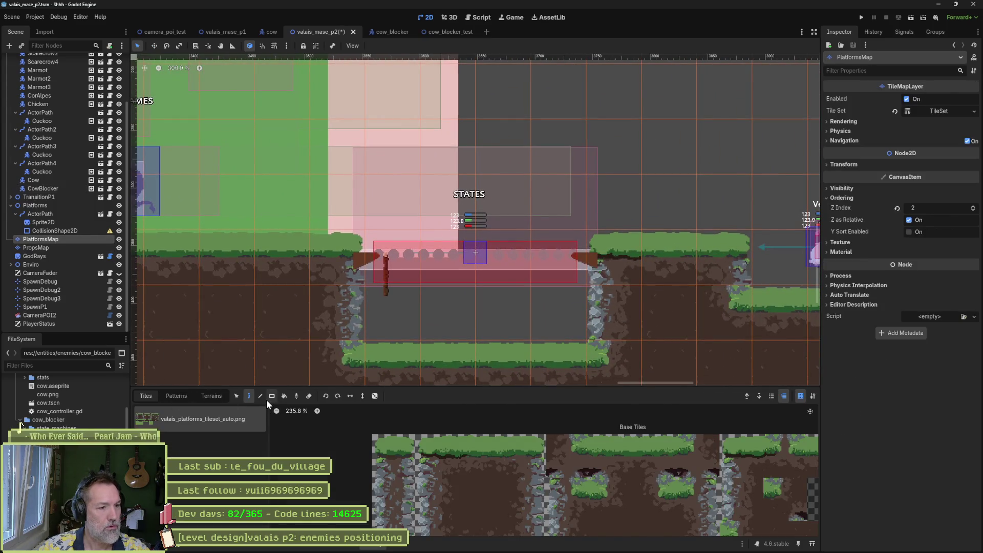
{"action": "left_click", "coordinate": [212, 395]}
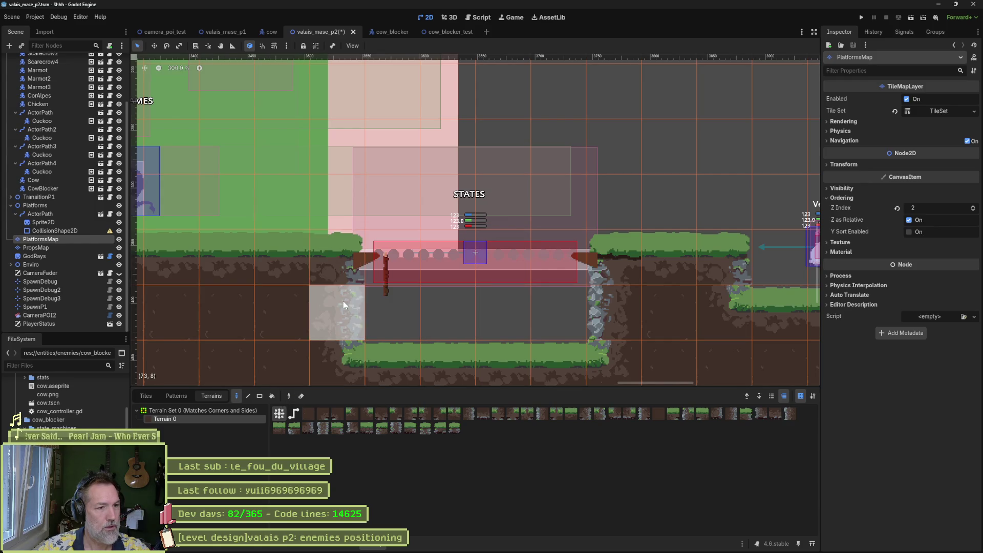
{"action": "left_click_drag", "start_coordinate": [343, 302], "coordinate": [681, 314]}
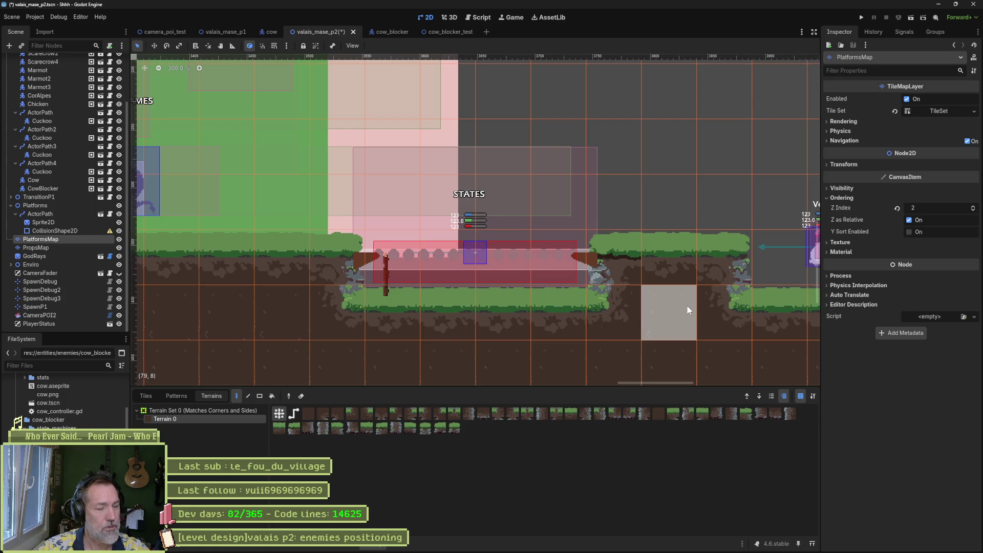
Save the valais_mase_p2 scene and playtest the raised pit floor.
{"action": "key", "text": "ctrl+s"}
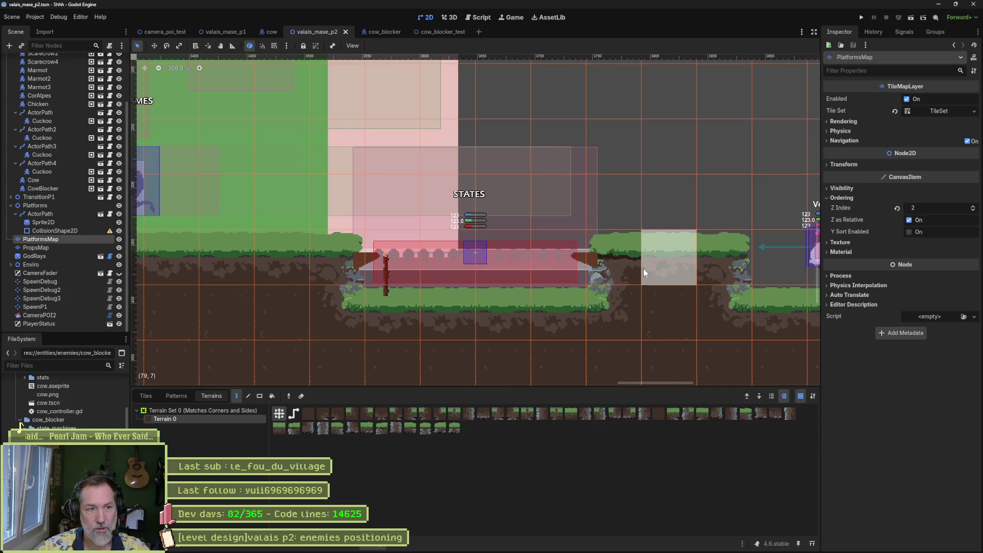
{"action": "key", "text": "F6"}
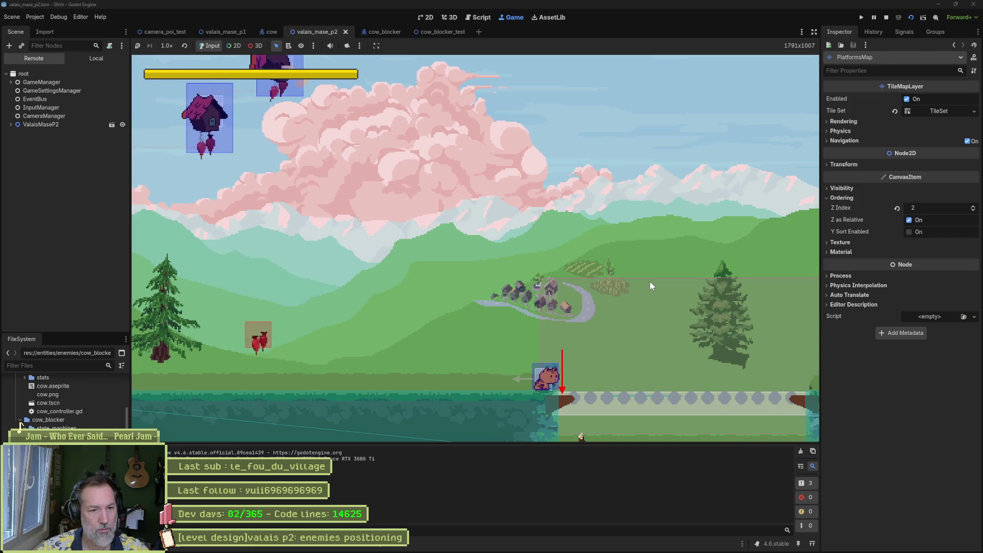
{"action": "key", "text": "F8"}
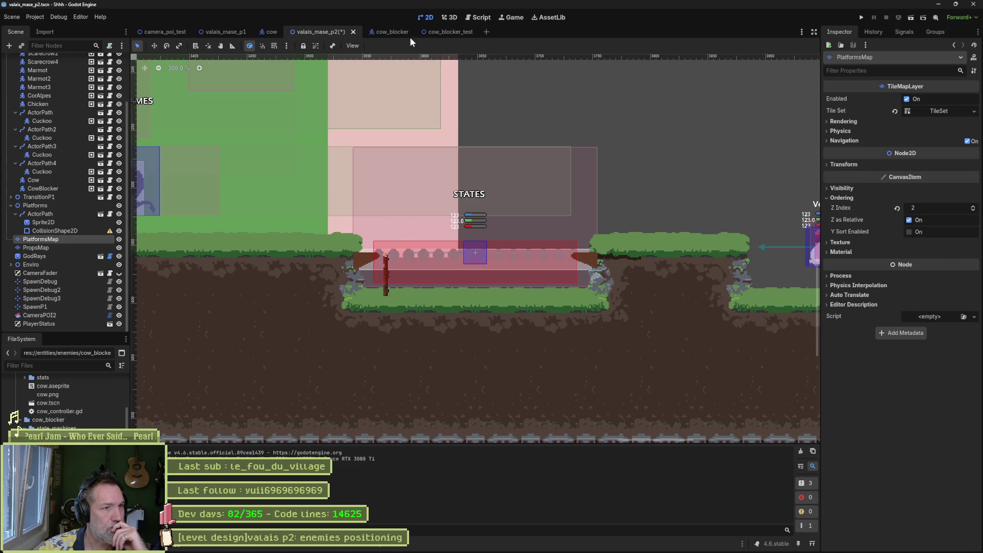
In the script editor, close every script except cow_blocker_character_controller.gd.
{"action": "left_click", "coordinate": [478, 17]}
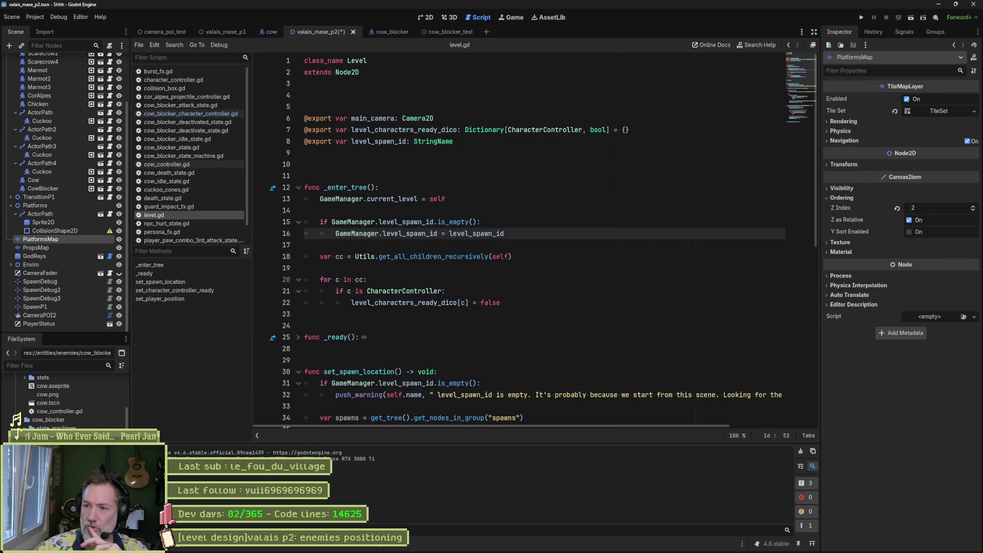
{"action": "mouse_move", "coordinate": [572, 549]}
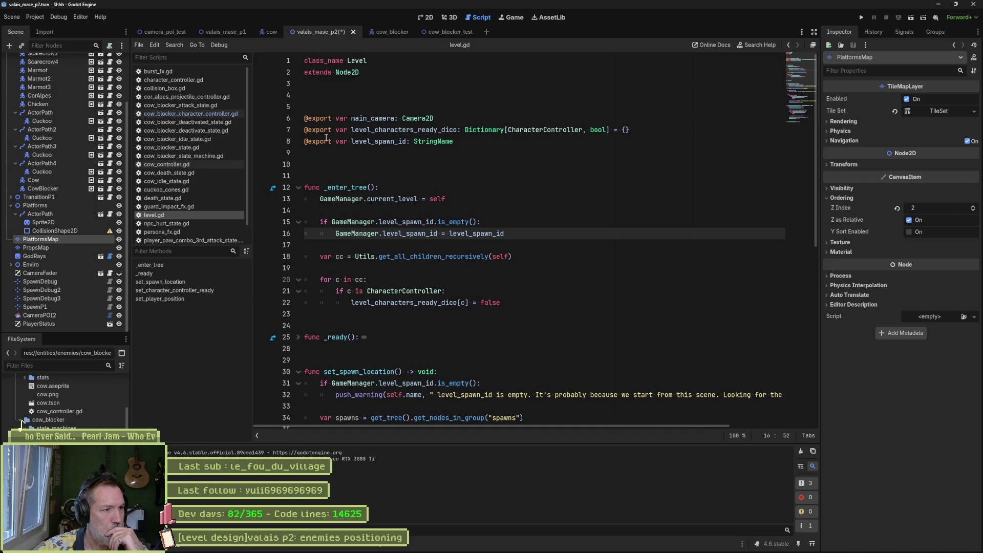
{"action": "right_click", "coordinate": [196, 116]}
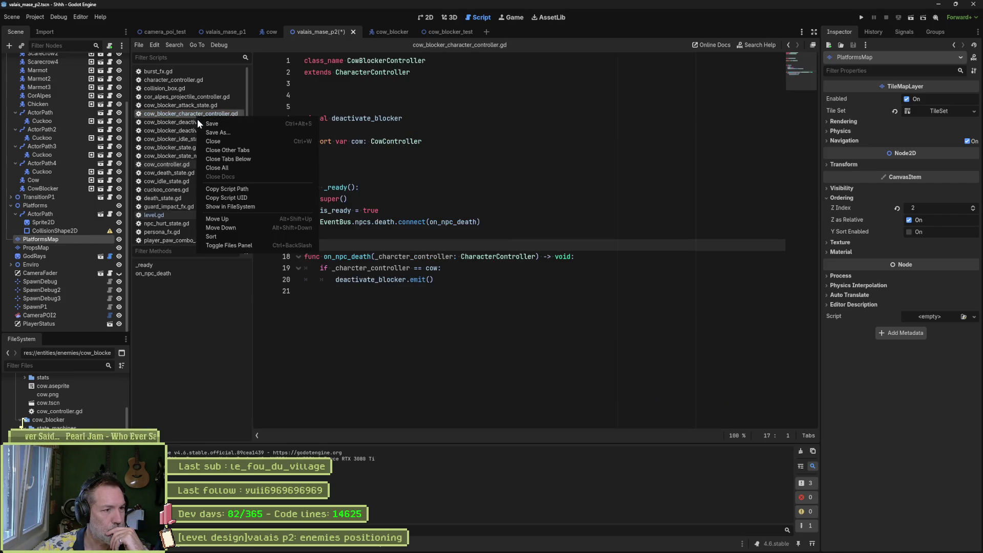
{"action": "left_click", "coordinate": [240, 149]}
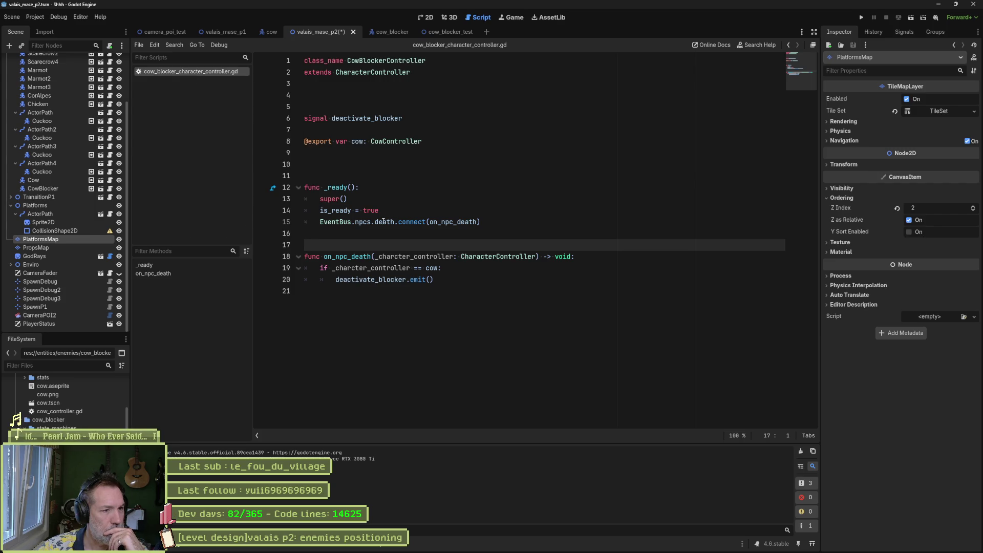
Set a breakpoint on line 20's deactivate_blocker.emit(), then run, resume past it, and stop.
{"action": "mouse_move", "coordinate": [383, 222]}
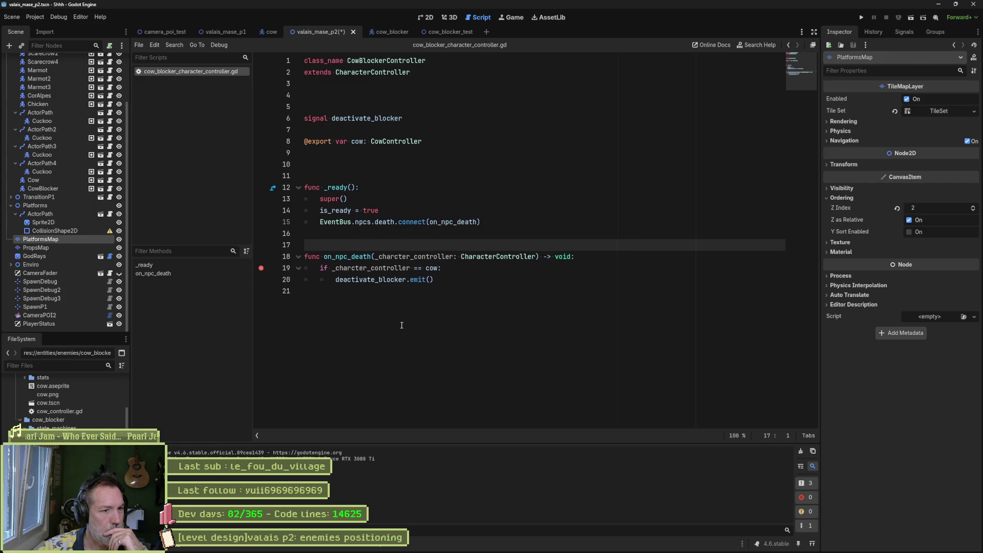
{"action": "double_click", "coordinate": [376, 279]}
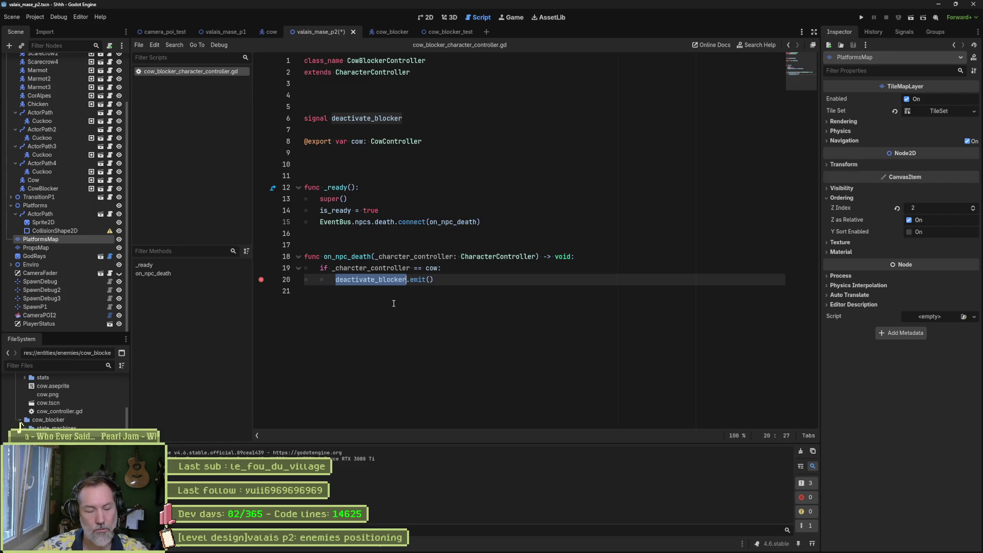
{"action": "key", "text": "F6"}
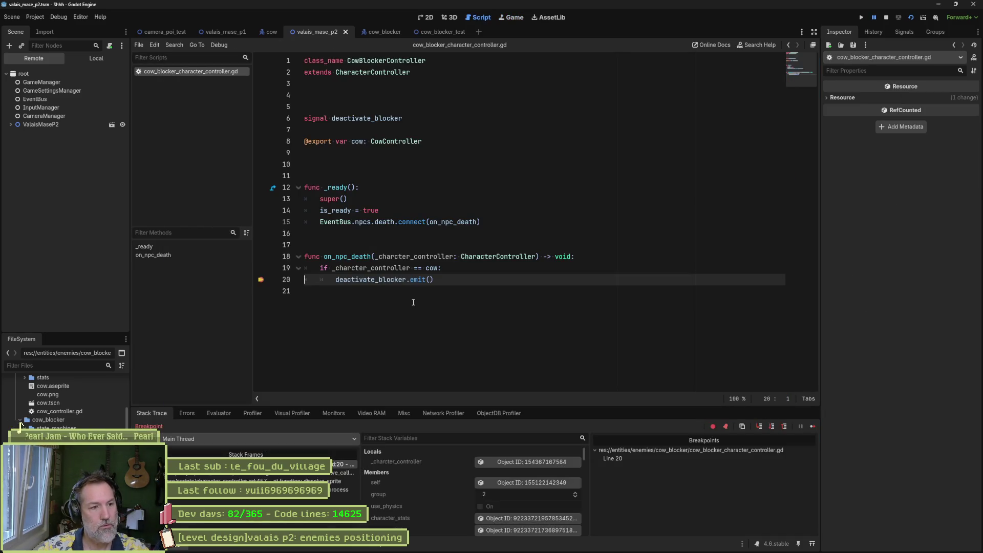
{"action": "left_click", "coordinate": [810, 426]}
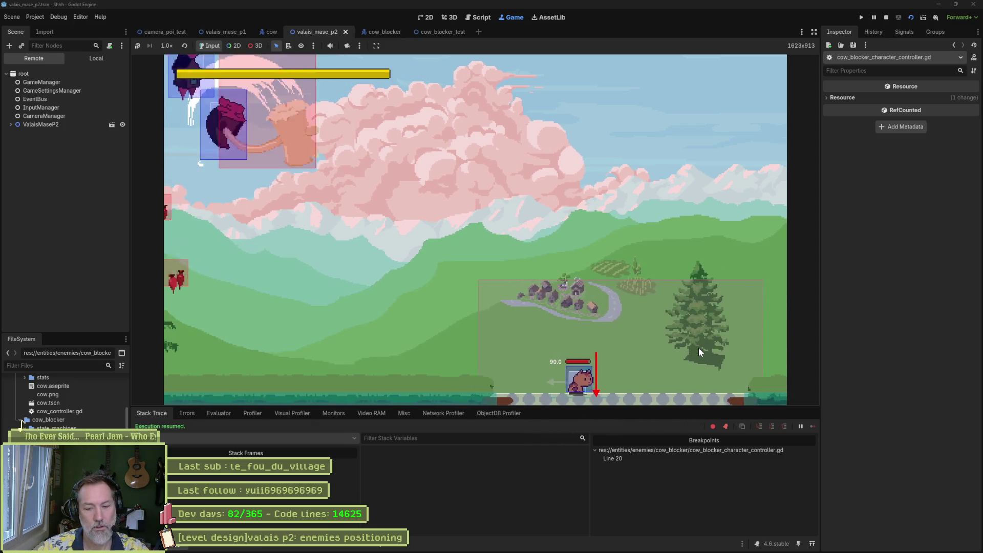
{"action": "key", "text": "F8"}
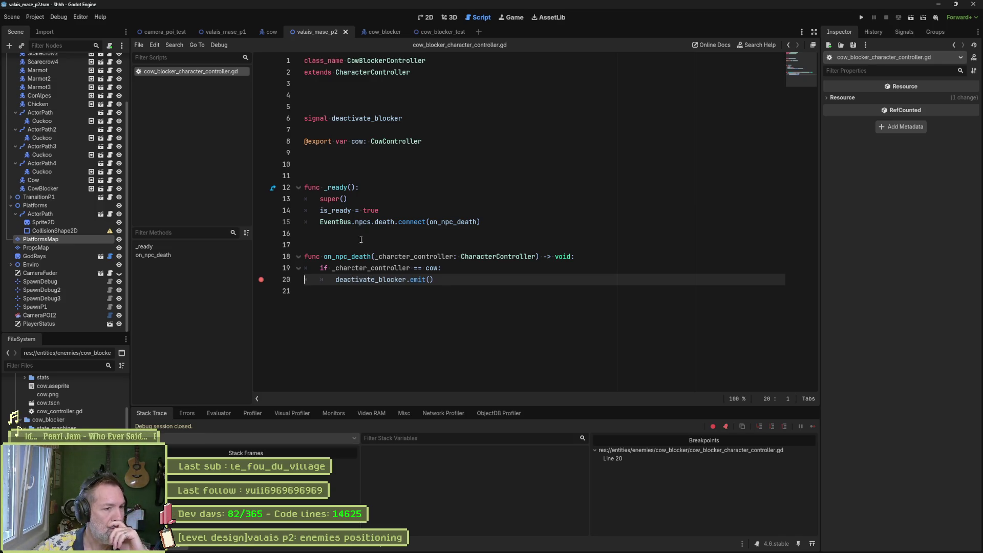
Remove the line 20 breakpoint and search the project for EventBus.npcs.death, opening death_state.gd.
{"action": "left_click", "coordinate": [261, 280]}
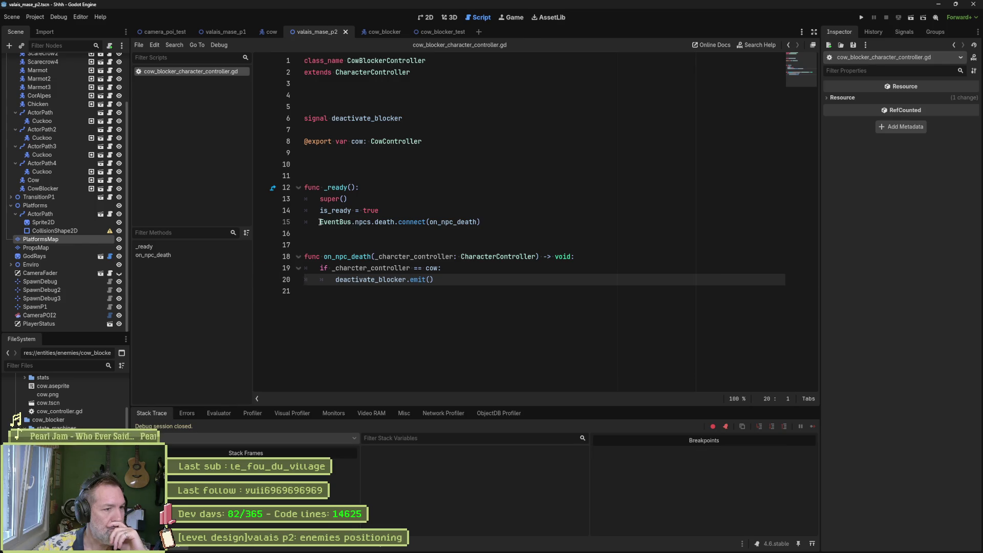
{"action": "left_click_drag", "start_coordinate": [320, 222], "coordinate": [460, 222]}
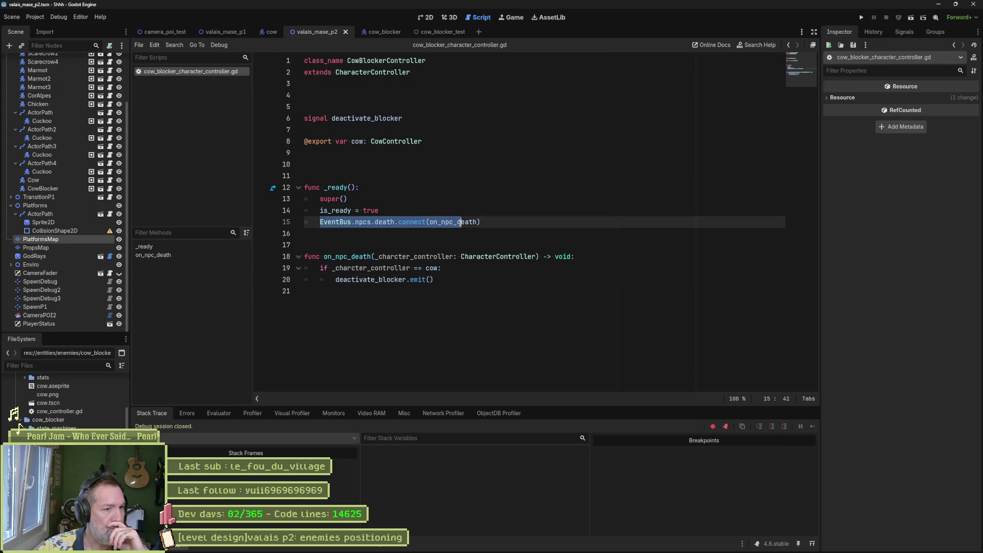
{"action": "left_click", "coordinate": [383, 221]}
{"action": "left_click_drag", "start_coordinate": [333, 224], "coordinate": [391, 226]}
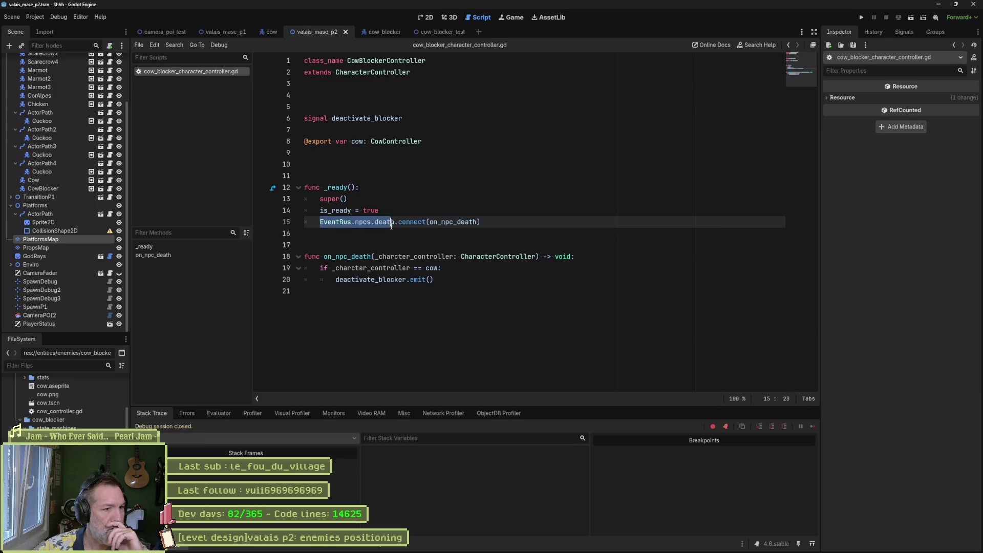
{"action": "key", "text": "ctrl+shift+f"}
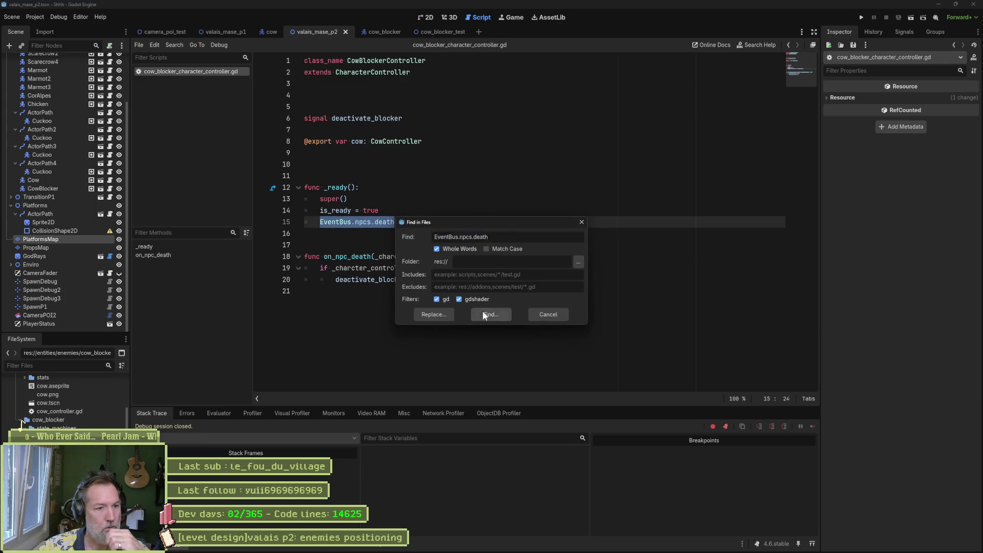
{"action": "left_click", "coordinate": [482, 310]}
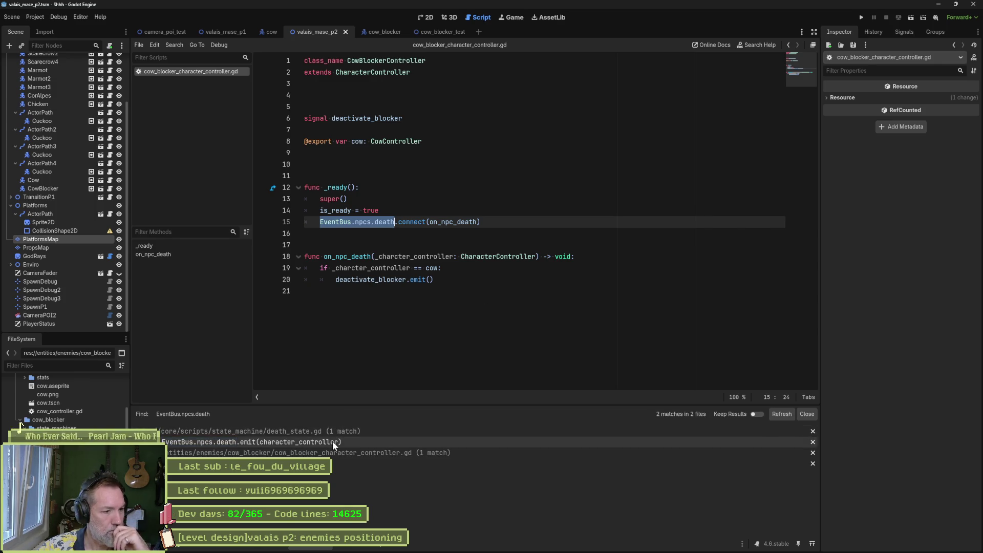
{"action": "left_click", "coordinate": [333, 441]}
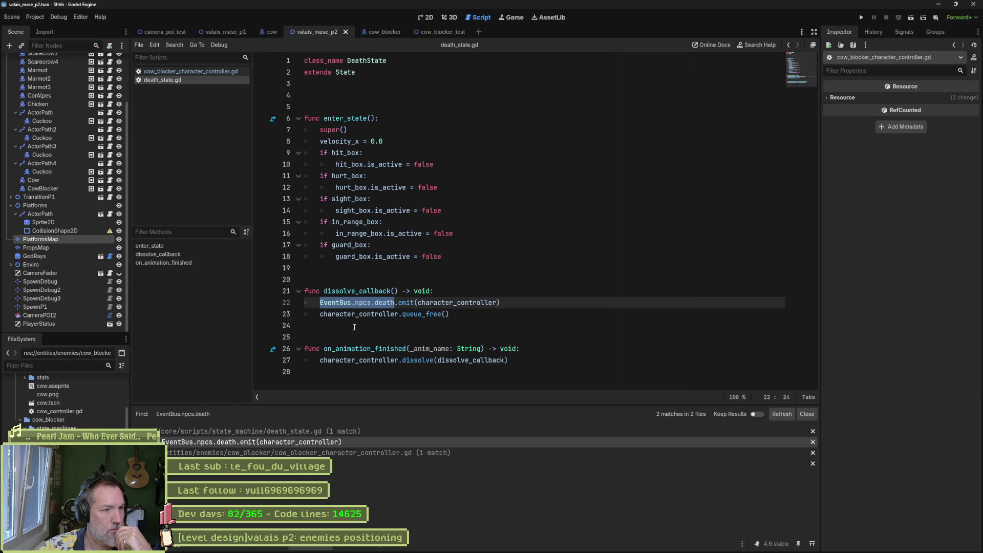
Move the EventBus.npcs.death emit from dissolve_callback to the end of enter_state, save, and playtest.
{"action": "left_click", "coordinate": [518, 301]}
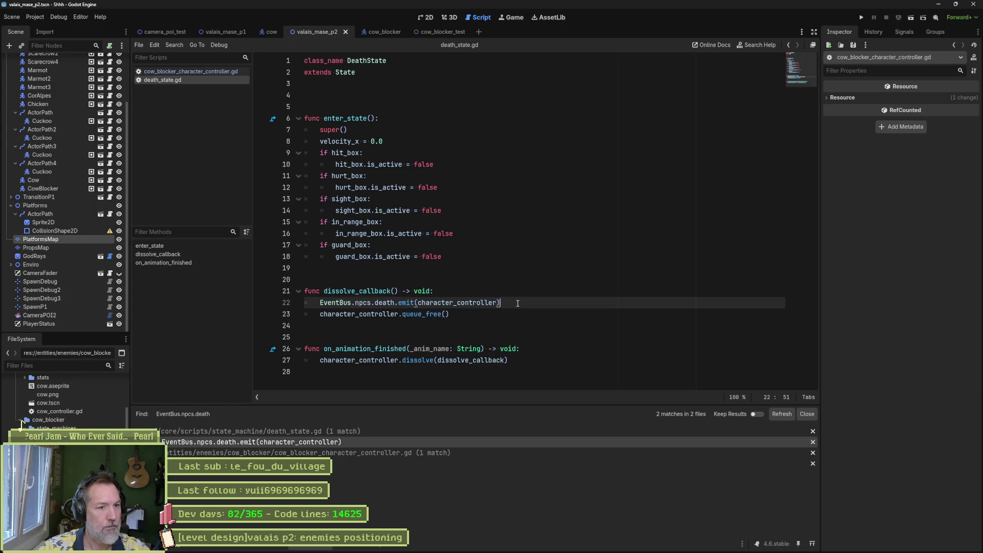
{"action": "key", "text": "shift+Up"}
{"action": "key", "text": "BackSpace"}
{"action": "left_click", "coordinate": [453, 256]}
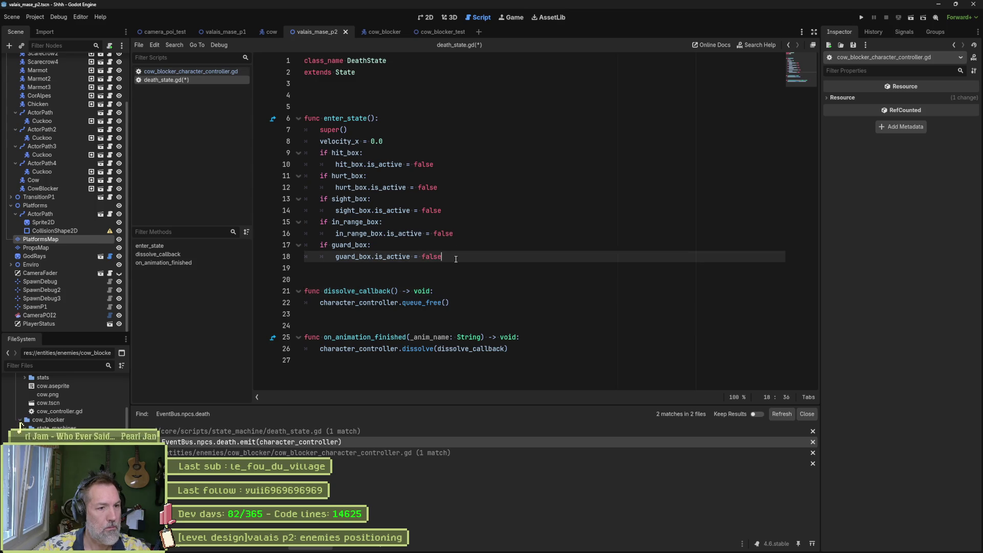
{"action": "key", "text": "Return"}
{"action": "type", "text": "EventBus.npcs.death.emit(character_controller)"}
{"action": "key", "text": "Return"}
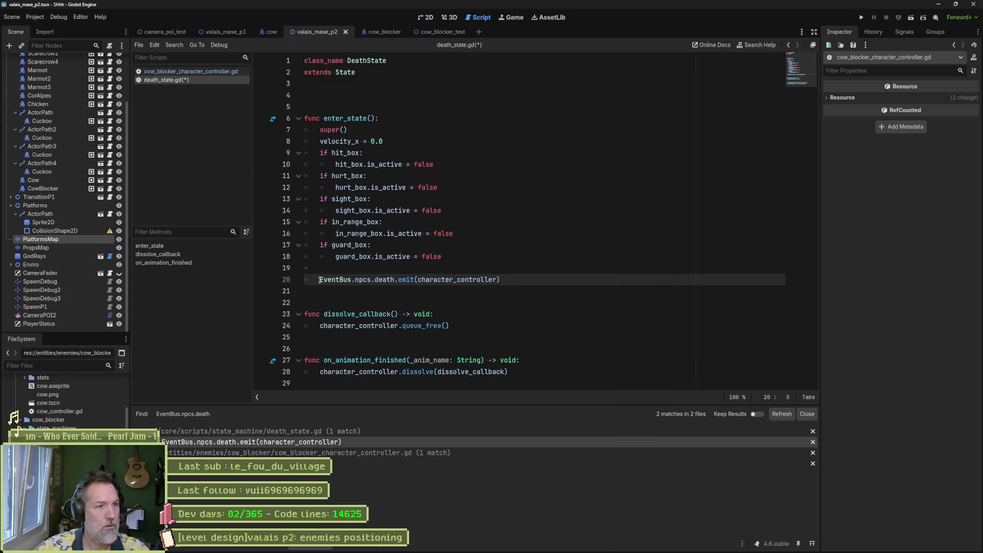
{"action": "key", "text": "Up"}
{"action": "key", "text": "Up"}
{"action": "key", "text": "Up"}
{"action": "key", "text": "Return"}
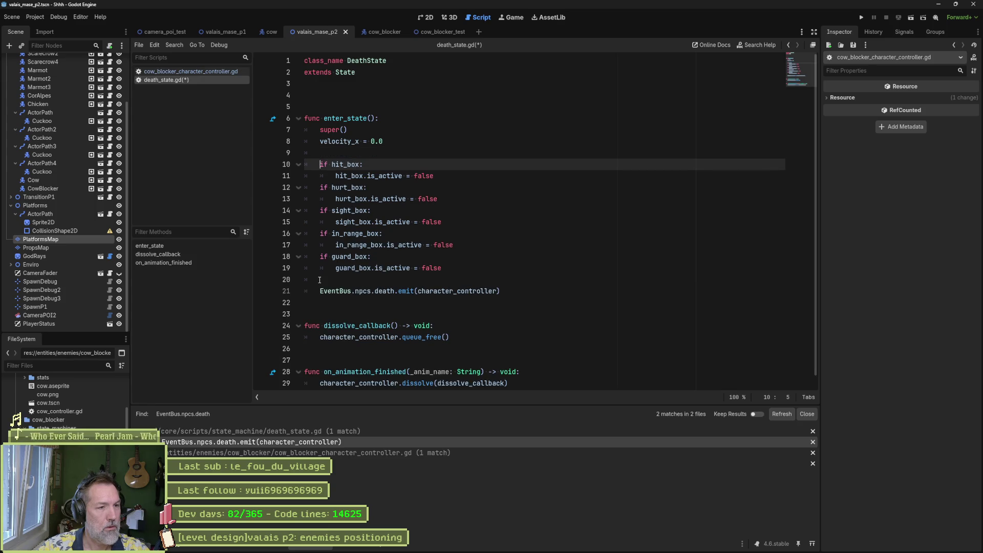
{"action": "key", "text": "Down"}
{"action": "key", "text": "Down"}
{"action": "key", "text": "ctrl+s"}
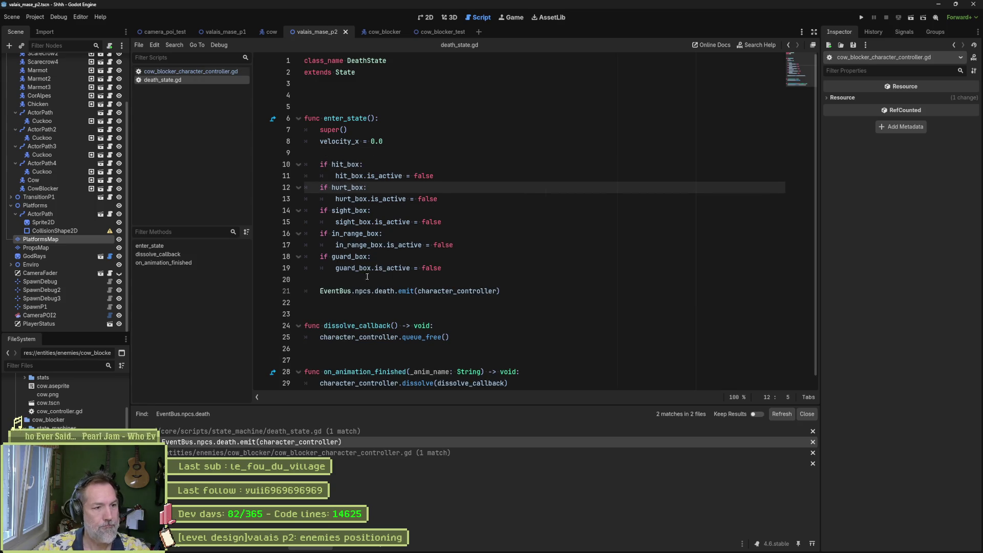
{"action": "key", "text": "F6"}
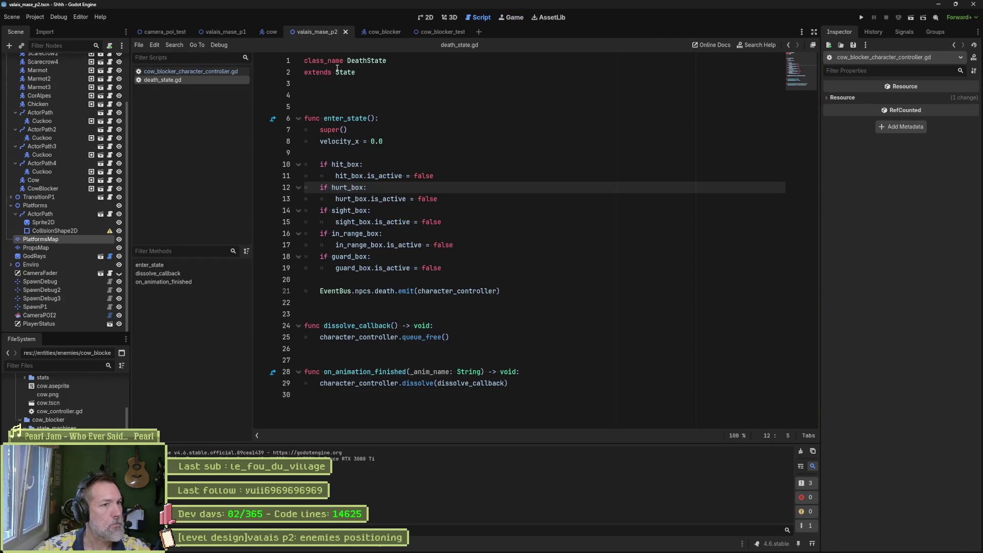
Quick-open Player.tscn and select its Player root node.
{"action": "key", "text": "shift+alt+o"}
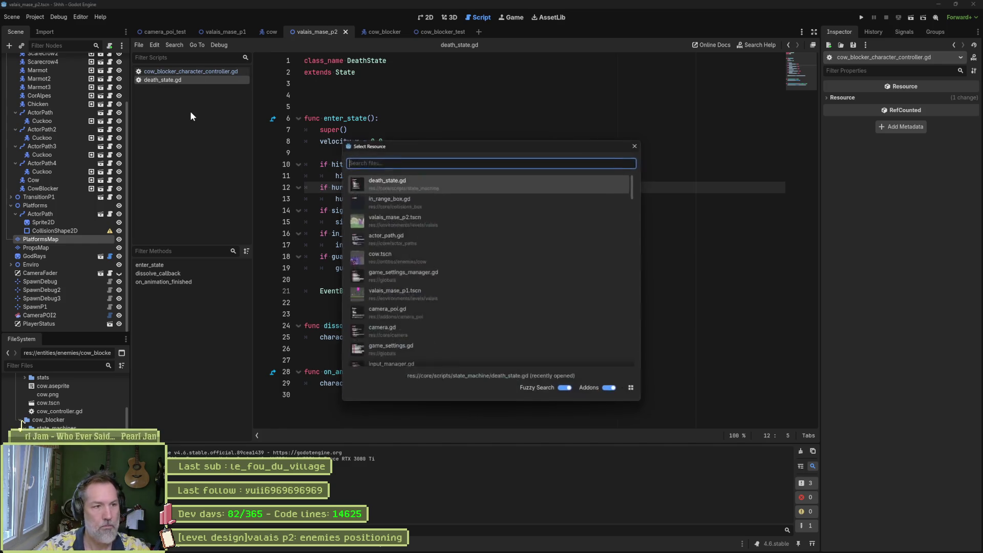
{"action": "type", "text": "playuer"}
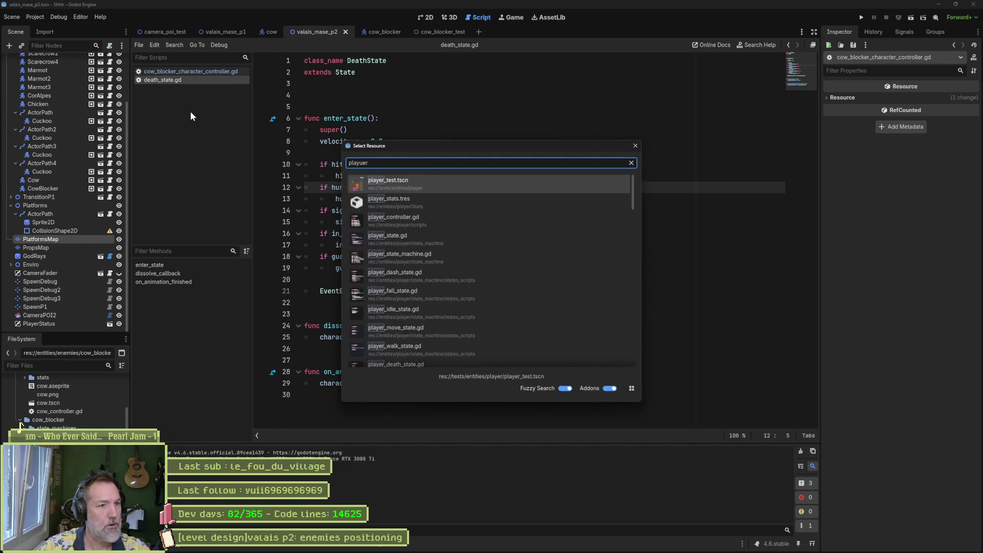
{"action": "key", "text": "BackSpace"}
{"action": "key", "text": "BackSpace"}
{"action": "key", "text": "BackSpace"}
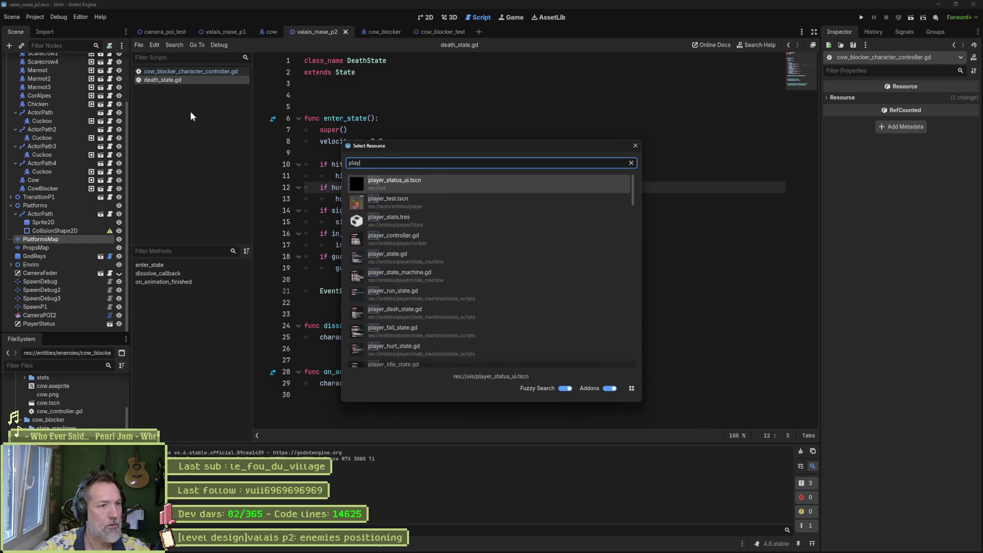
{"action": "type", "text": "er.ts"}
{"action": "key", "text": "Return"}
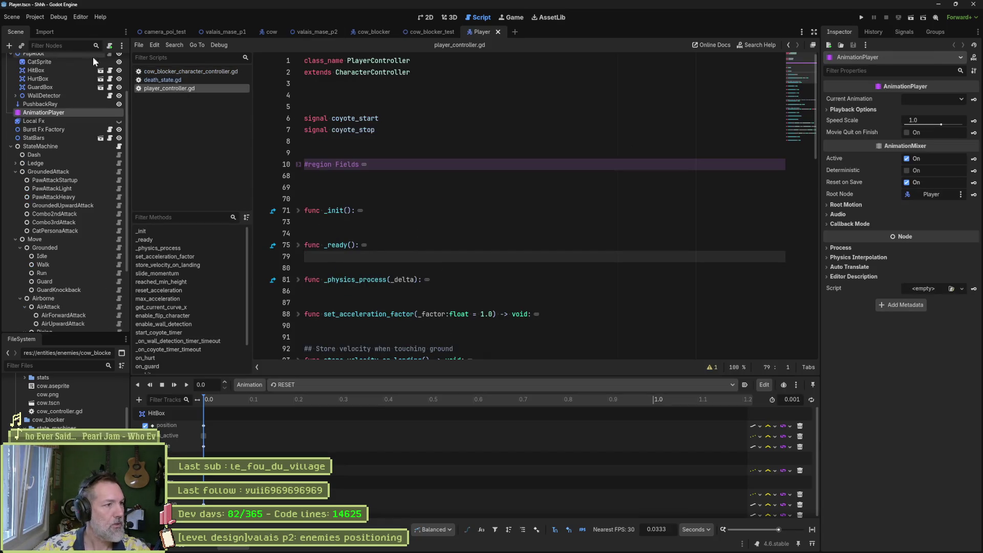
{"action": "scroll", "coordinate": [85, 70], "scroll_direction": "up", "scroll_amount": 3}
{"action": "left_click", "coordinate": [31, 61]}
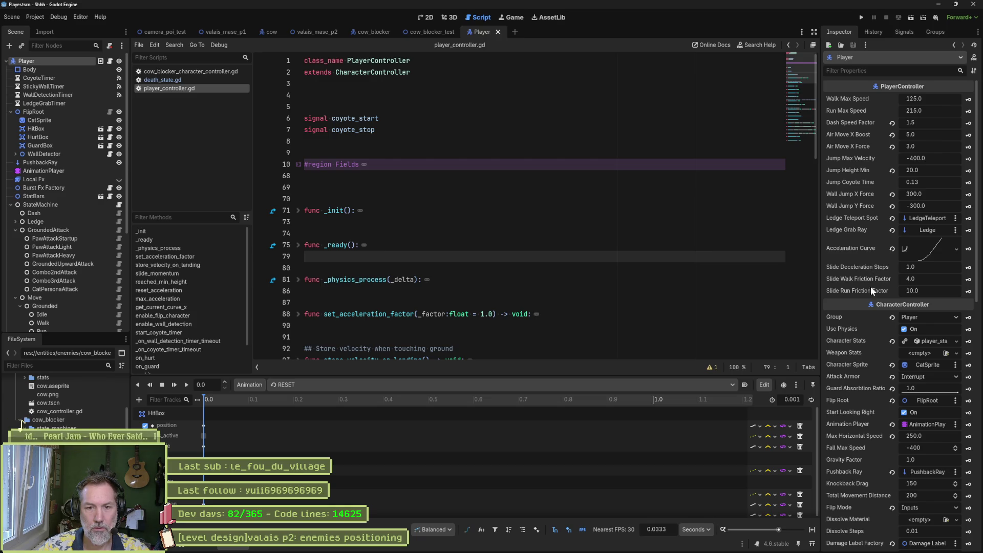
Expand the player's Floor settings (Stop on Slope, Max Angle 45) and review the Collision section.
{"action": "scroll", "coordinate": [852, 321], "scroll_direction": "down", "scroll_amount": 5}
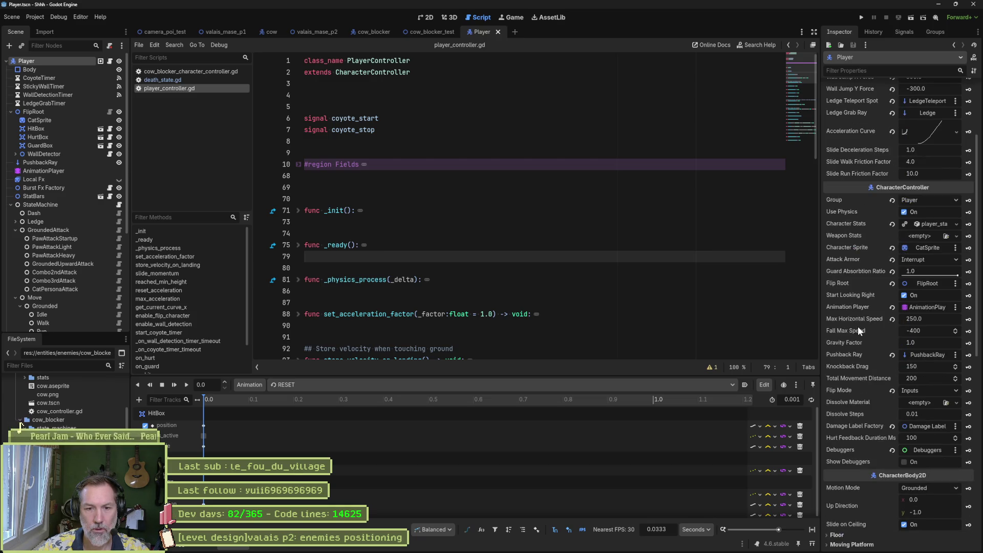
{"action": "scroll", "coordinate": [848, 369], "scroll_direction": "down", "scroll_amount": 3}
{"action": "scroll", "coordinate": [849, 382], "scroll_direction": "down", "scroll_amount": 3}
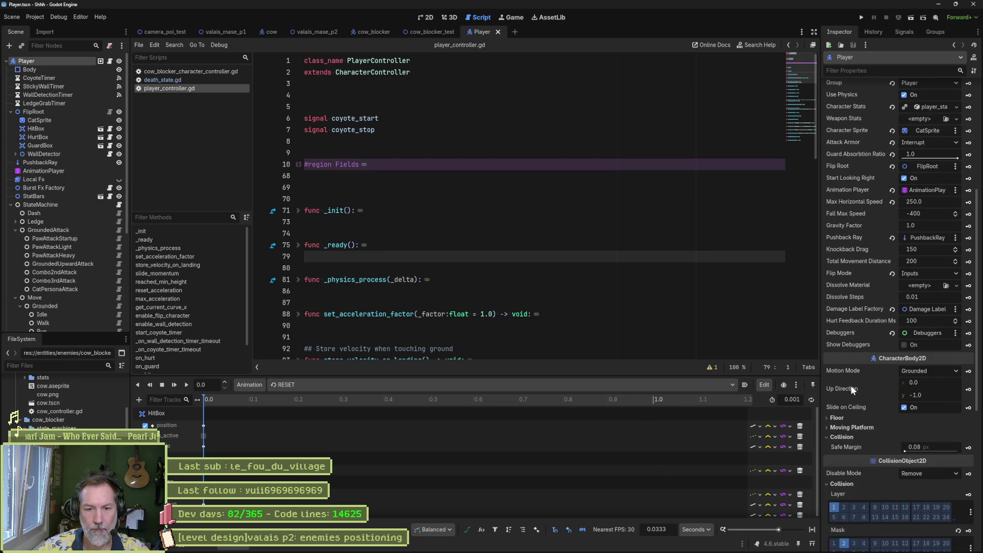
{"action": "left_click", "coordinate": [846, 359]}
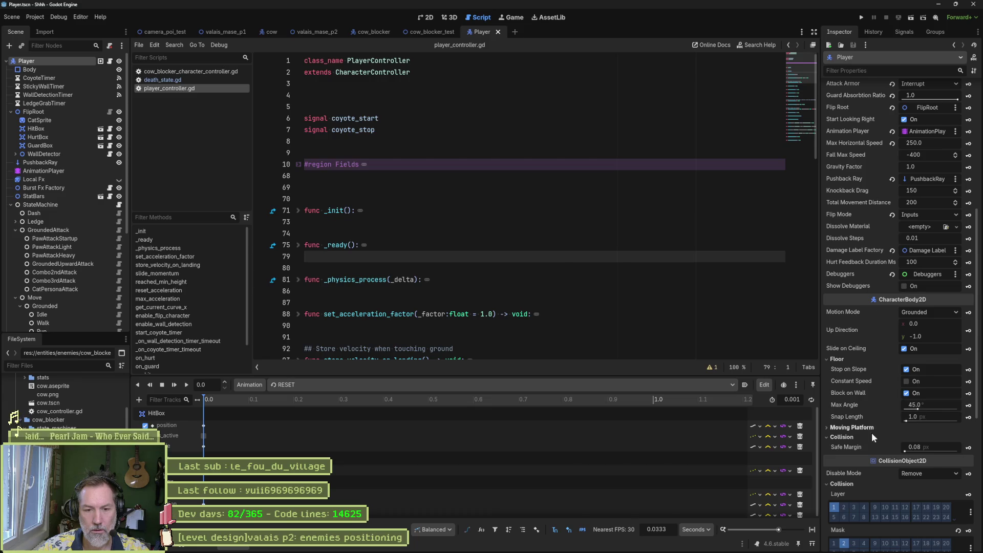
{"action": "left_click", "coordinate": [853, 439]}
{"action": "left_click", "coordinate": [852, 439]}
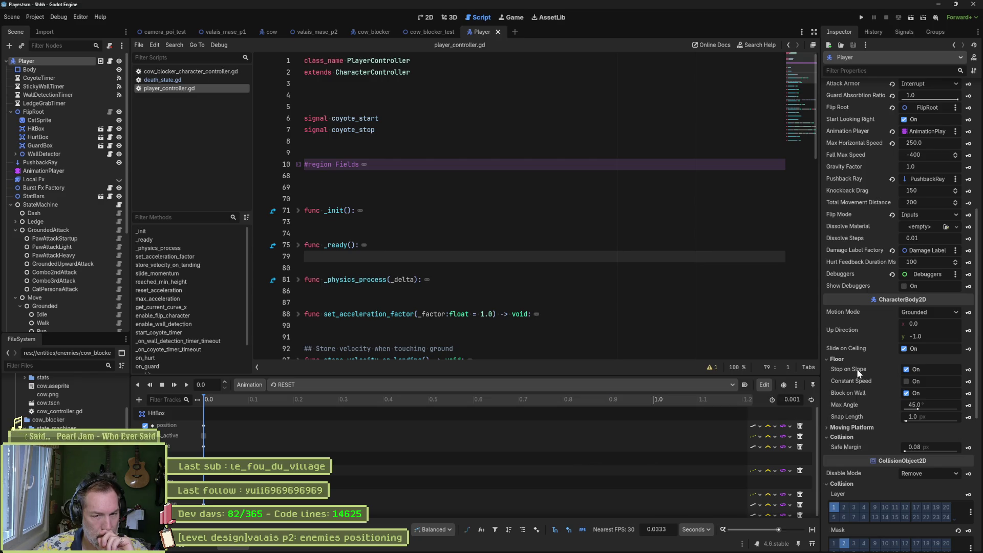
{"action": "mouse_move", "coordinate": [856, 368]}
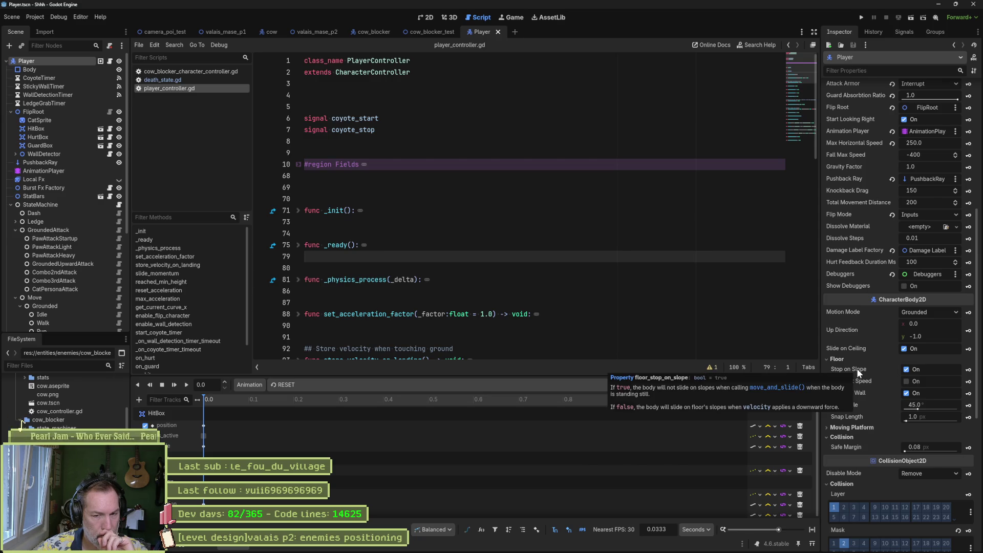
{"action": "mouse_move", "coordinate": [874, 395]}
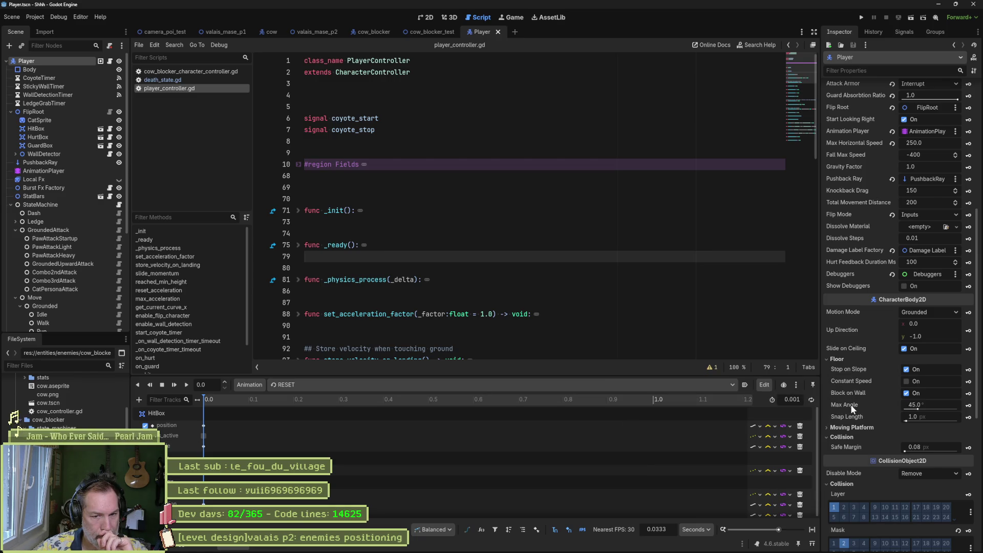
{"action": "mouse_move", "coordinate": [853, 408]}
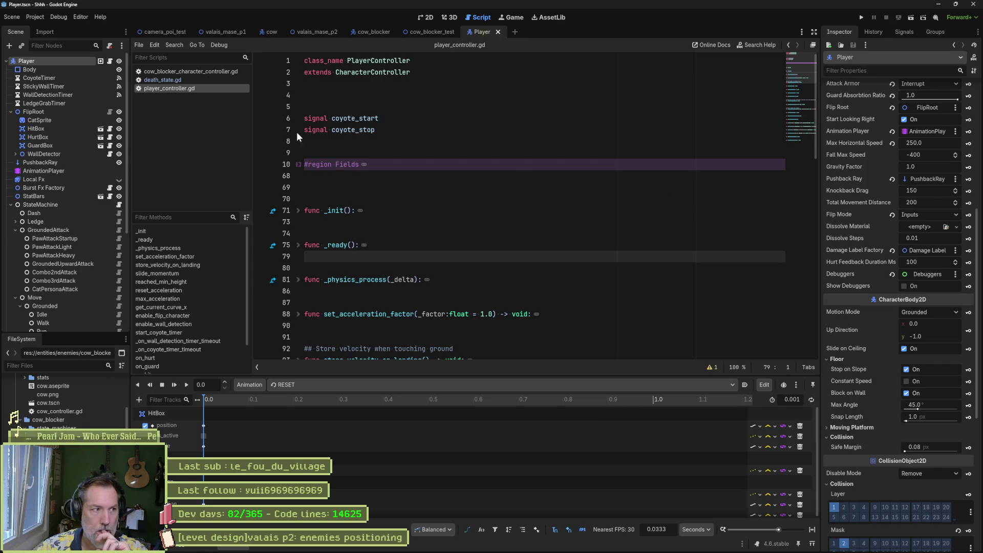
Switch to the 2D view, go to the cow_blocker scene, and select its PhysicsBox node.
{"action": "left_click", "coordinate": [432, 16]}
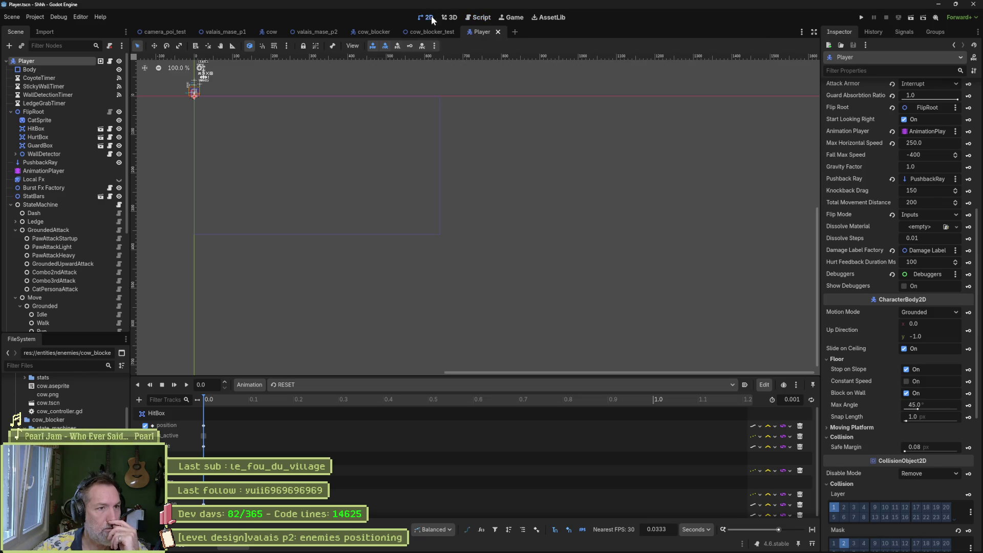
{"action": "scroll", "coordinate": [188, 91], "scroll_direction": "up", "scroll_amount": 10}
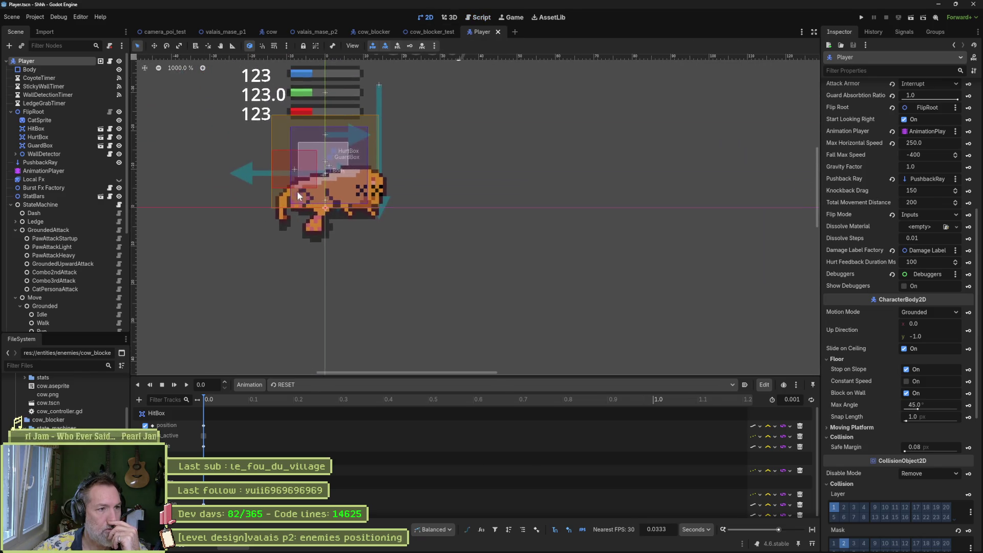
{"action": "left_click", "coordinate": [438, 32]}
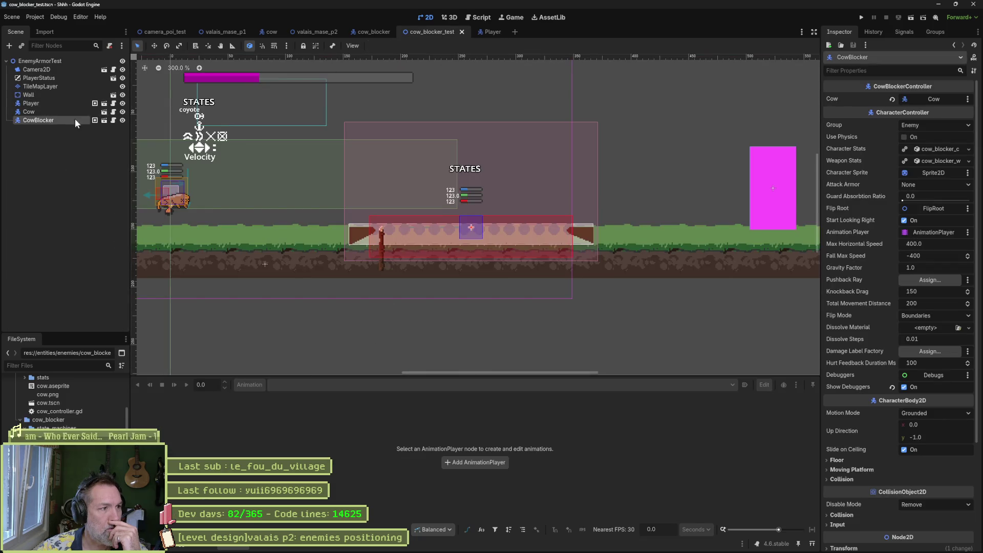
{"action": "left_click", "coordinate": [370, 32]}
{"action": "left_click", "coordinate": [77, 61]}
{"action": "left_click", "coordinate": [77, 70]}
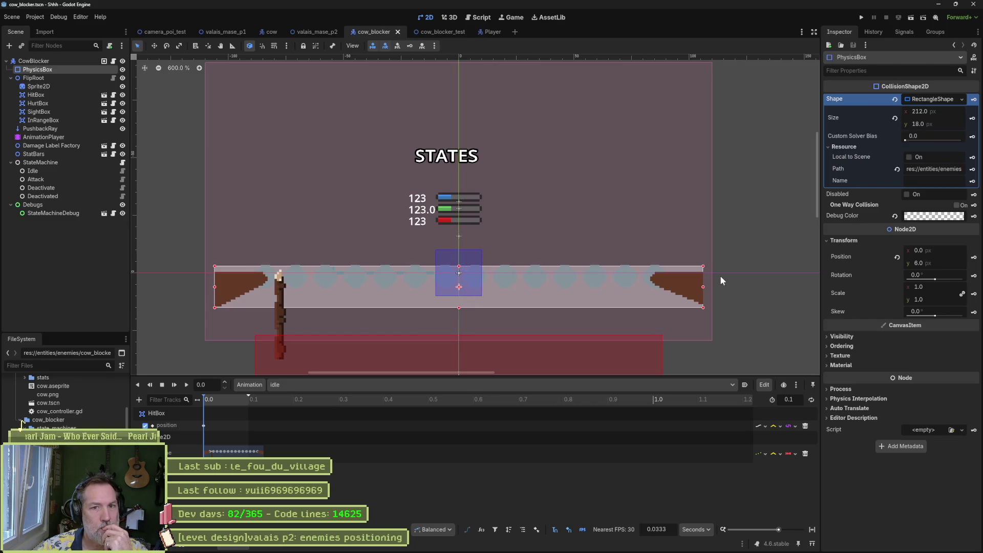
Inspect PhysicsBox's RectangleShape2D resource, then return and open the Shape type list.
{"action": "left_click", "coordinate": [942, 99]}
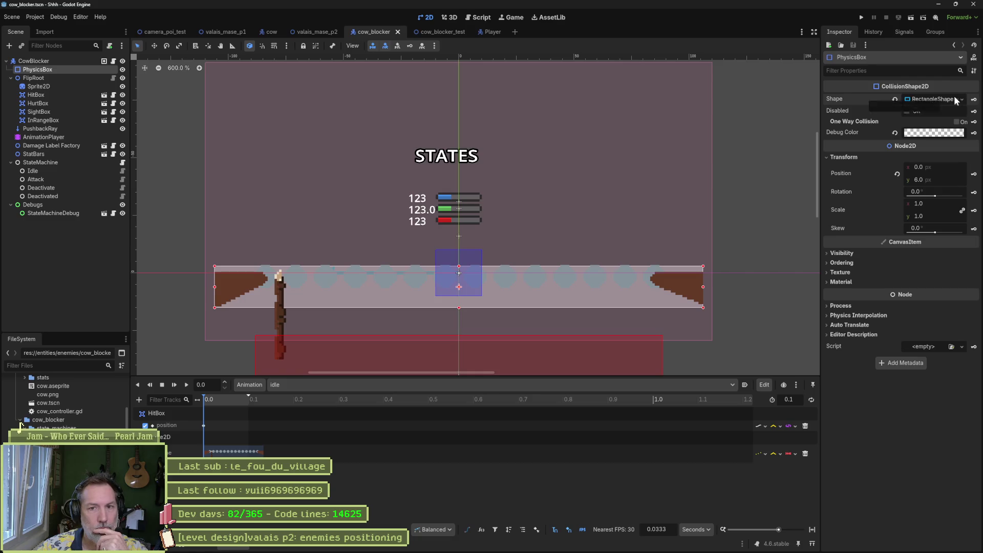
{"action": "left_click", "coordinate": [961, 100]}
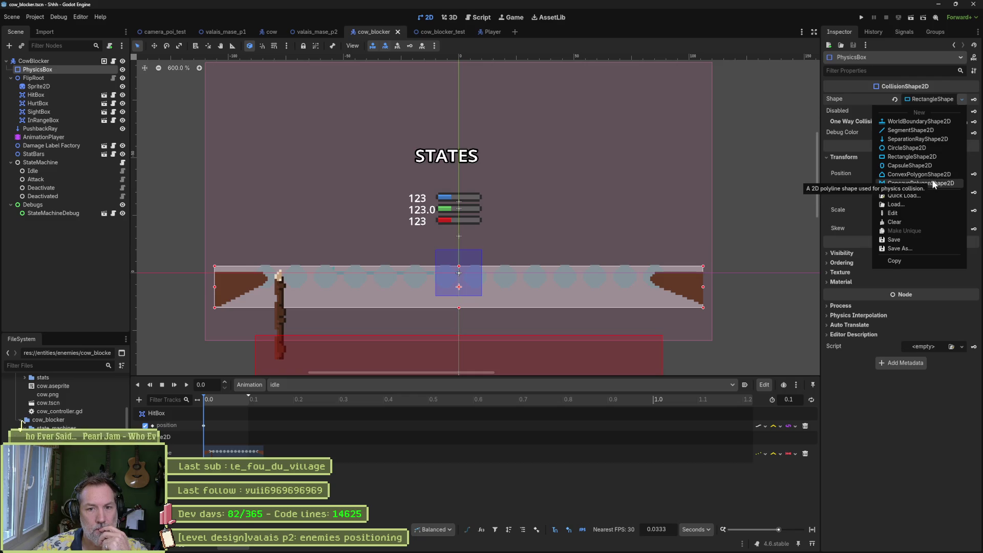
{"action": "left_click", "coordinate": [930, 214]}
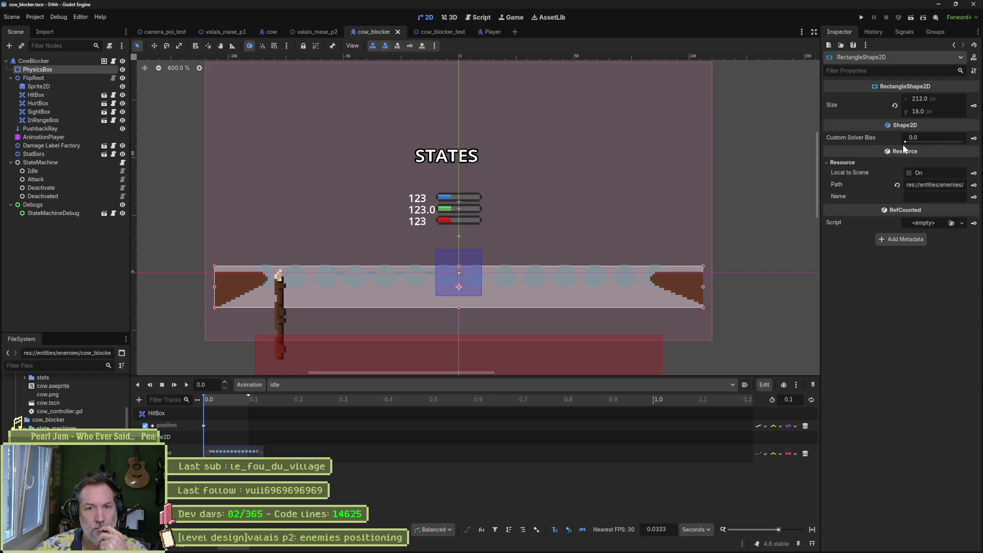
{"action": "mouse_move", "coordinate": [867, 138]}
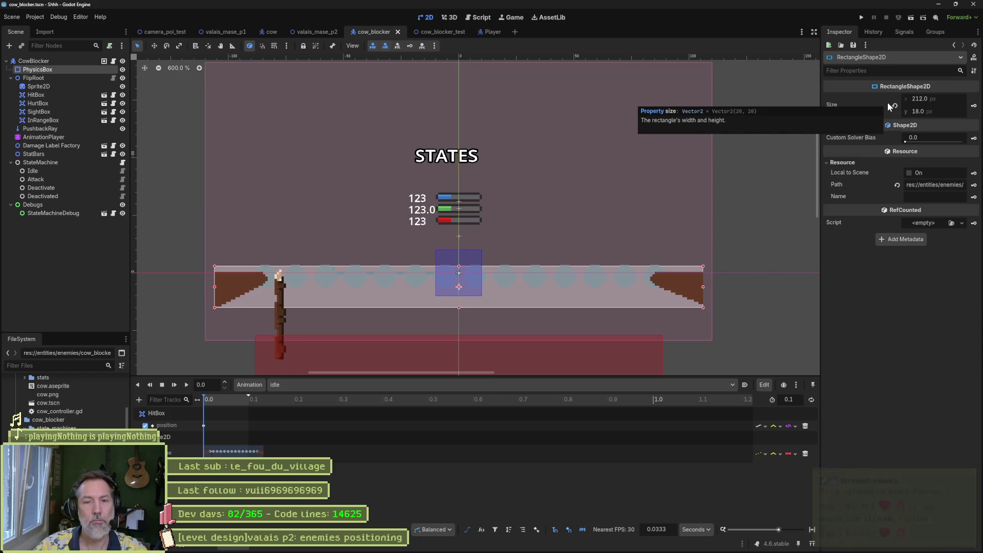
{"action": "left_click", "coordinate": [953, 45]}
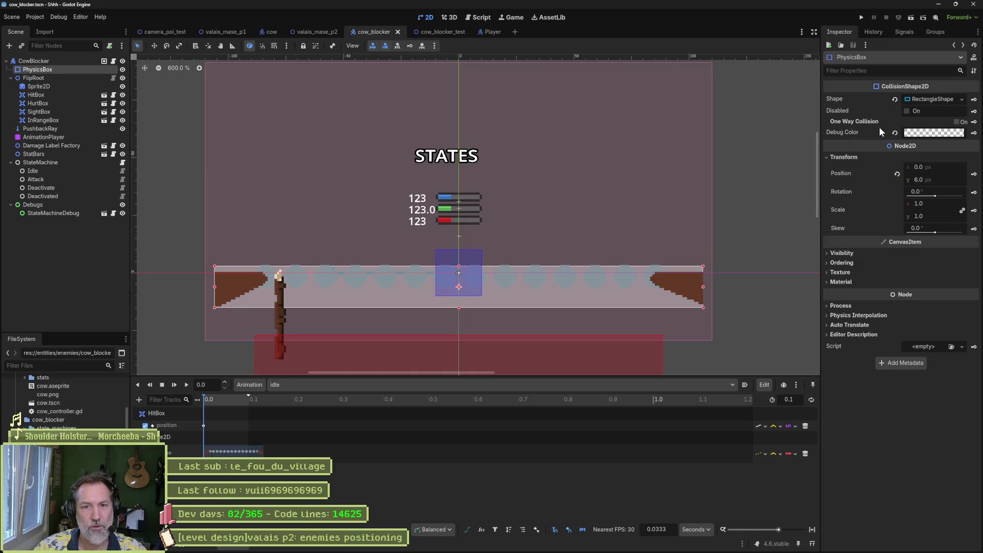
{"action": "left_click", "coordinate": [963, 100]}
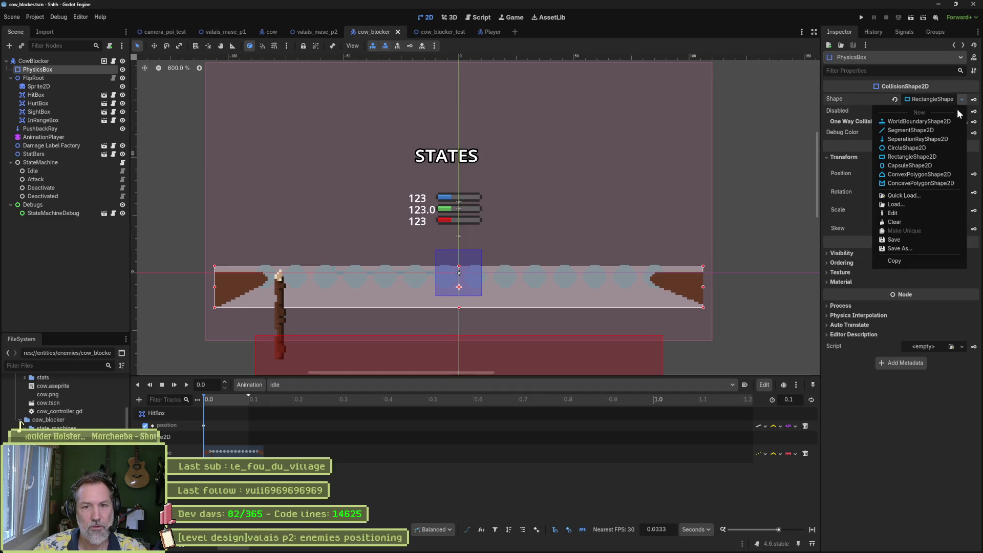
{"action": "left_click", "coordinate": [912, 130]}
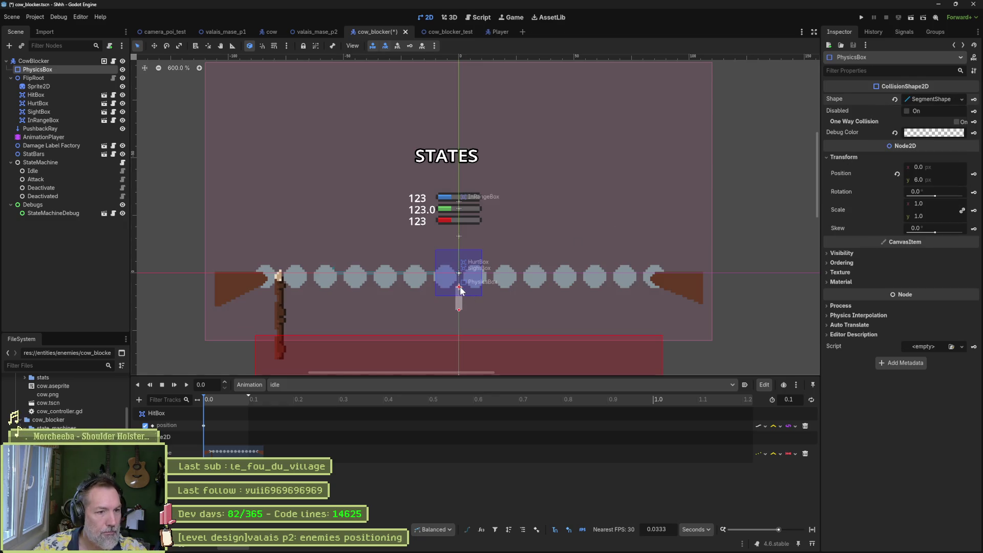
{"action": "key", "text": "w"}
{"action": "mouse_move", "coordinate": [459, 288]}
{"action": "left_mouse_down"}
{"action": "mouse_move", "coordinate": [556, 280]}
{"action": "mouse_move", "coordinate": [702, 286]}
{"action": "left_mouse_up"}
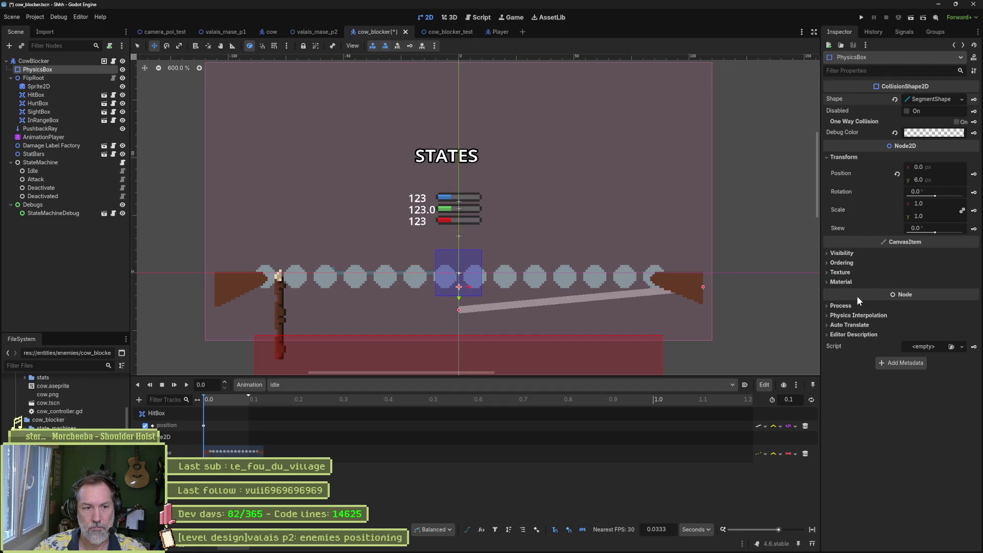
{"action": "left_click", "coordinate": [962, 103]}
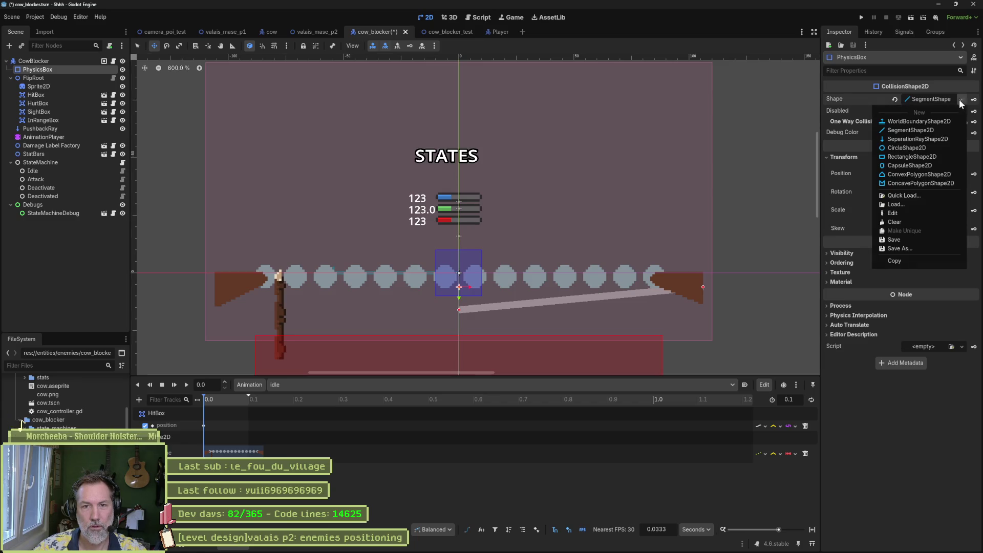
{"action": "left_click", "coordinate": [912, 179]}
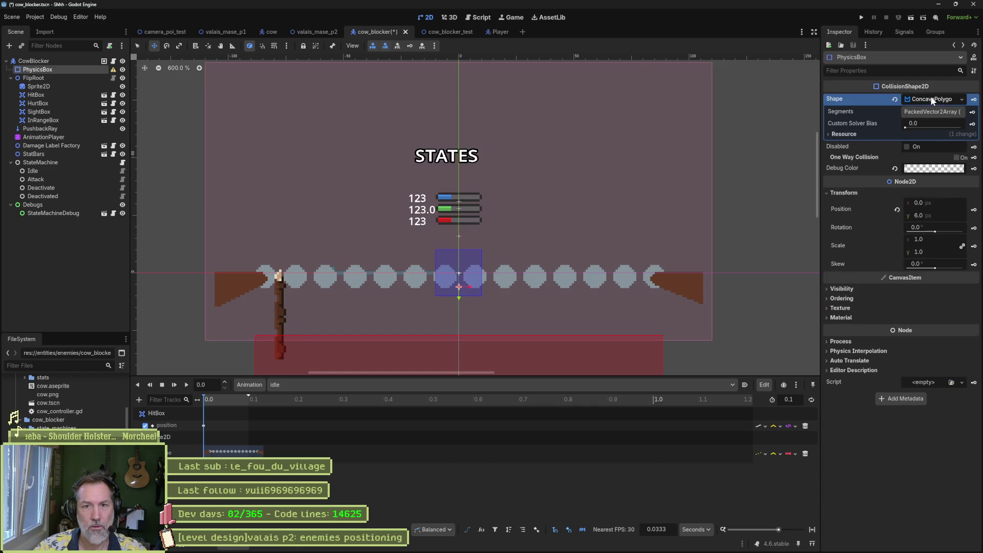
{"action": "left_click", "coordinate": [928, 136]}
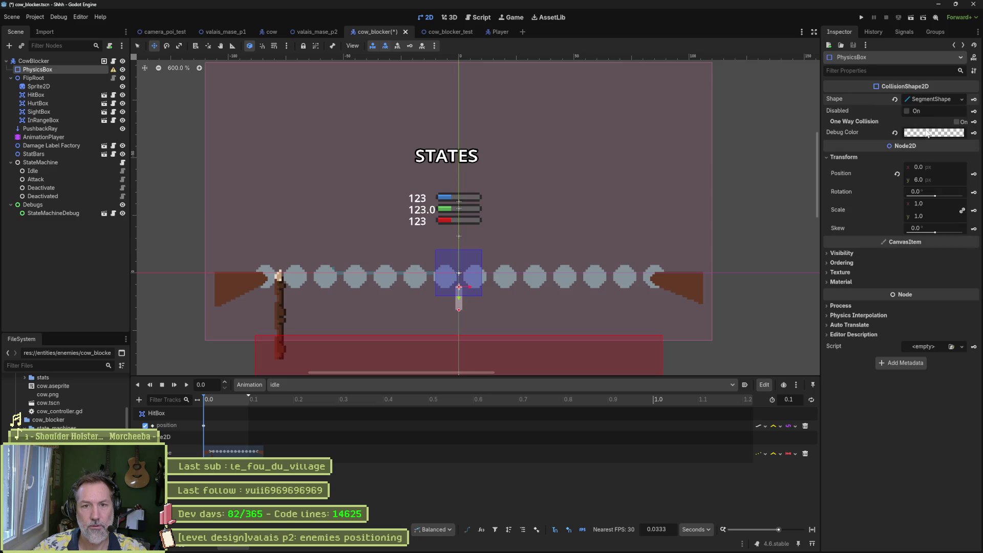
{"action": "left_click", "coordinate": [935, 98]}
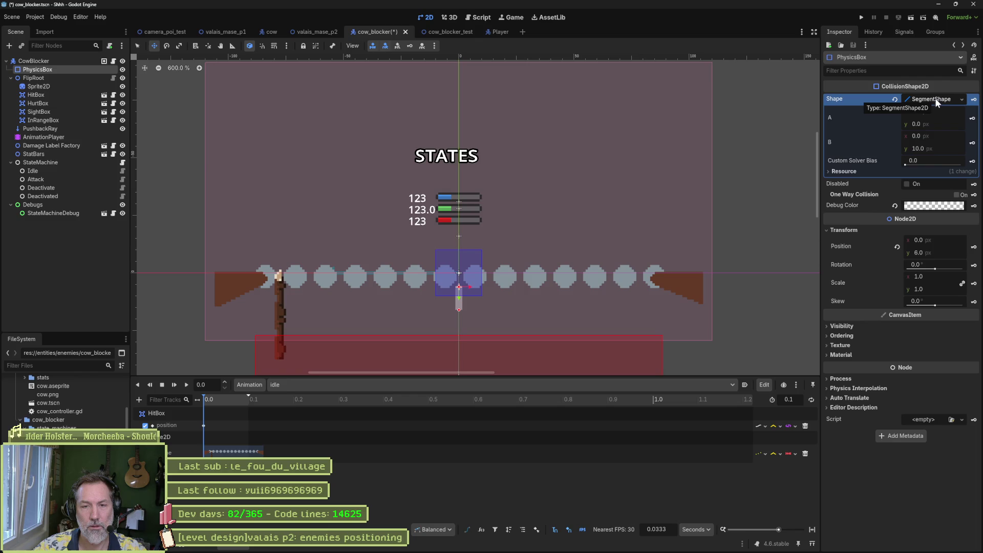
Replace the PhysicsBox shape with a new ConvexPolygonShape2D and add four Points.
{"action": "left_click", "coordinate": [962, 99]}
{"action": "left_click", "coordinate": [920, 174]}
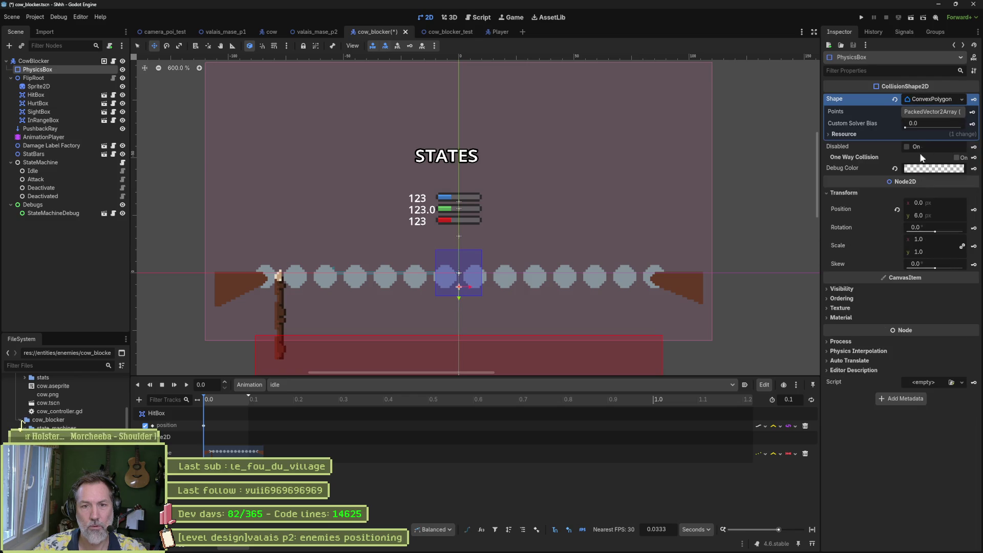
{"action": "left_click", "coordinate": [942, 100]}
{"action": "left_click", "coordinate": [943, 100]}
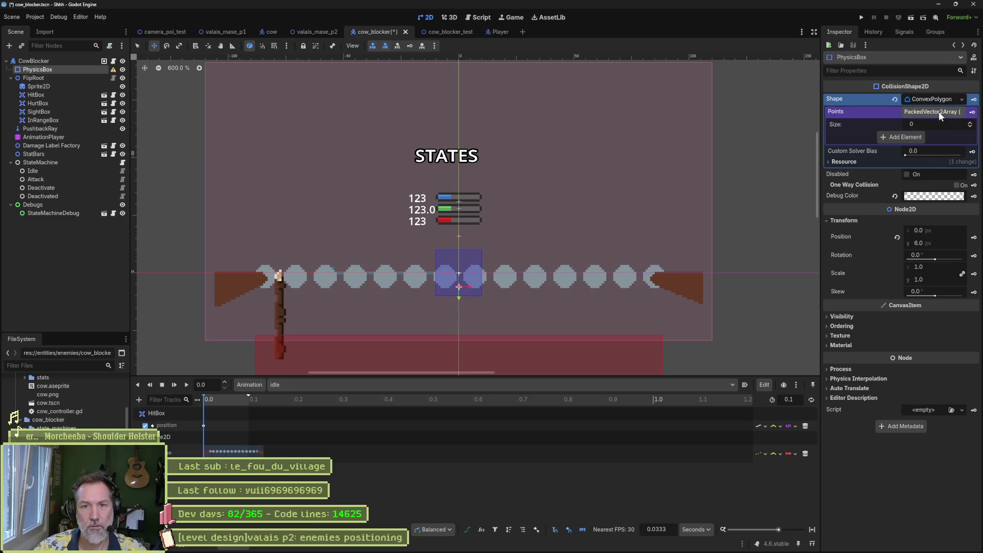
{"action": "left_click", "coordinate": [938, 111]}
{"action": "left_click", "coordinate": [915, 136]}
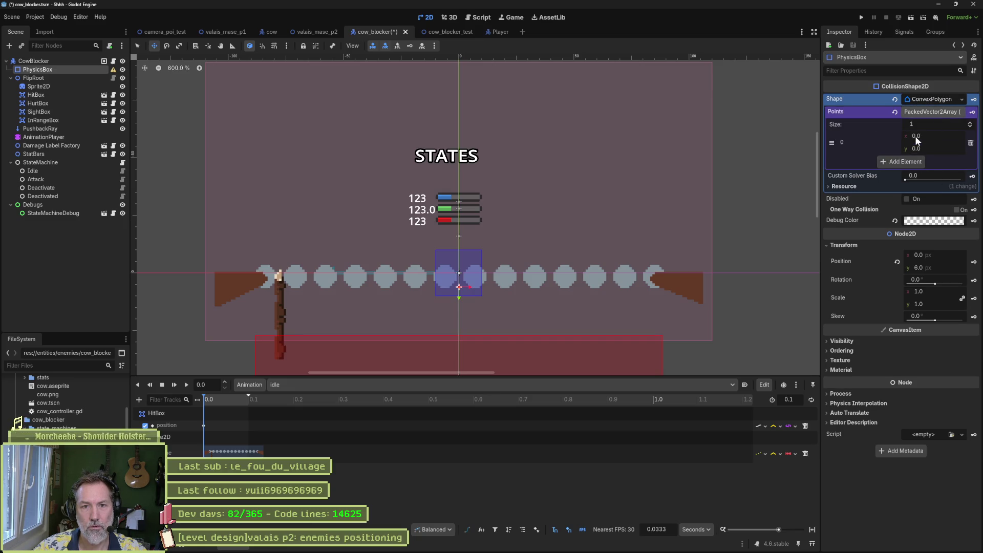
{"action": "left_click", "coordinate": [902, 164]}
{"action": "left_click", "coordinate": [909, 186]}
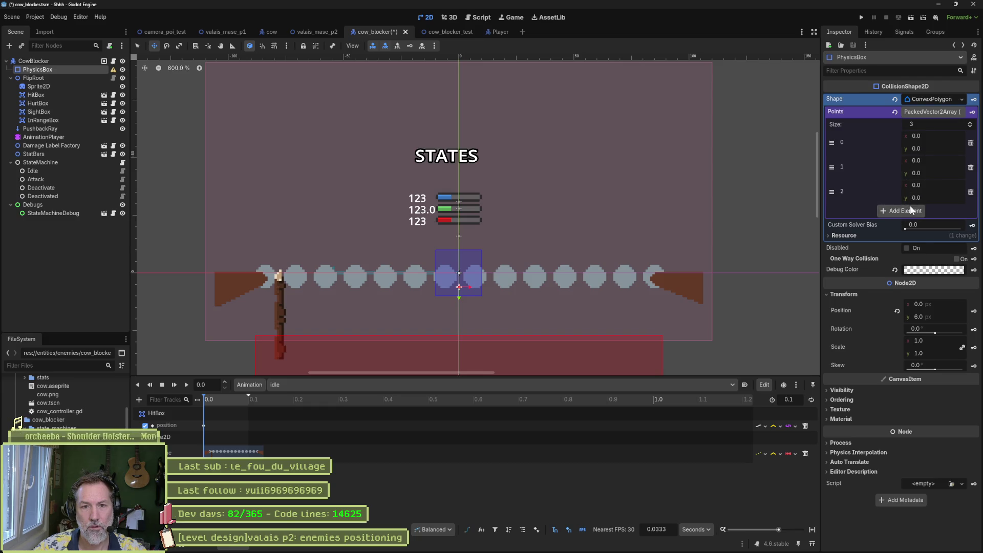
{"action": "left_click", "coordinate": [912, 210]}
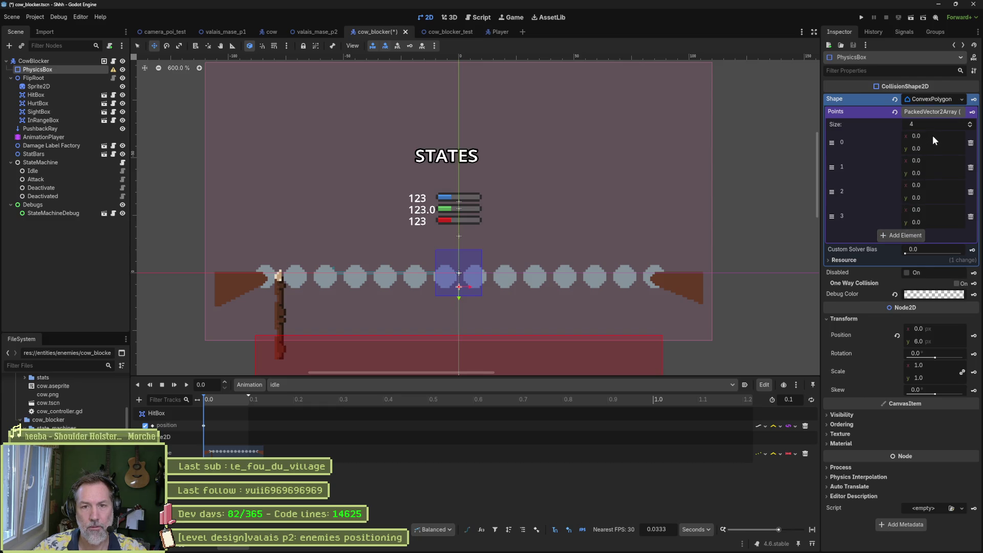
Enter the four points' x values as -10, 2, 4 and 10.
{"action": "type", "text": "-10"}
{"action": "key", "text": "Return"}
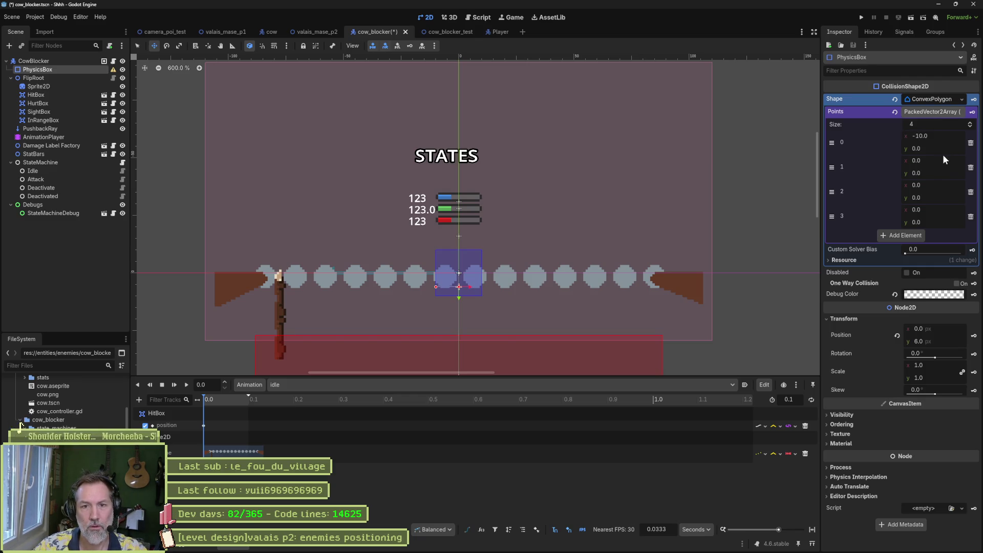
{"action": "type", "text": "2"}
{"action": "key", "text": "Return"}
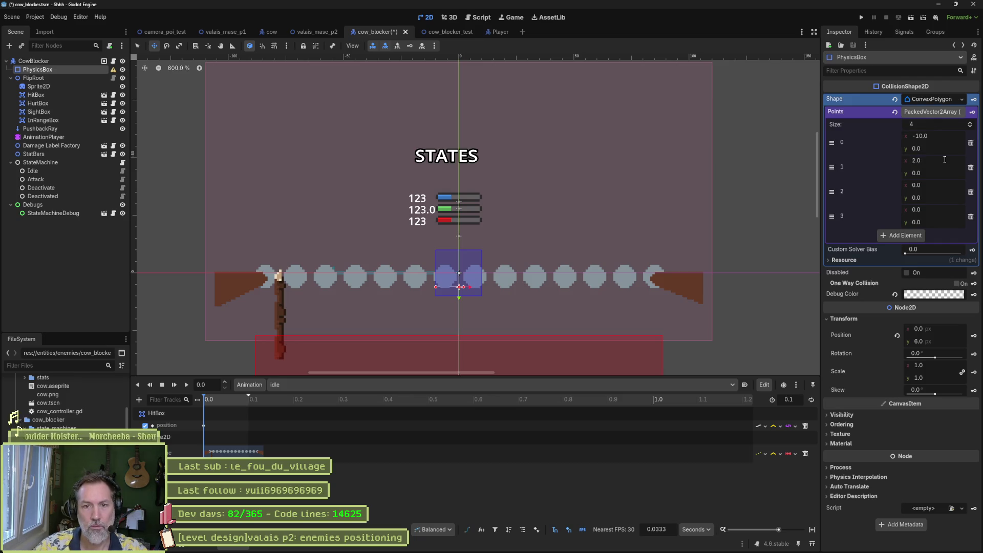
{"action": "type", "text": "4"}
{"action": "key", "text": "Return"}
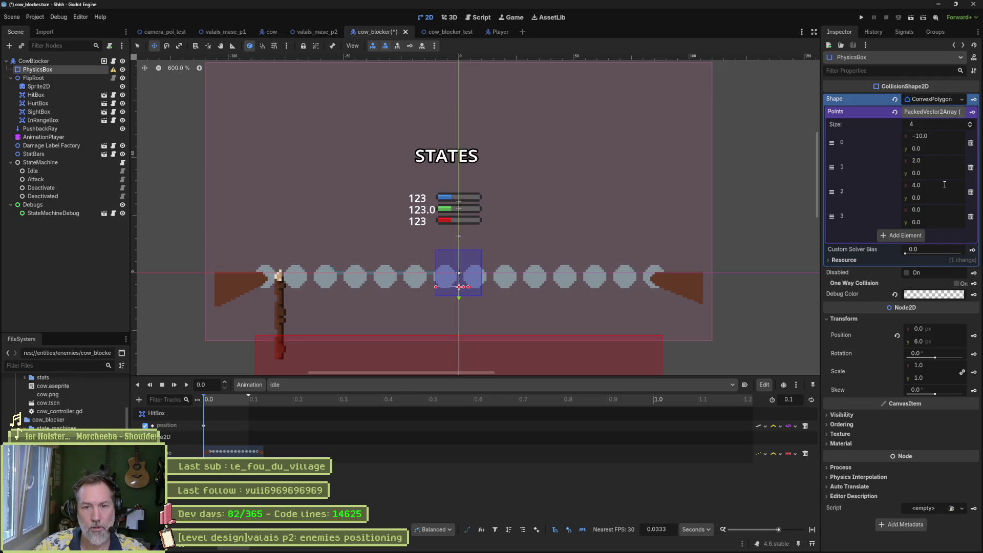
{"action": "type", "text": "10"}
{"action": "key", "text": "Return"}
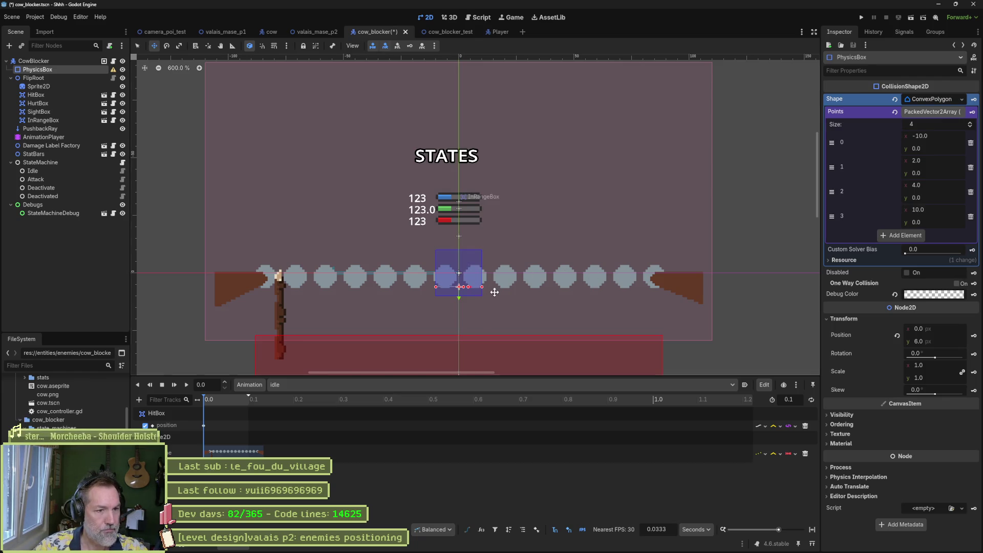
Drag the polygon's four vertices out across the spike row.
{"action": "key", "text": "q"}
{"action": "scroll", "coordinate": [475, 294], "scroll_direction": "up", "scroll_amount": 1}
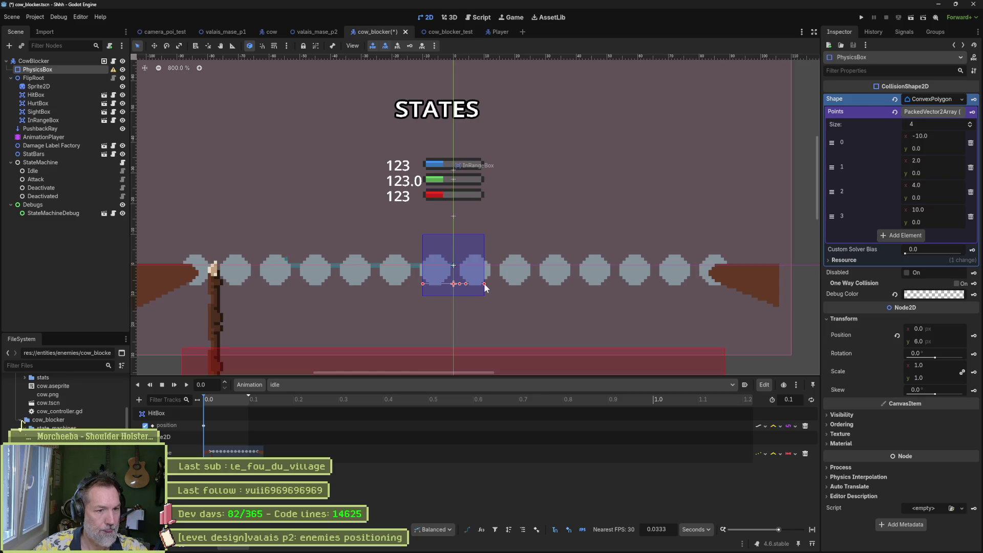
{"action": "left_click_drag", "start_coordinate": [484, 284], "coordinate": [778, 282]}
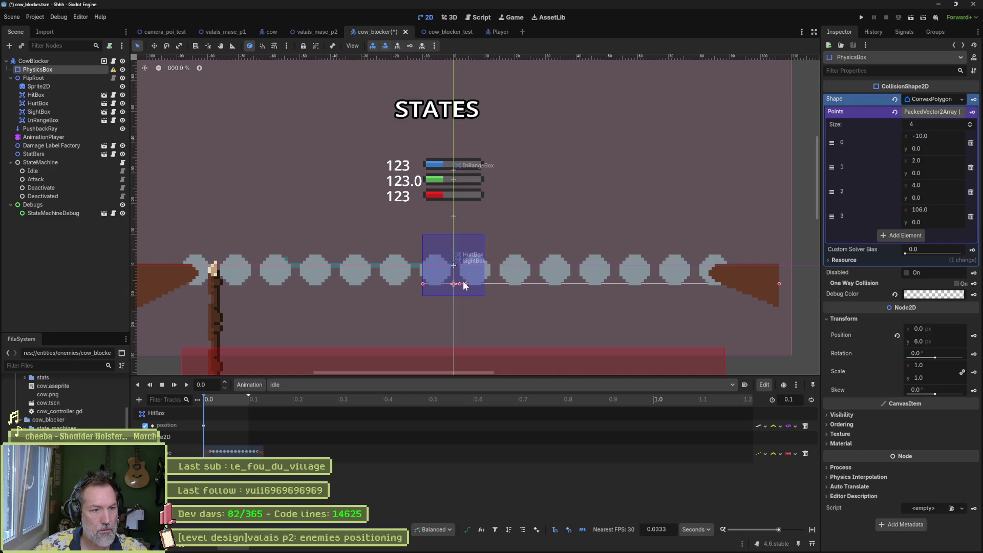
{"action": "mouse_move", "coordinate": [466, 284]}
{"action": "left_mouse_down"}
{"action": "mouse_move", "coordinate": [648, 278]}
{"action": "mouse_move", "coordinate": [722, 262]}
{"action": "left_mouse_up"}
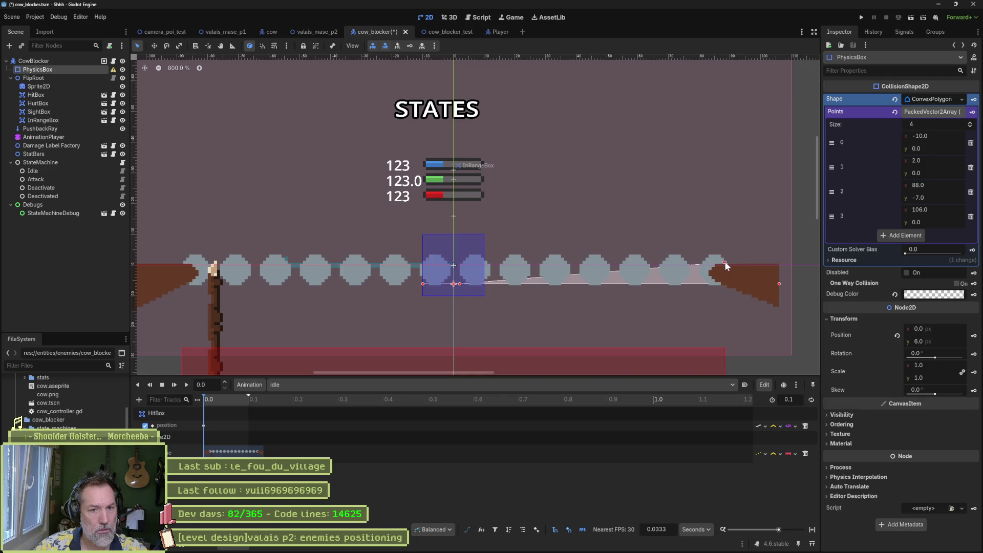
{"action": "left_click_drag", "start_coordinate": [724, 261], "coordinate": [722, 258]}
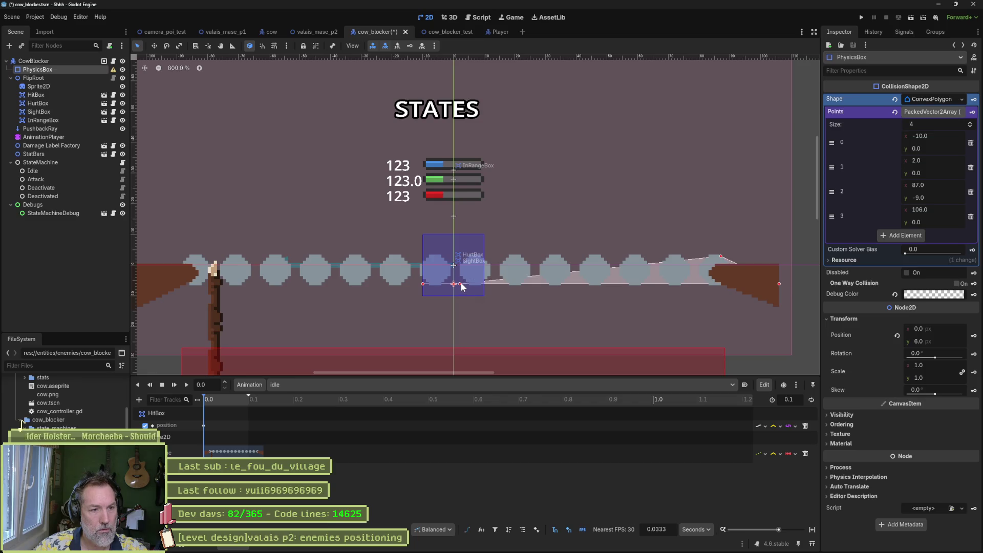
{"action": "mouse_move", "coordinate": [461, 285]}
{"action": "left_mouse_down"}
{"action": "mouse_move", "coordinate": [460, 267]}
{"action": "mouse_move", "coordinate": [216, 264]}
{"action": "mouse_move", "coordinate": [190, 254]}
{"action": "left_mouse_up"}
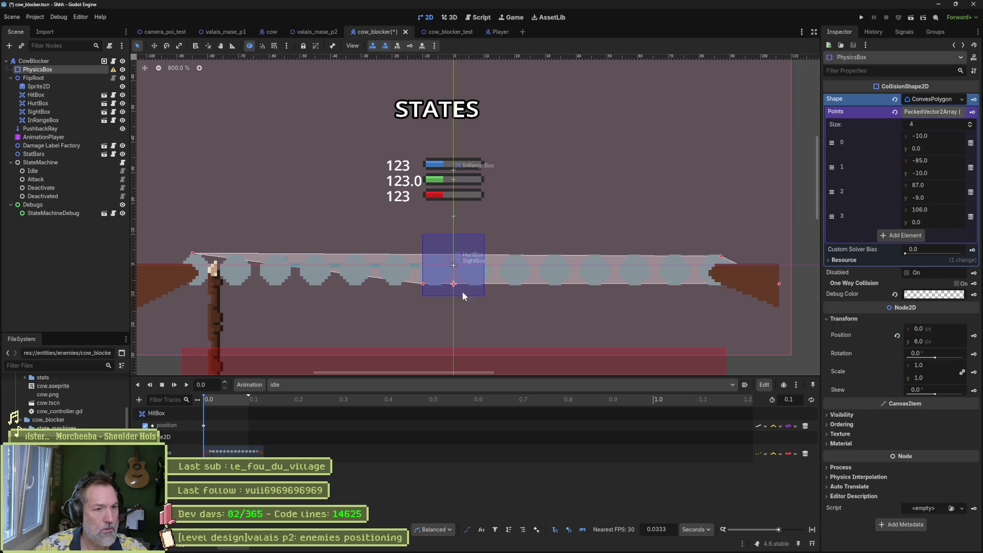
{"action": "left_click_drag", "start_coordinate": [423, 284], "coordinate": [158, 287]}
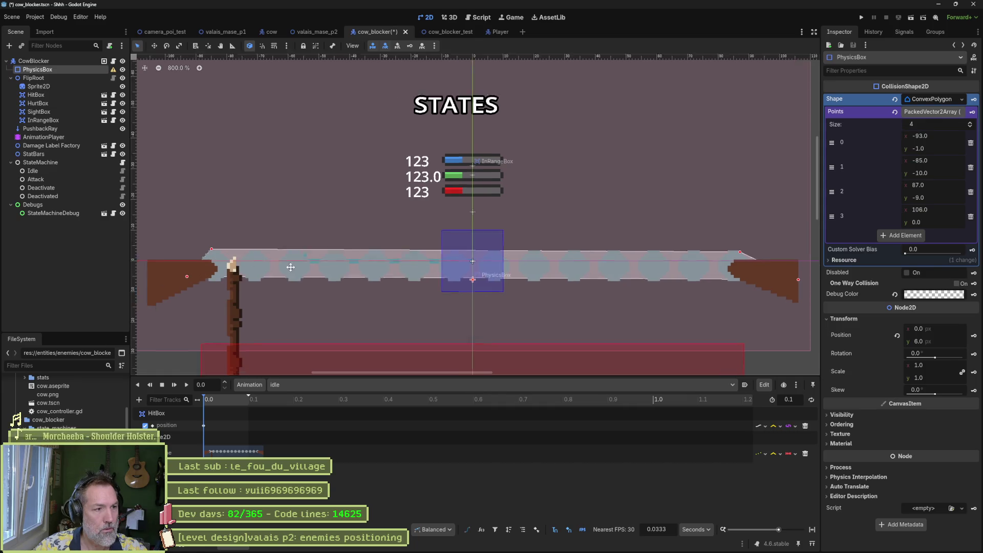
Push the left point to the edge, level the top, and save the cow_blocker scene.
{"action": "scroll", "coordinate": [308, 287], "scroll_direction": "left", "scroll_amount": 5}
{"action": "left_click_drag", "start_coordinate": [412, 284], "coordinate": [377, 285]}
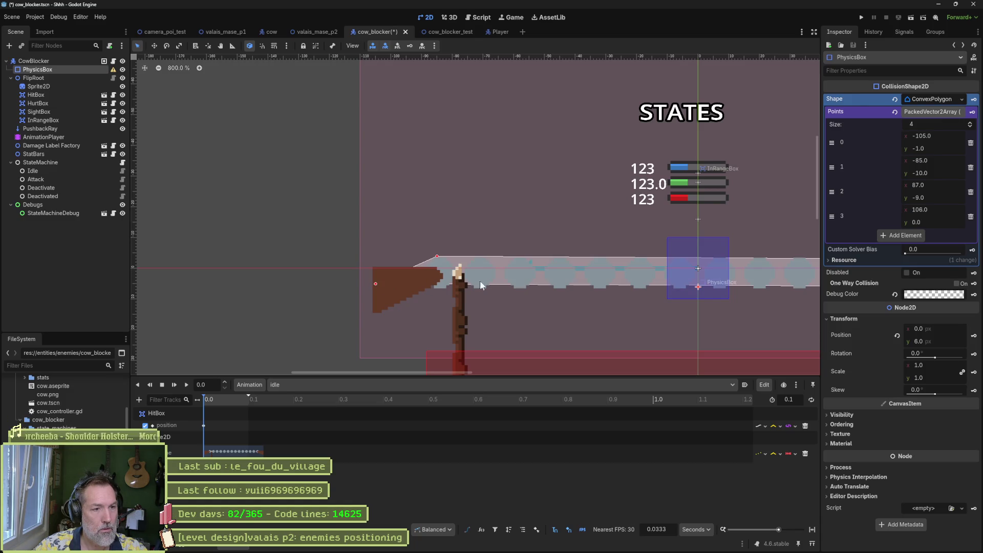
{"action": "scroll", "coordinate": [409, 277], "scroll_direction": "right", "scroll_amount": 7}
{"action": "scroll", "coordinate": [355, 274], "scroll_direction": "left", "scroll_amount": 5}
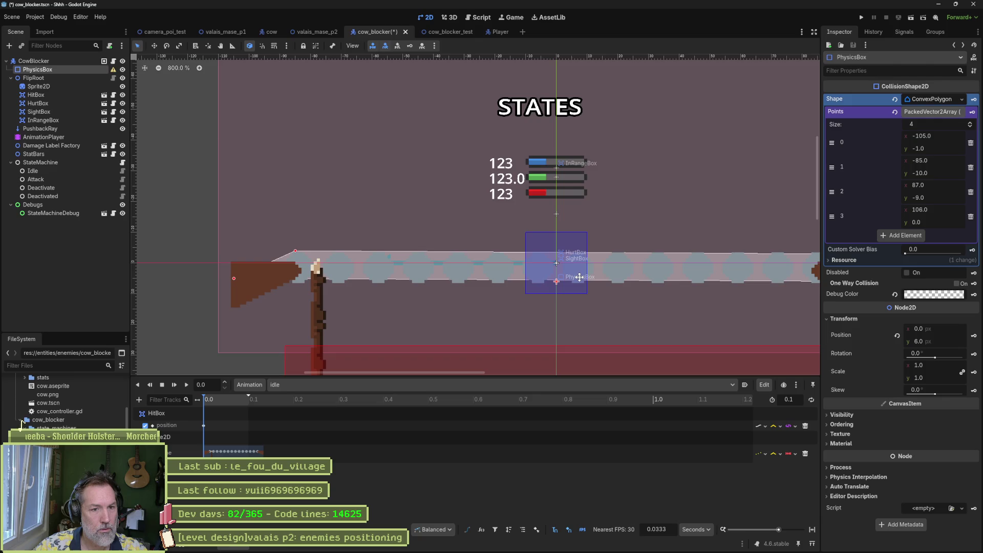
{"action": "left_click_drag", "start_coordinate": [579, 277], "coordinate": [541, 280]}
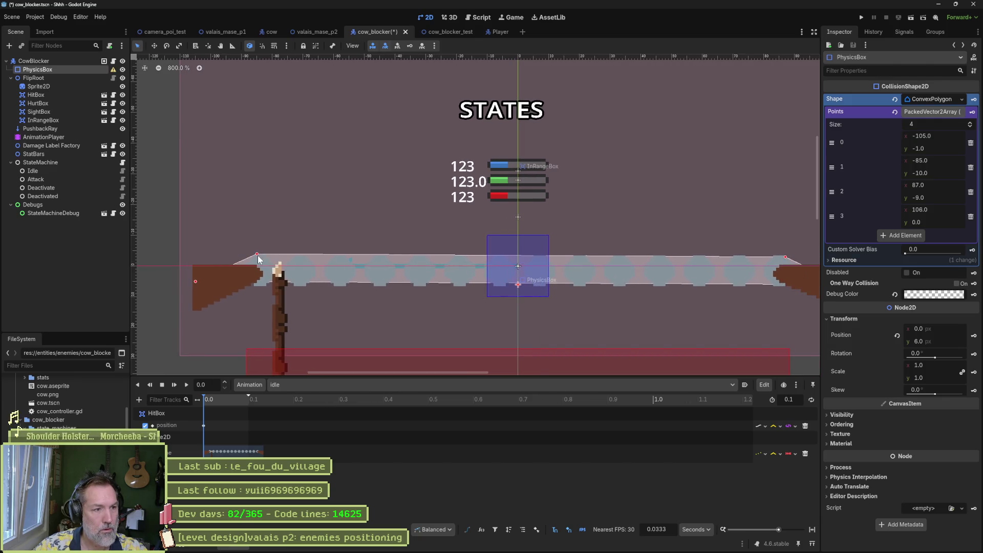
{"action": "left_click_drag", "start_coordinate": [256, 254], "coordinate": [256, 258]}
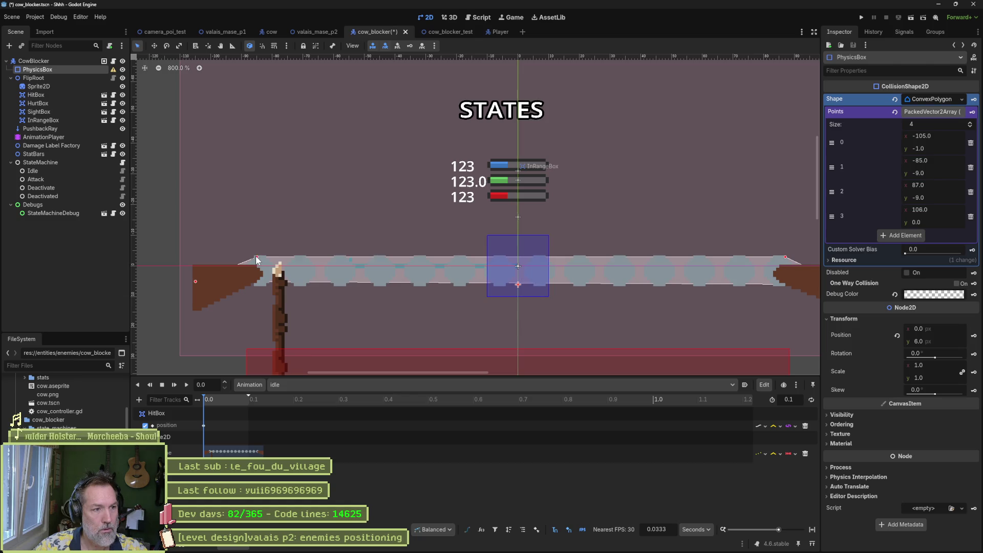
{"action": "key", "text": "ctrl+s"}
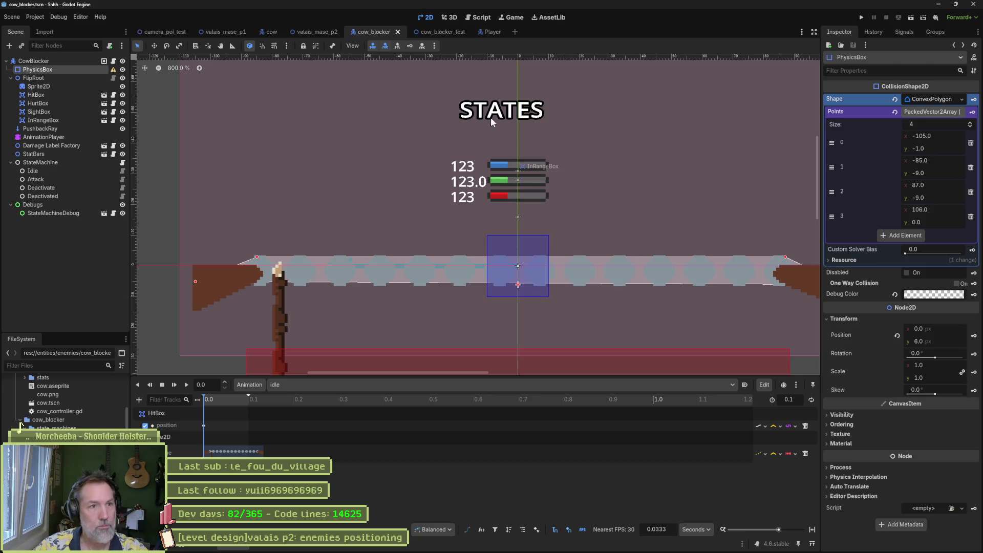
Playtest the cow_blocker_test scene, then the valais_mase_p2 level.
{"action": "left_click", "coordinate": [433, 33]}
{"action": "key", "text": "F6"}
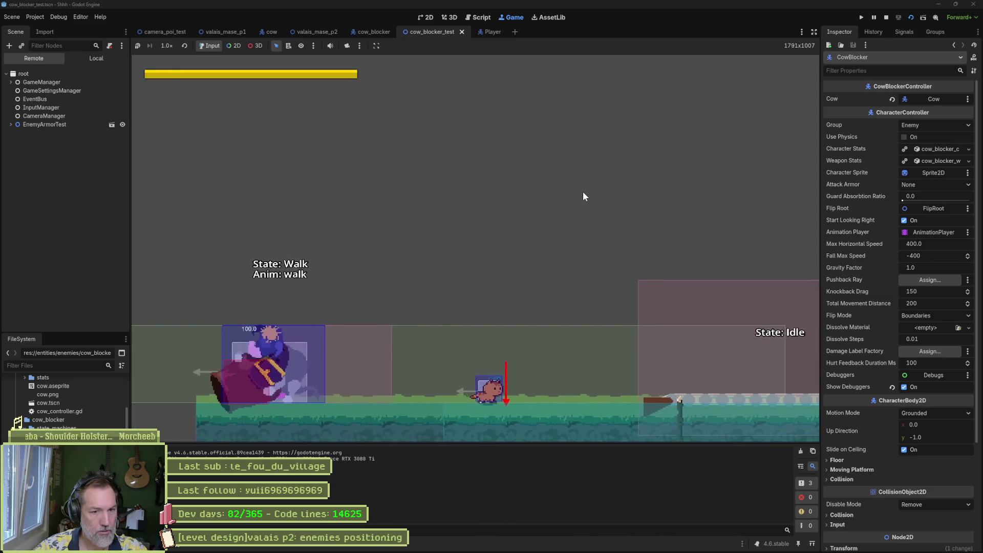
{"action": "key", "text": "F8"}
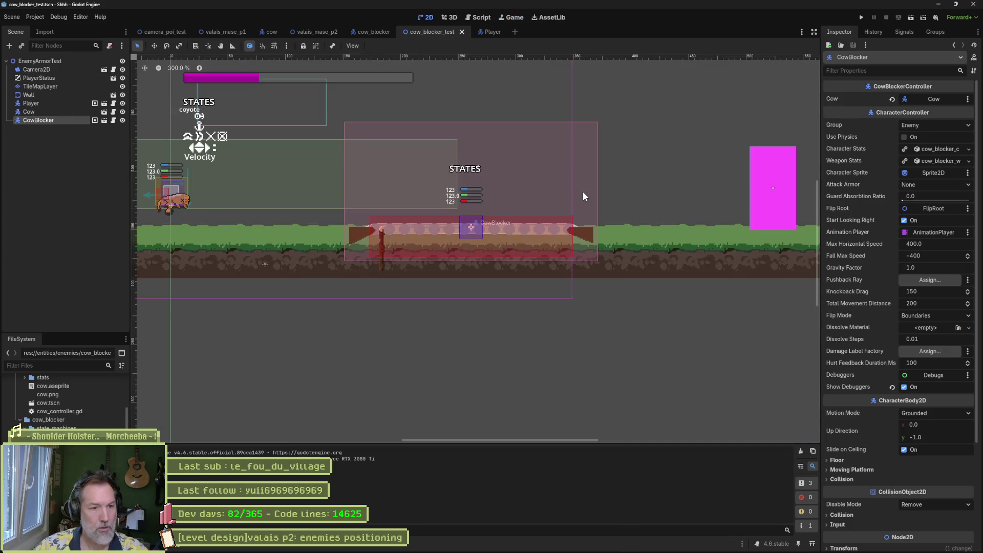
{"action": "left_click", "coordinate": [306, 31]}
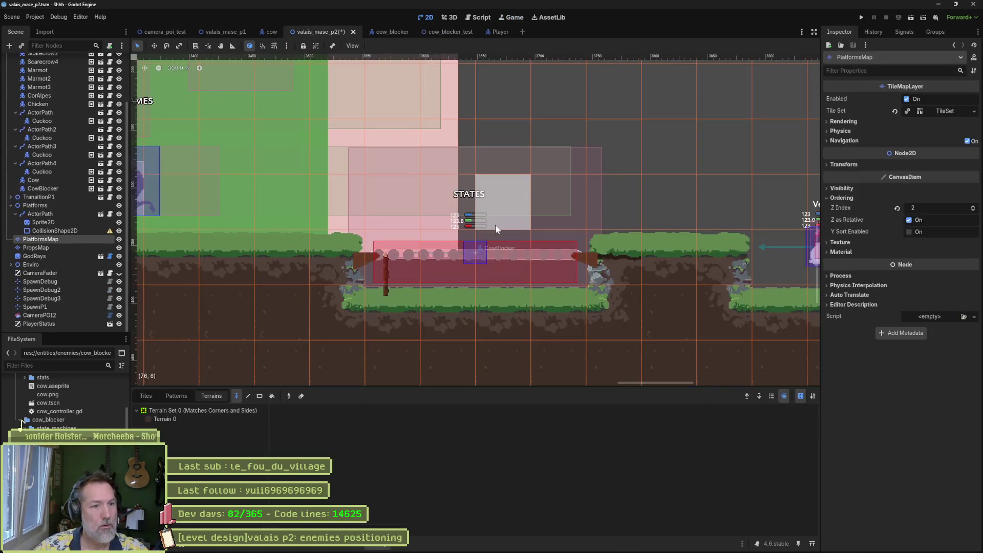
{"action": "key", "text": "F6"}
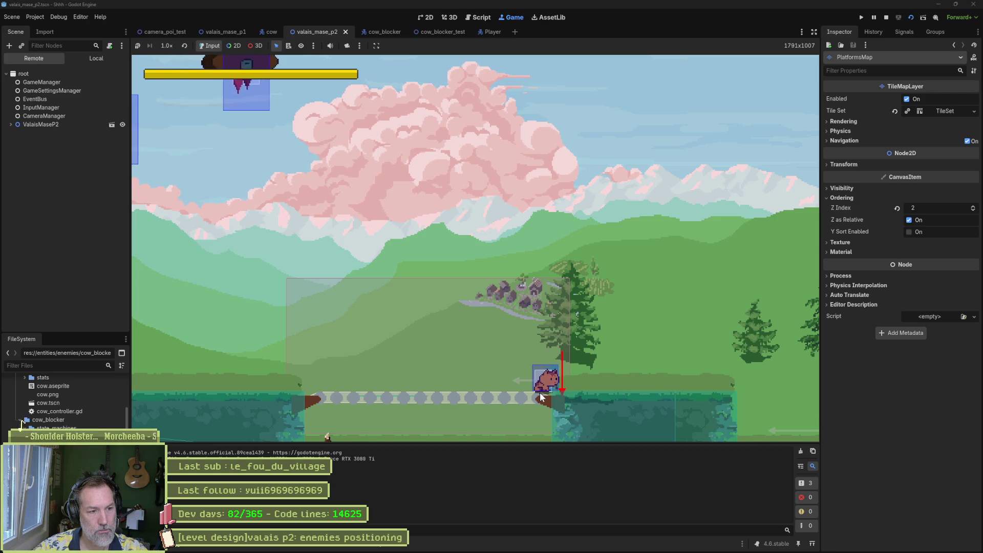
{"action": "key", "text": "F8"}
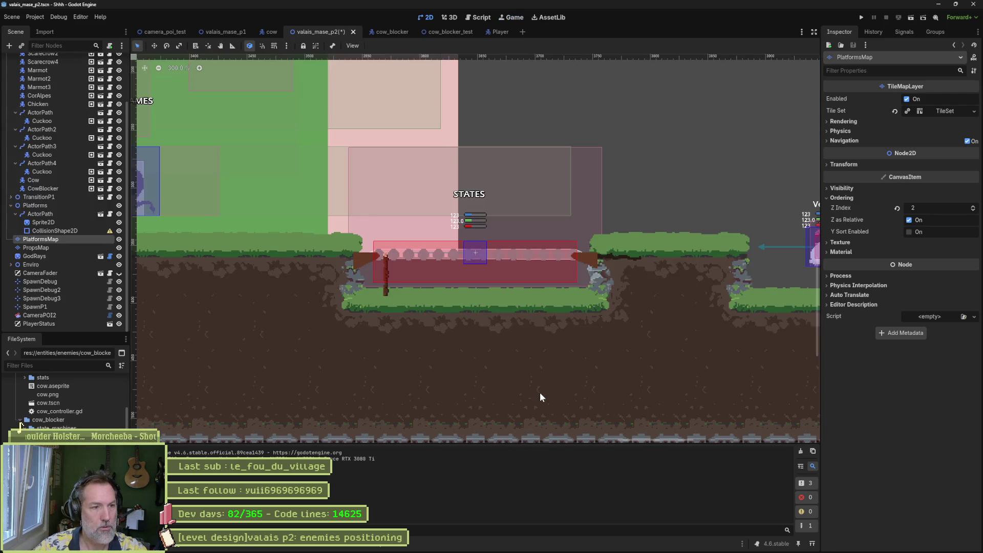
Move CowBlocker to 4 px lower in the pit and save the Valais level.
{"action": "left_click", "coordinate": [56, 188]}
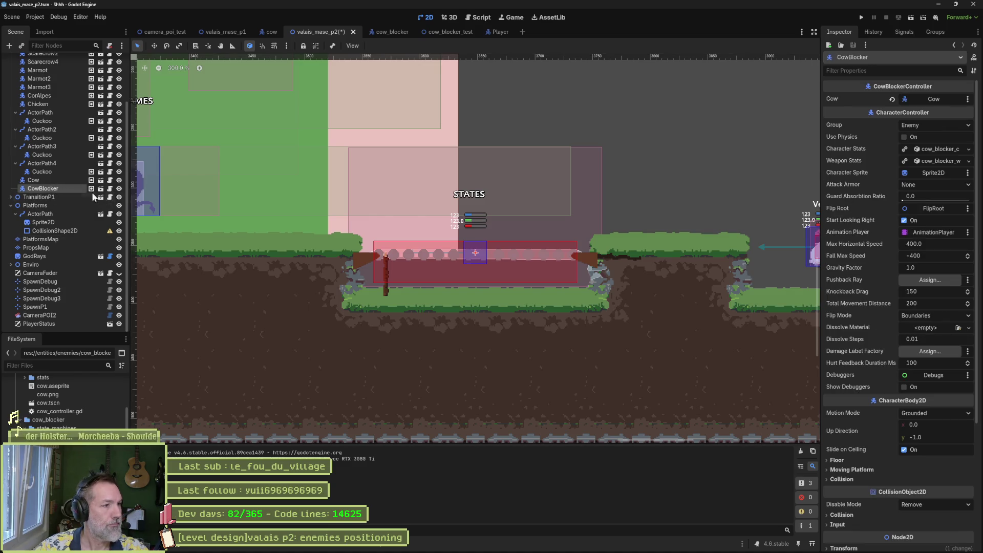
{"action": "key", "text": "w"}
{"action": "left_click_drag", "start_coordinate": [476, 261], "coordinate": [475, 257]}
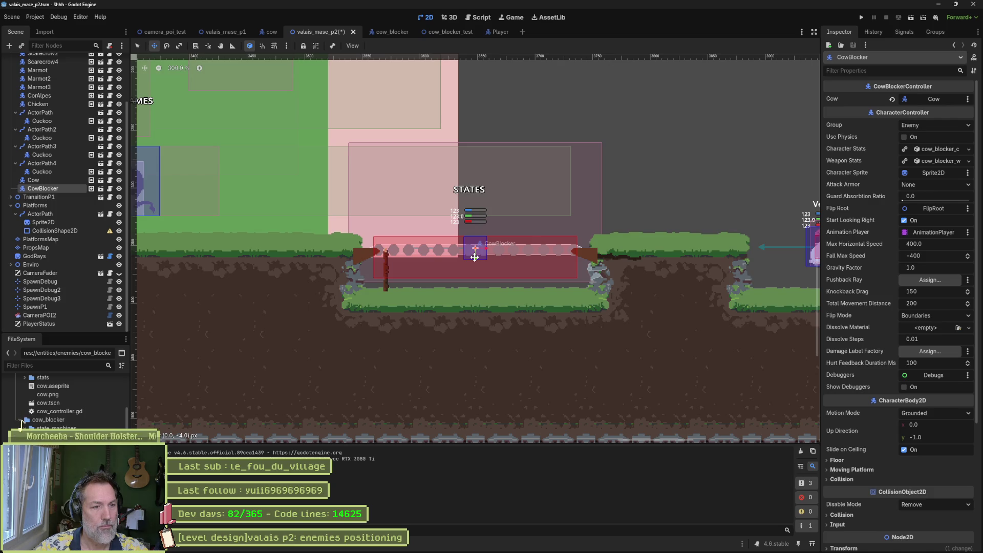
{"action": "left_click_drag", "start_coordinate": [475, 258], "coordinate": [476, 263]}
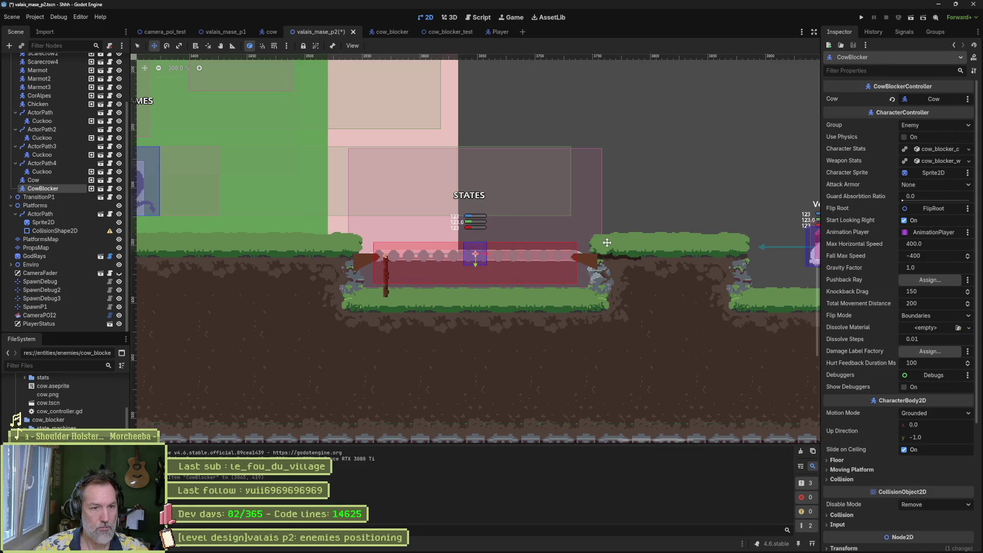
{"action": "key", "text": "ctrl+s"}
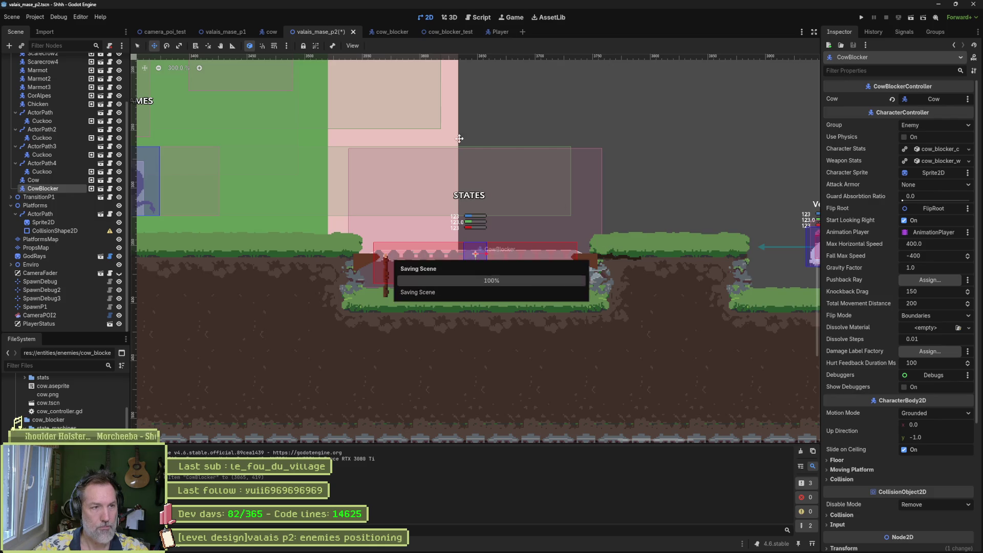
{"action": "left_click", "coordinate": [394, 33]}
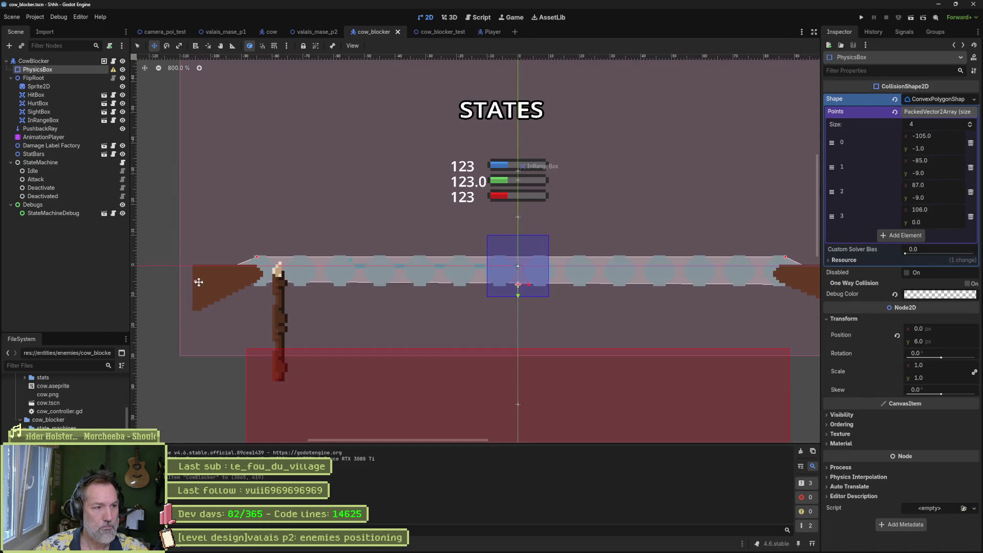
Add a fifth and sixth point to the PhysicsBox polygon, placing the fifth below the centre.
{"action": "key", "text": "q"}
{"action": "mouse_move", "coordinate": [257, 257]}
{"action": "left_mouse_down"}
{"action": "mouse_move", "coordinate": [201, 240]}
{"action": "mouse_move", "coordinate": [201, 278]}
{"action": "mouse_move", "coordinate": [245, 281]}
{"action": "left_mouse_up"}
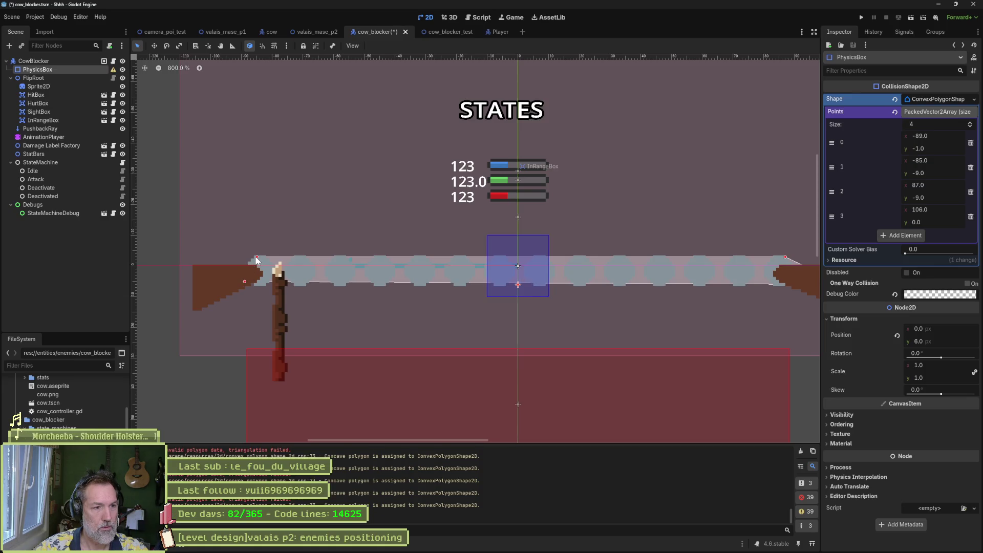
{"action": "left_click", "coordinate": [905, 236]}
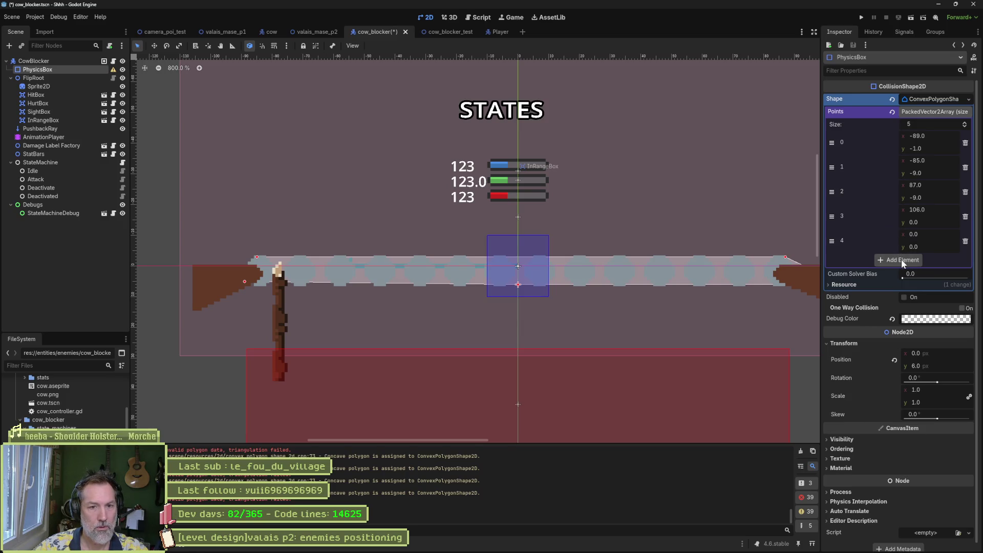
{"action": "left_click", "coordinate": [902, 260]}
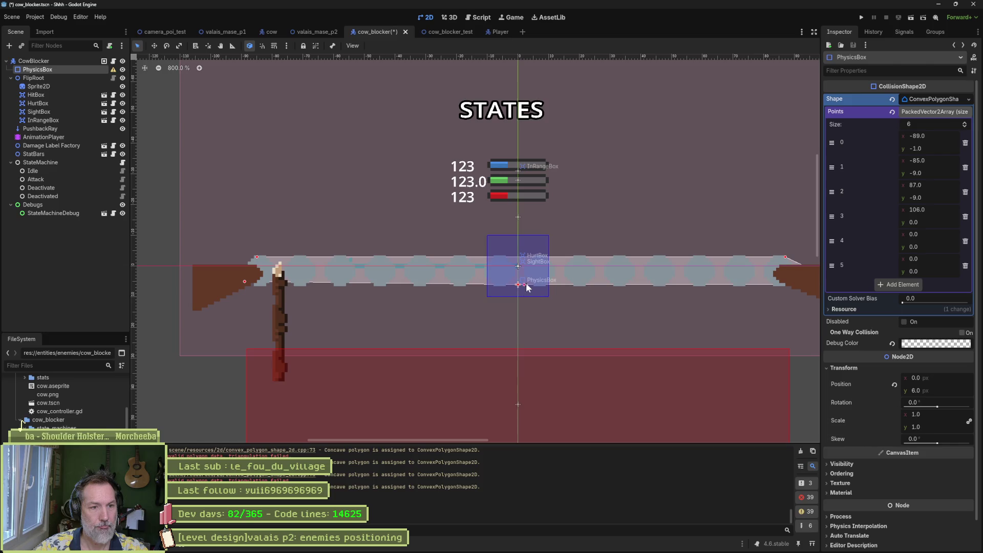
{"action": "mouse_move", "coordinate": [527, 284]}
{"action": "left_mouse_down"}
{"action": "mouse_move", "coordinate": [547, 286]}
{"action": "mouse_move", "coordinate": [547, 296]}
{"action": "mouse_move", "coordinate": [226, 291]}
{"action": "left_mouse_up"}
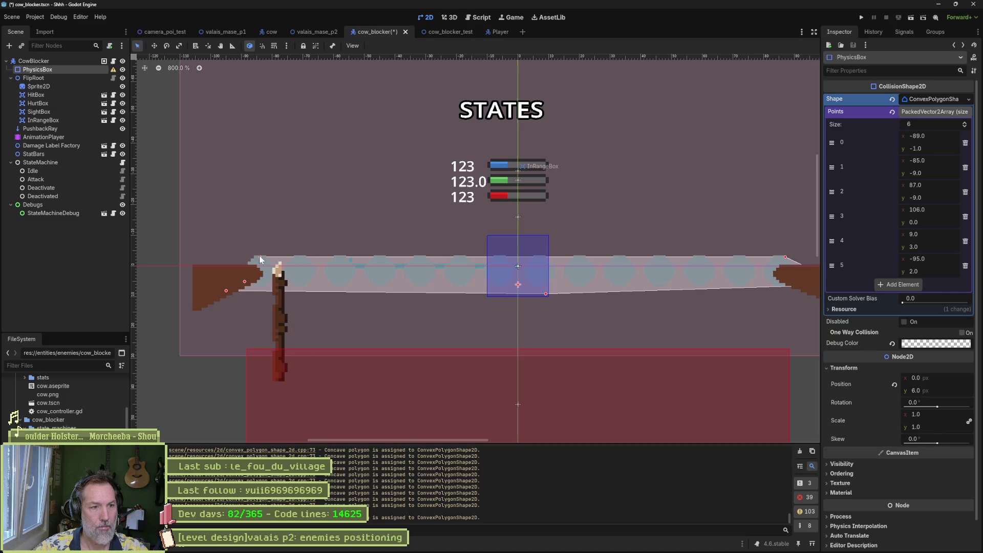
Reshape the polygon into a wider V, dipping to (0, 10) with a left corner at (-112, -3).
{"action": "left_click_drag", "start_coordinate": [258, 256], "coordinate": [331, 260]}
{"action": "left_click_drag", "start_coordinate": [245, 282], "coordinate": [227, 239]}
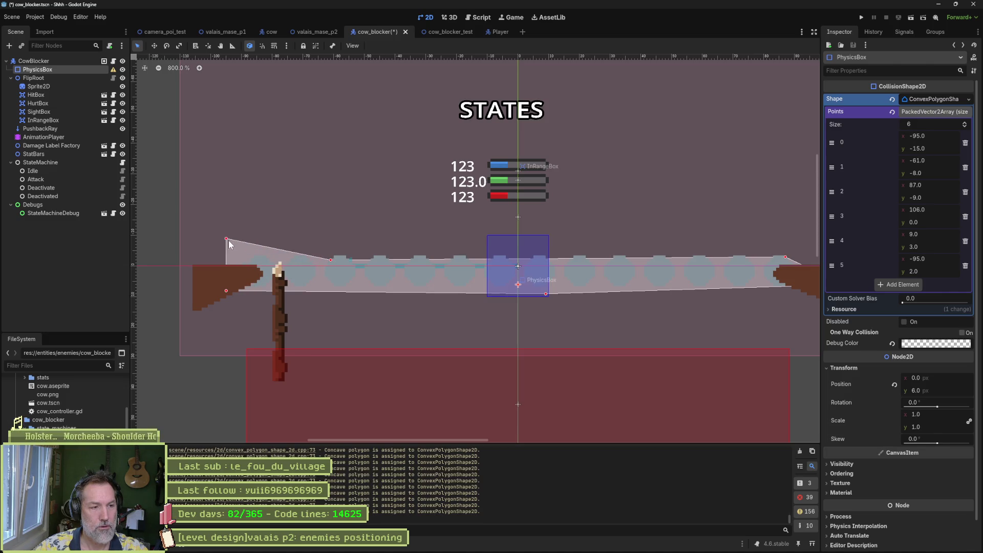
{"action": "left_click_drag", "start_coordinate": [226, 290], "coordinate": [208, 275]}
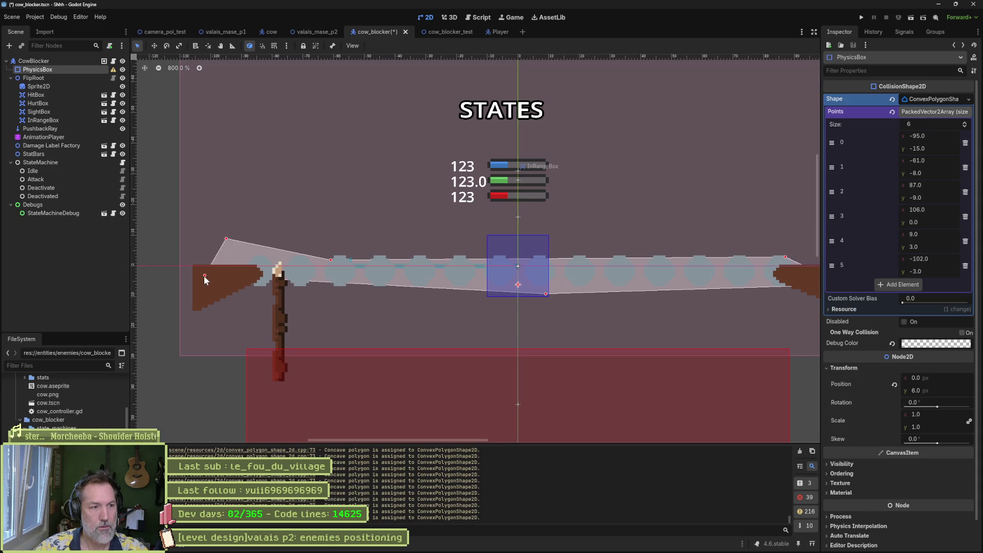
{"action": "left_click_drag", "start_coordinate": [549, 295], "coordinate": [519, 317]}
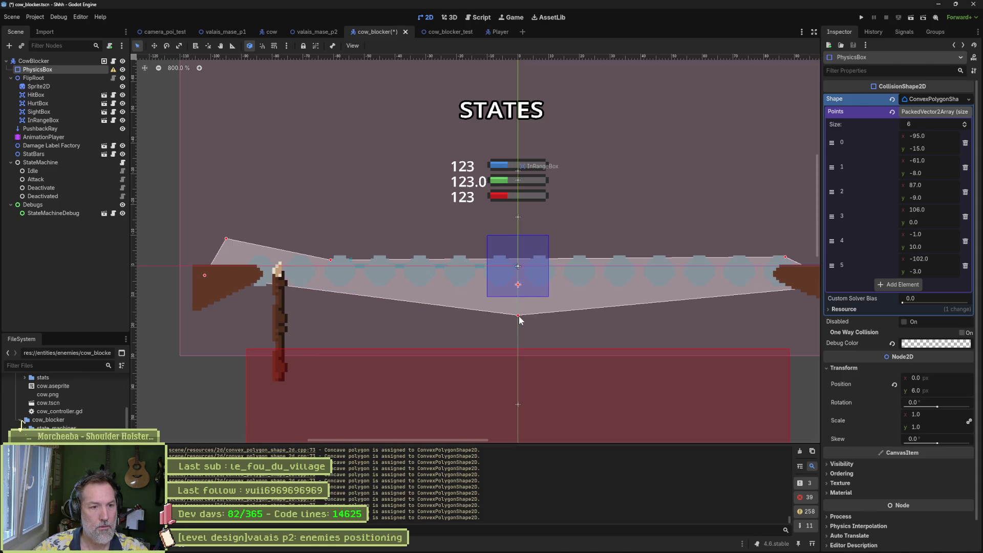
{"action": "left_click_drag", "start_coordinate": [226, 240], "coordinate": [233, 243]}
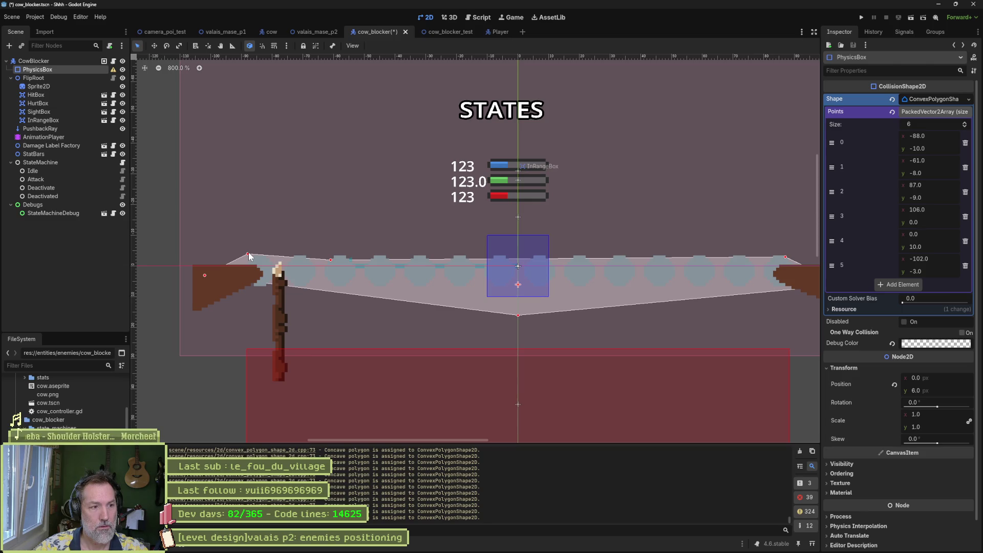
{"action": "mouse_move", "coordinate": [248, 255]}
{"action": "left_mouse_down"}
{"action": "mouse_move", "coordinate": [217, 254]}
{"action": "mouse_move", "coordinate": [176, 275]}
{"action": "mouse_move", "coordinate": [236, 260]}
{"action": "left_mouse_up"}
{"action": "left_click", "coordinate": [206, 253]}
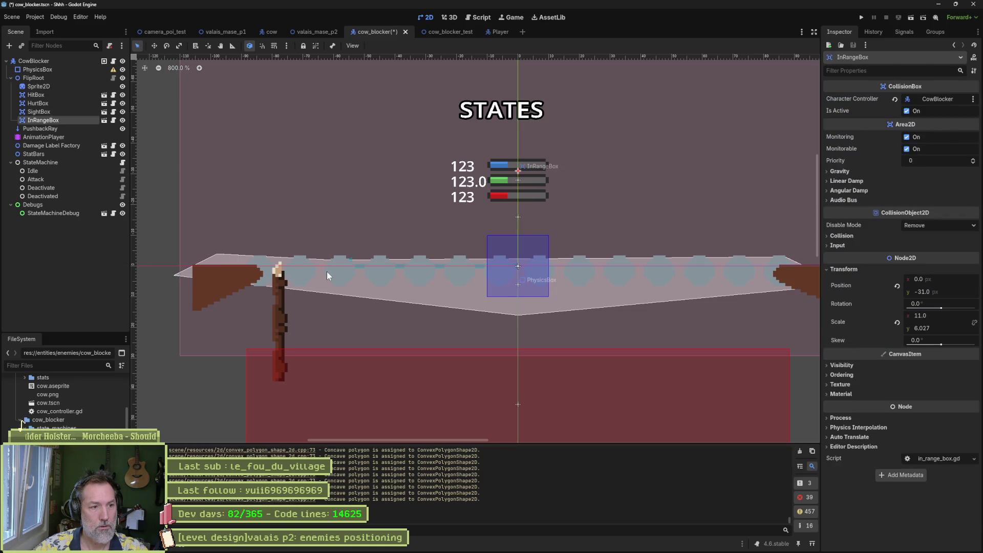
Select the PhysicsBox node and nudge its polygon's left corner slightly outward.
{"action": "left_click", "coordinate": [518, 284]}
{"action": "left_click", "coordinate": [518, 284]}
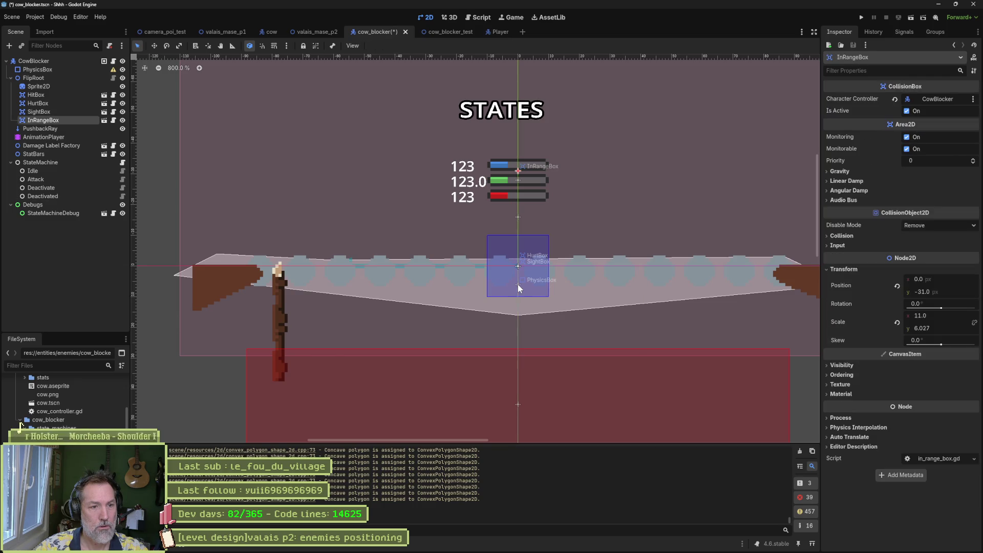
{"action": "left_click", "coordinate": [47, 69]}
{"action": "mouse_move", "coordinate": [216, 253]}
{"action": "left_mouse_down"}
{"action": "mouse_move", "coordinate": [226, 256]}
{"action": "mouse_move", "coordinate": [195, 258]}
{"action": "left_mouse_up"}
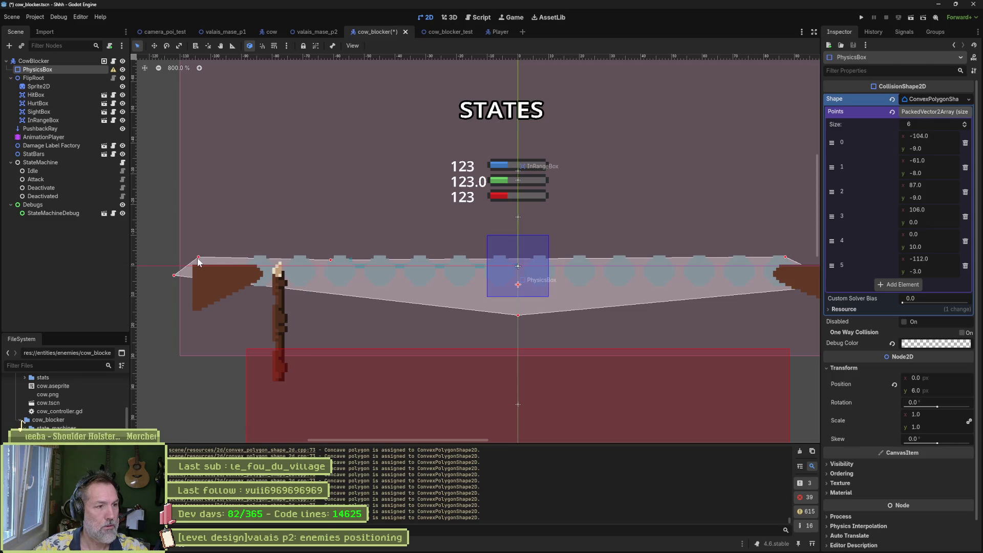
Extend the PhysicsBox's right corners to about (106, -9) and (112, -3), then save cow_blocker.
{"action": "left_click_drag", "start_coordinate": [754, 271], "coordinate": [697, 281]}
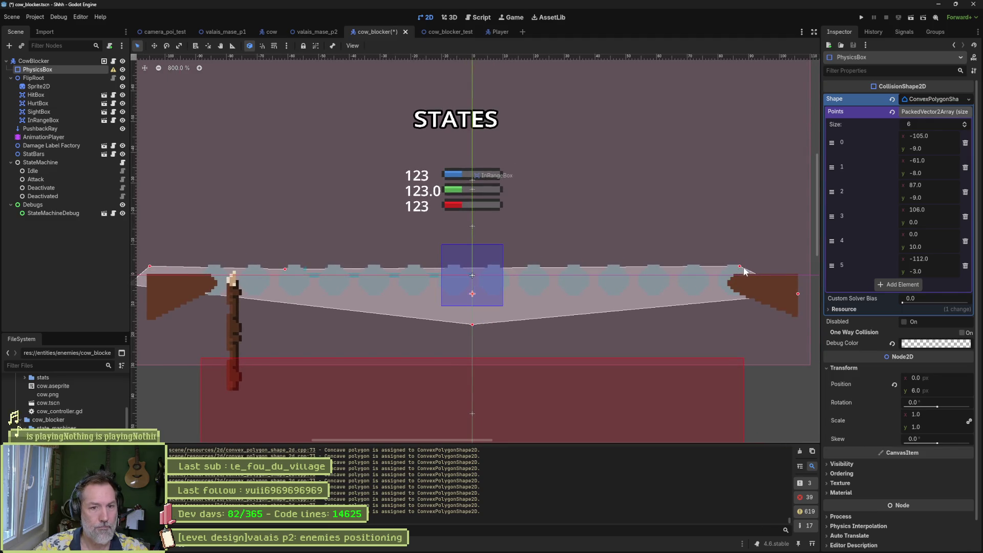
{"action": "left_click_drag", "start_coordinate": [741, 267], "coordinate": [750, 266]}
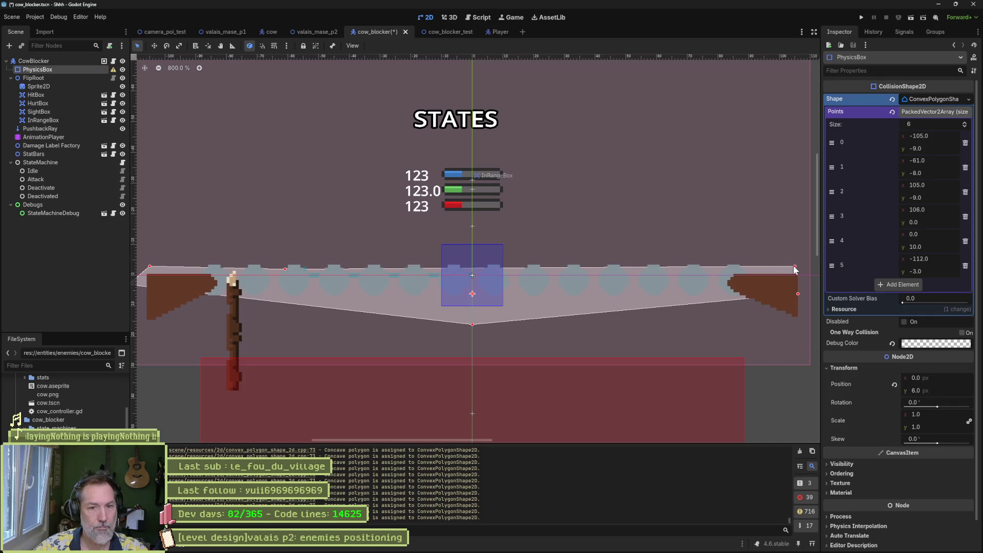
{"action": "left_click_drag", "start_coordinate": [797, 265], "coordinate": [798, 266]}
{"action": "scroll", "coordinate": [770, 287], "scroll_direction": "down", "scroll_amount": 1}
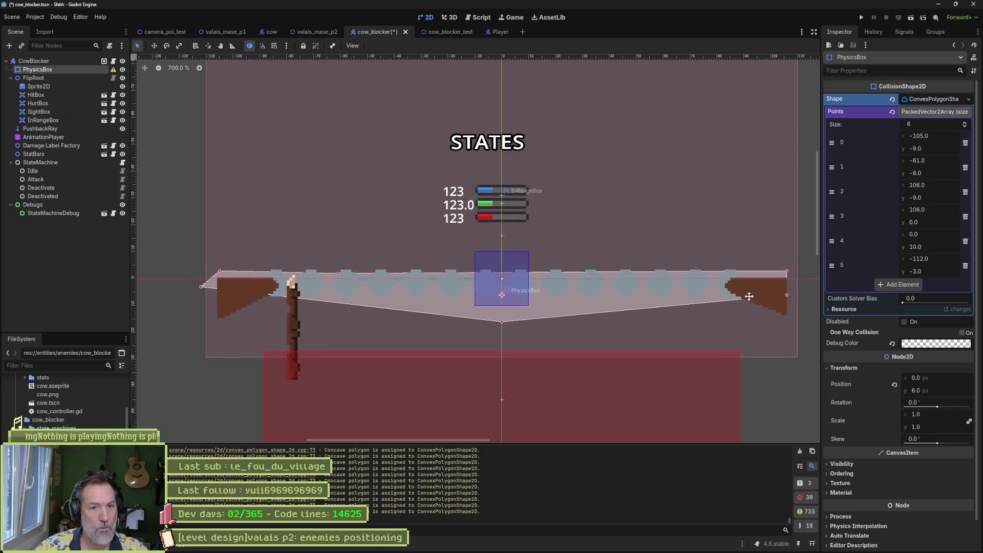
{"action": "left_click_drag", "start_coordinate": [742, 294], "coordinate": [759, 296]}
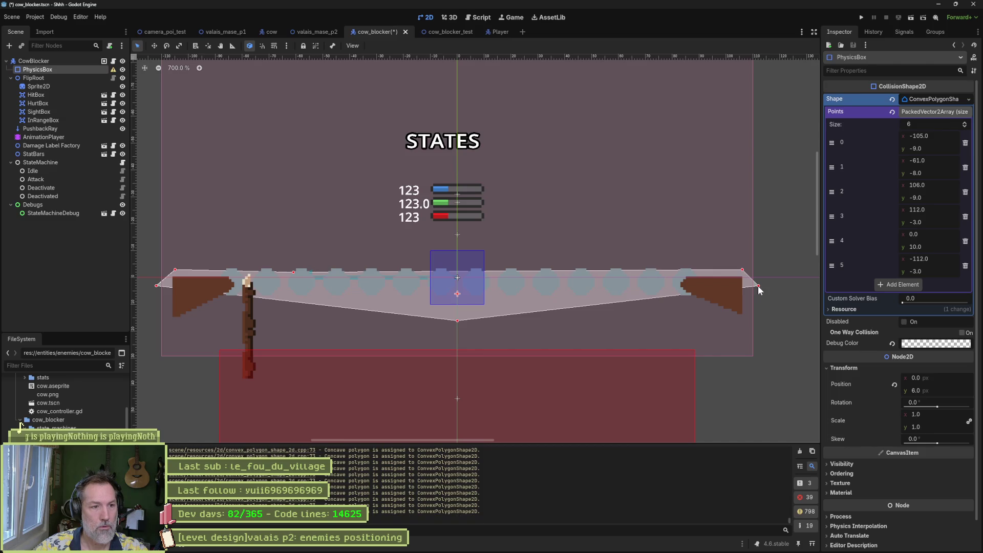
{"action": "key", "text": "ctrl+s"}
Playtest cow_blocker_test with F6, walking the player left toward the cow, then stop.
{"action": "left_click", "coordinate": [432, 29]}
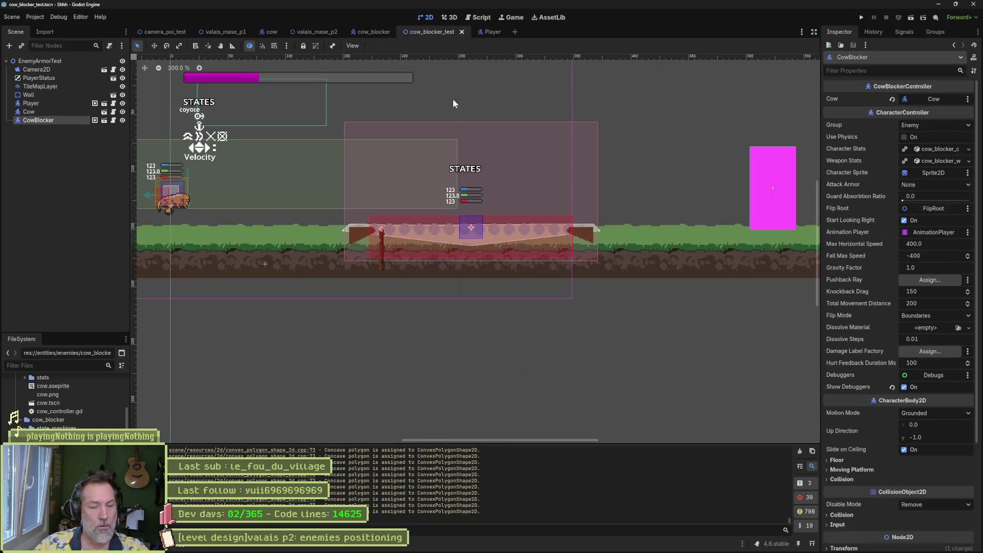
{"action": "key", "text": "F6"}
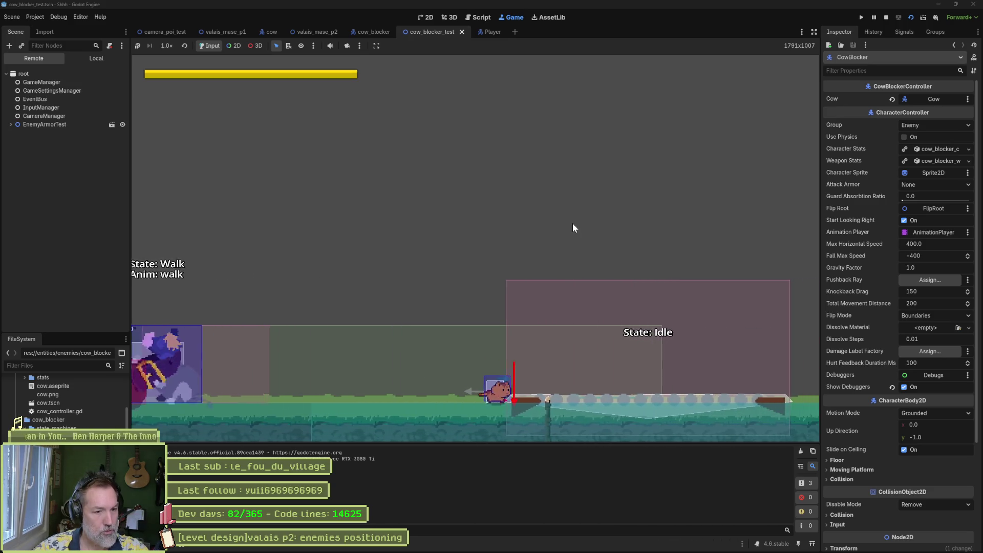
{"action": "key", "text": "Left"}
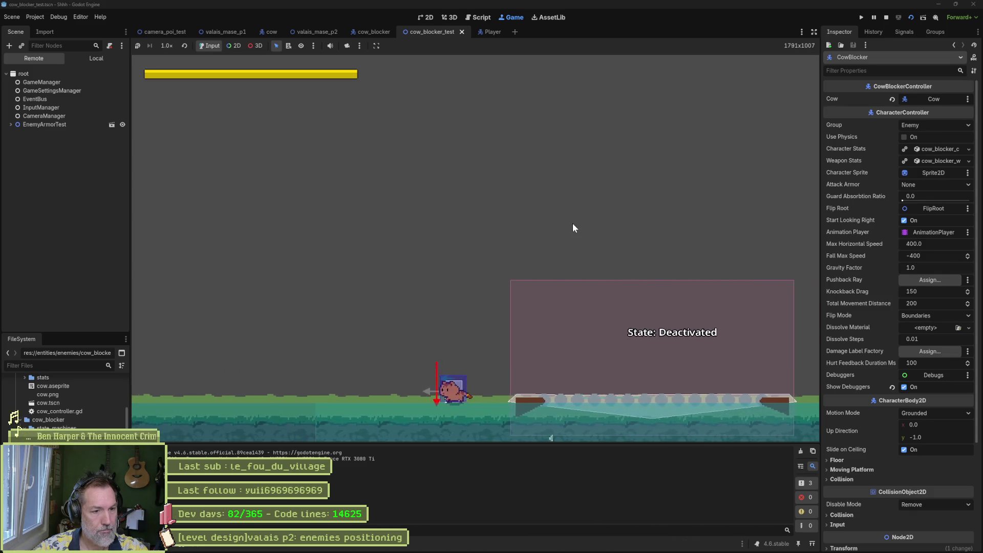
{"action": "key", "text": "Left"}
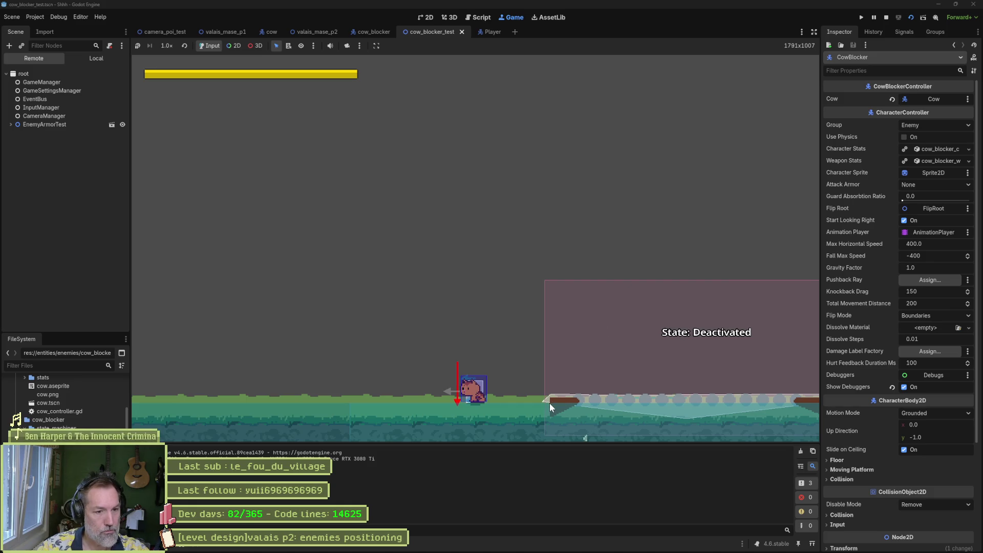
{"action": "key", "text": "F8"}
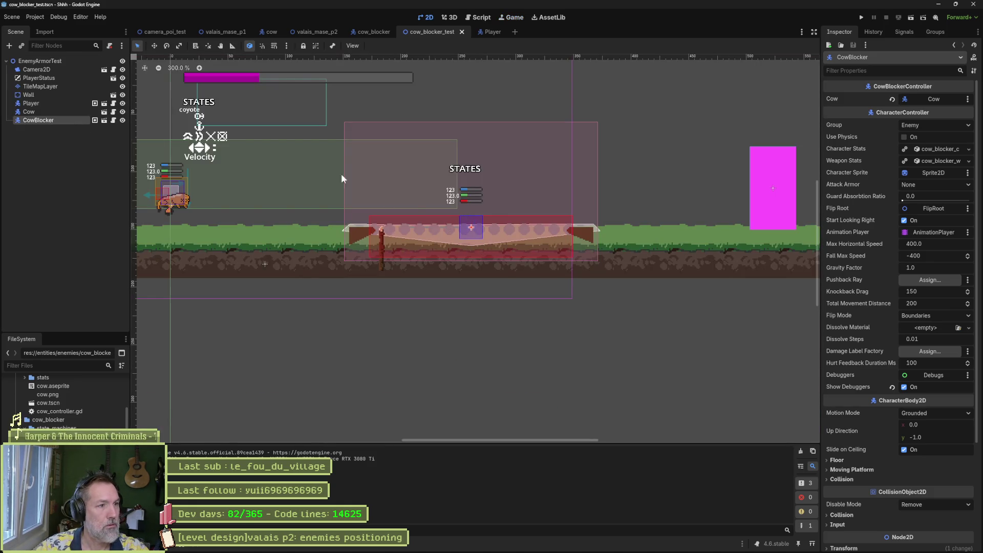
Lower CowBlocker a few pixels, retest the scene, then playtest the valais_mase_p2 level.
{"action": "left_click_drag", "start_coordinate": [473, 237], "coordinate": [472, 235]}
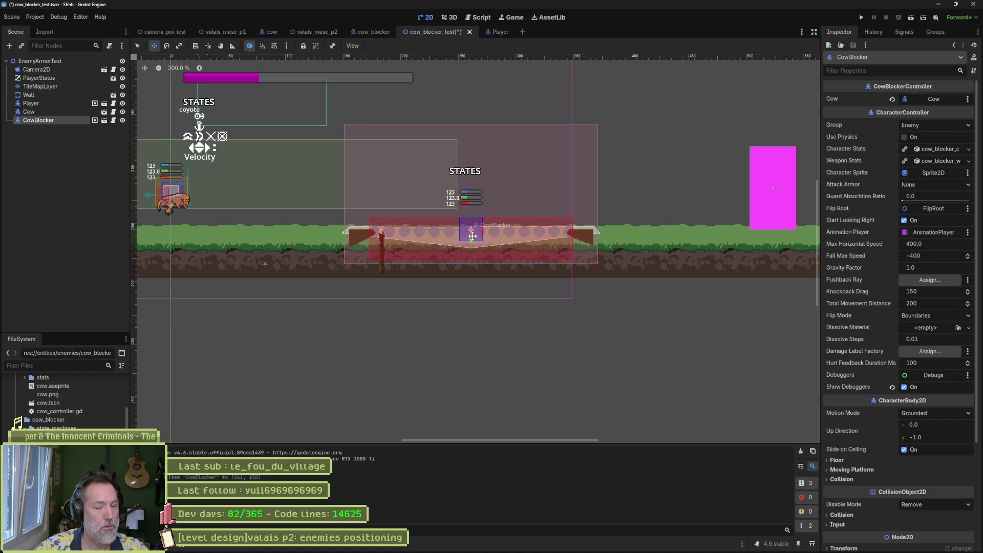
{"action": "key", "text": "F6"}
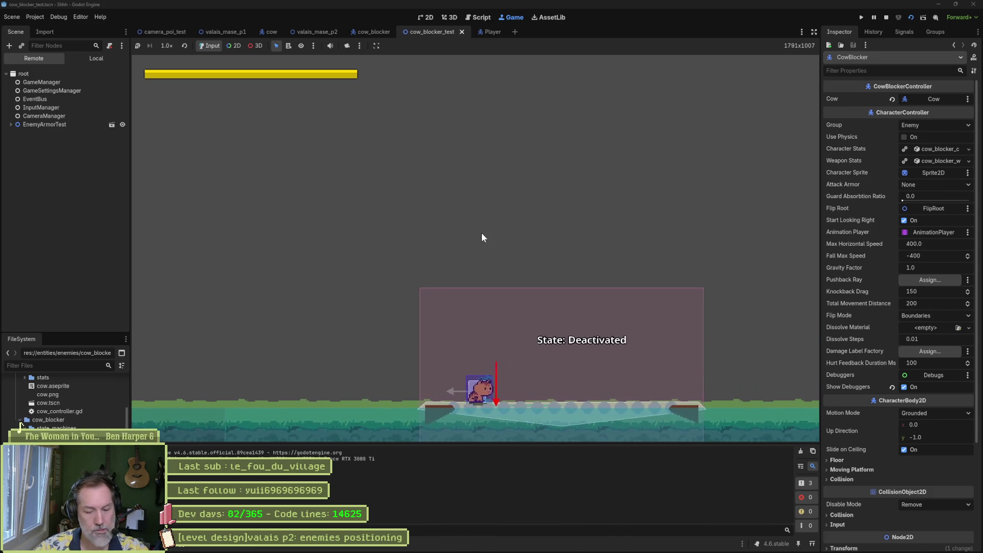
{"action": "key", "text": "F8"}
{"action": "left_click", "coordinate": [313, 32]}
{"action": "key", "text": "F6"}
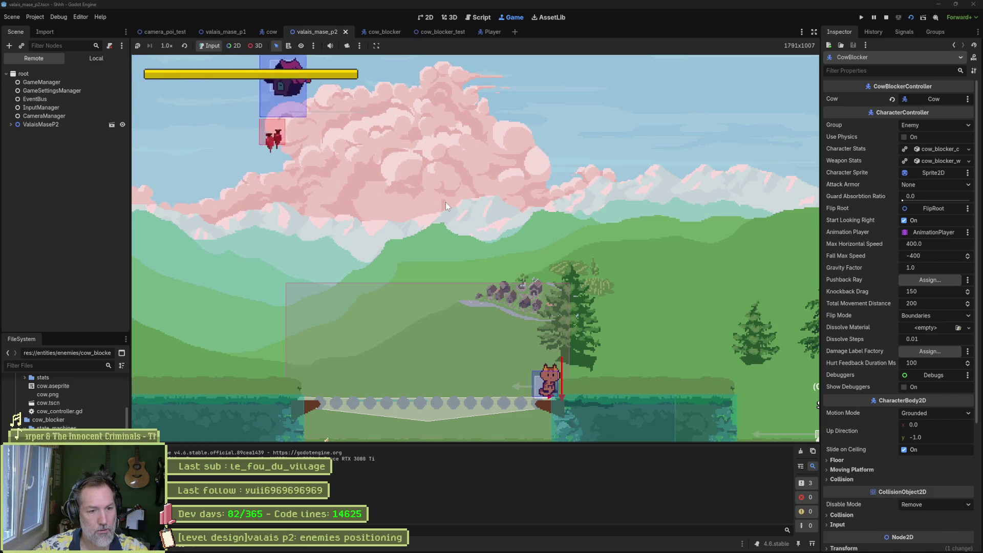
Raise the CowBlocker to offset (0, -13) in the Valais pit and playtest the saved level again.
{"action": "key", "text": "F8"}
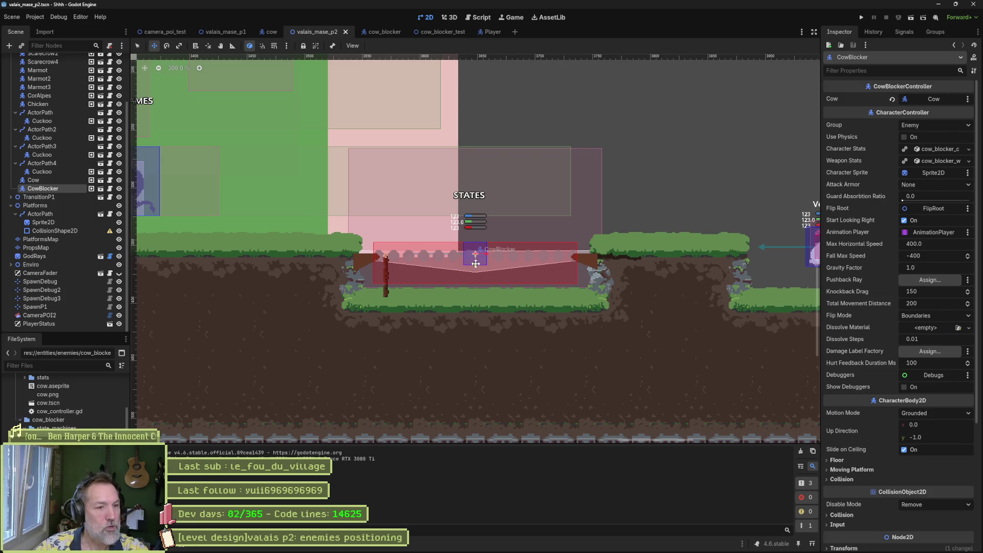
{"action": "left_click_drag", "start_coordinate": [475, 264], "coordinate": [474, 249]}
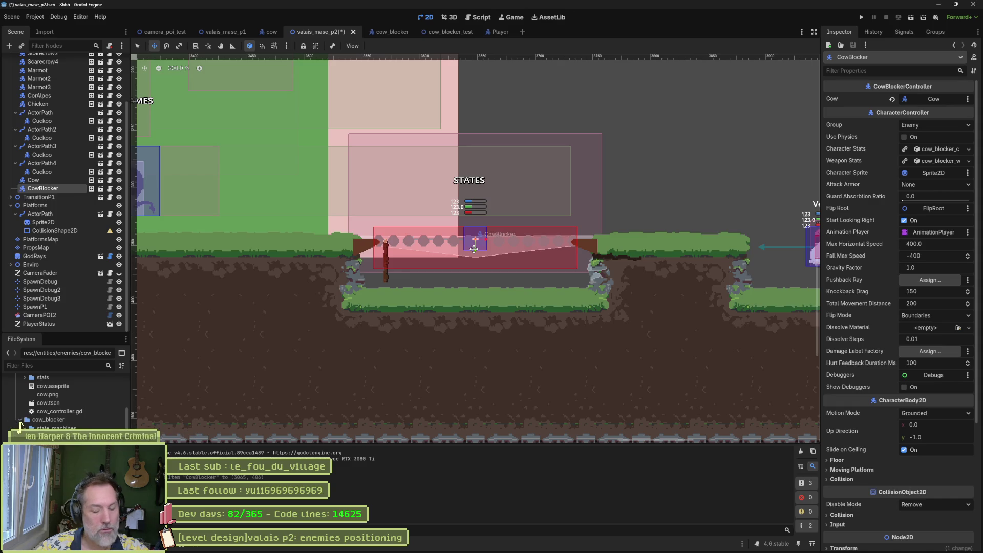
{"action": "key", "text": "F6"}
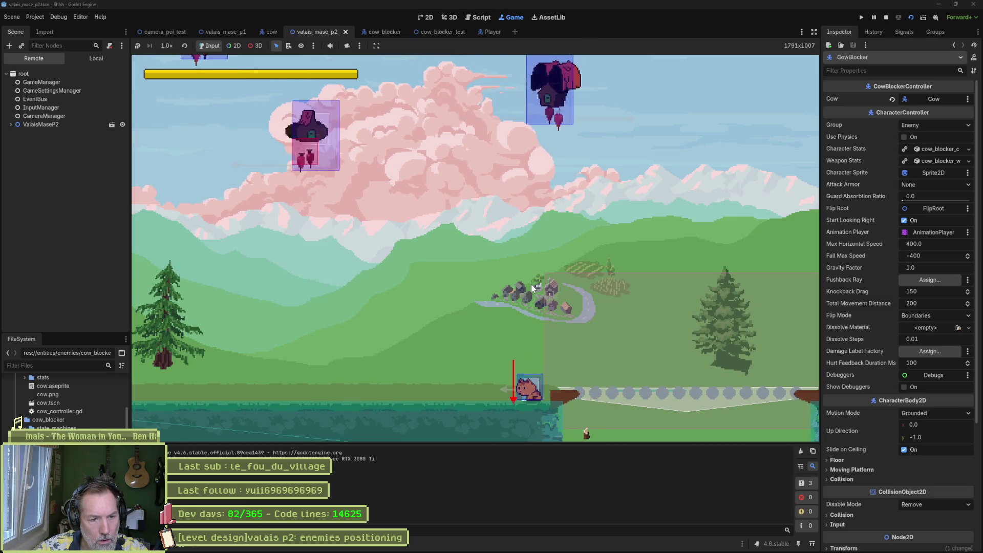
{"action": "key", "text": "F8"}
{"action": "scroll", "coordinate": [429, 291], "scroll_direction": "up", "scroll_amount": 2}
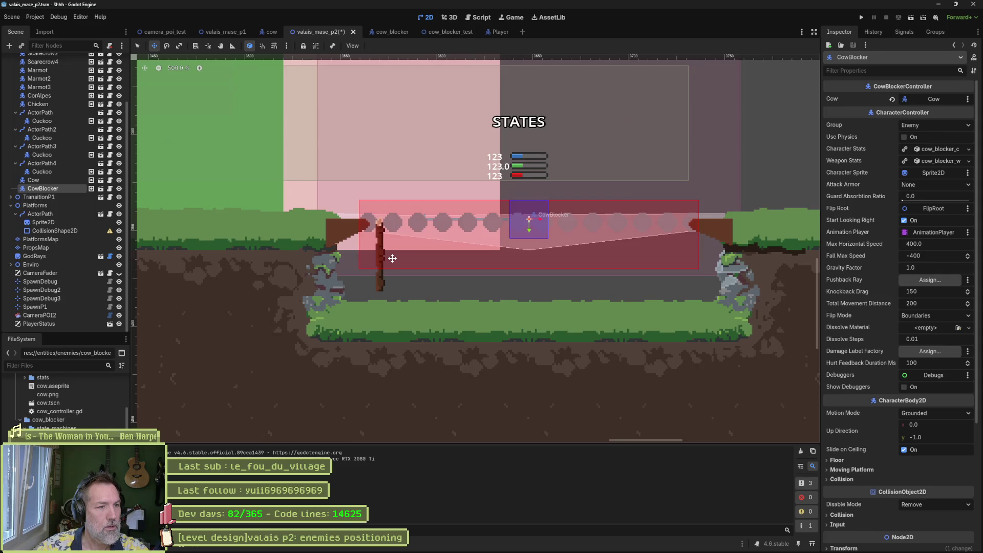
Lower the cow blocker slightly and save the level, then stretch the PhysicsBox polygon's end points out and down.
{"action": "left_click_drag", "start_coordinate": [530, 230], "coordinate": [530, 236]}
{"action": "key", "text": "ctrl+s"}
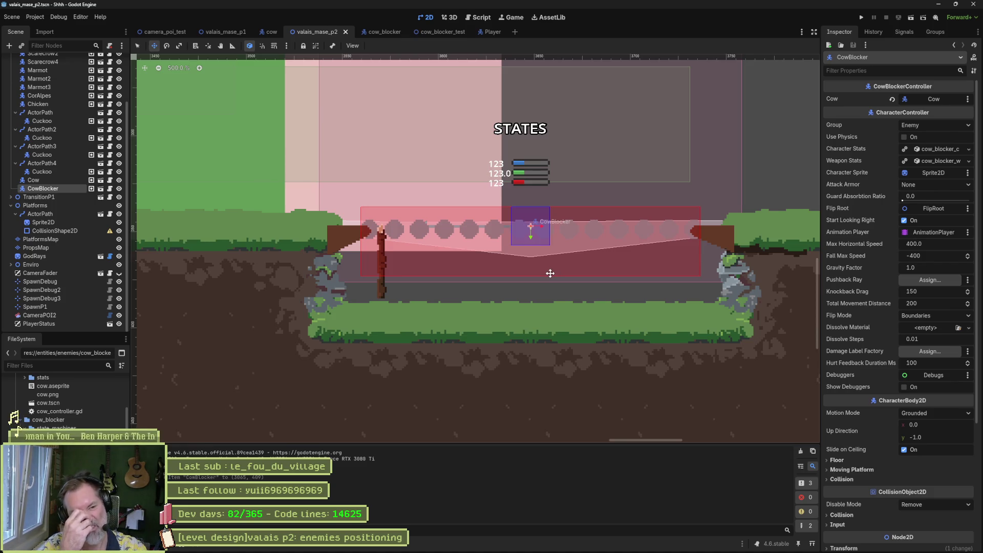
{"action": "left_click", "coordinate": [373, 31]}
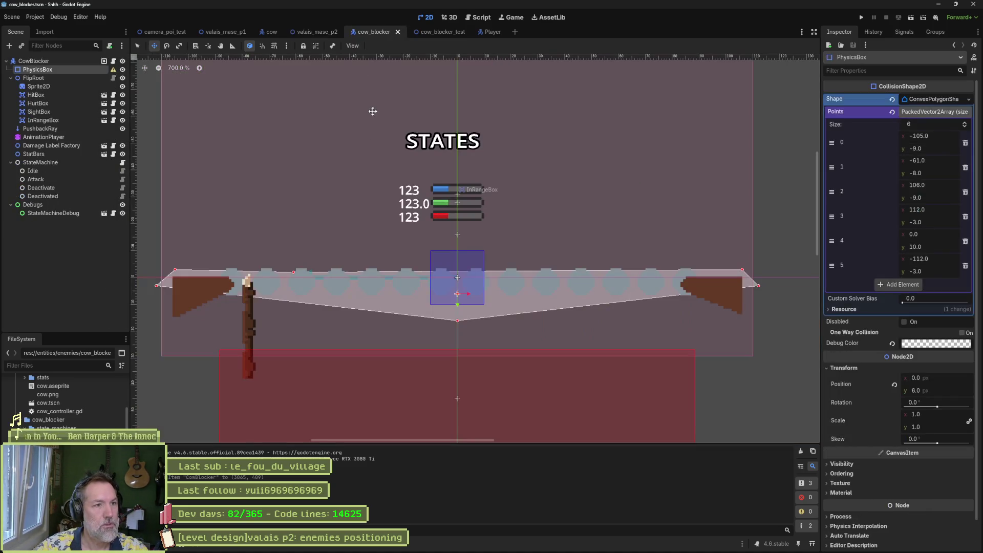
{"action": "left_click_drag", "start_coordinate": [308, 264], "coordinate": [365, 250]}
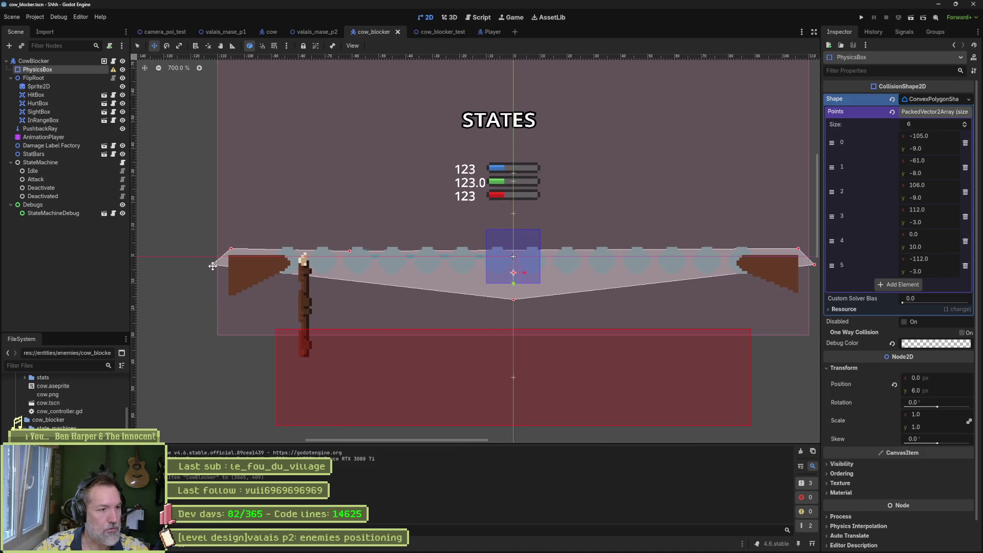
{"action": "mouse_move", "coordinate": [211, 264]}
{"action": "left_mouse_down"}
{"action": "mouse_move", "coordinate": [196, 285]}
{"action": "mouse_move", "coordinate": [169, 289]}
{"action": "left_mouse_up"}
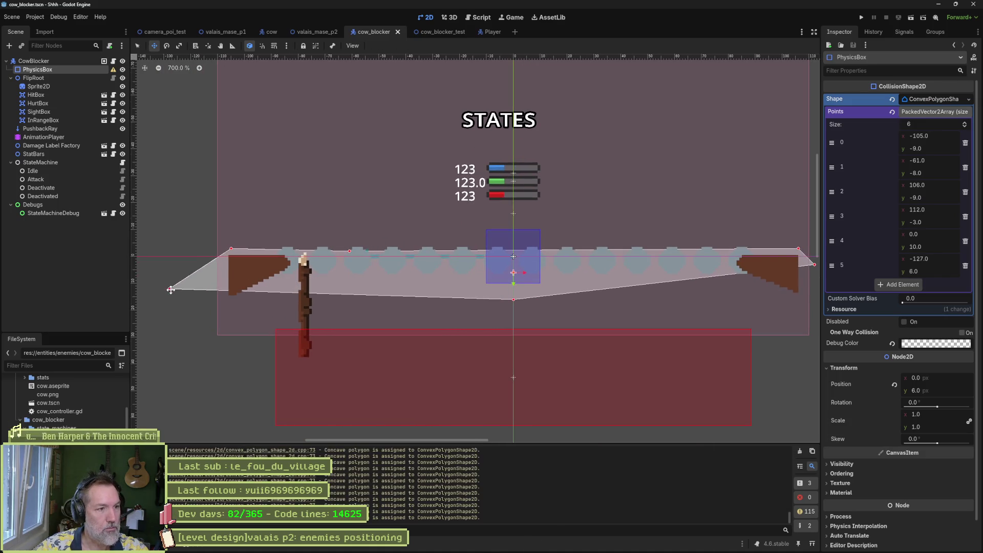
{"action": "scroll", "coordinate": [657, 310], "scroll_direction": "right", "scroll_amount": 3}
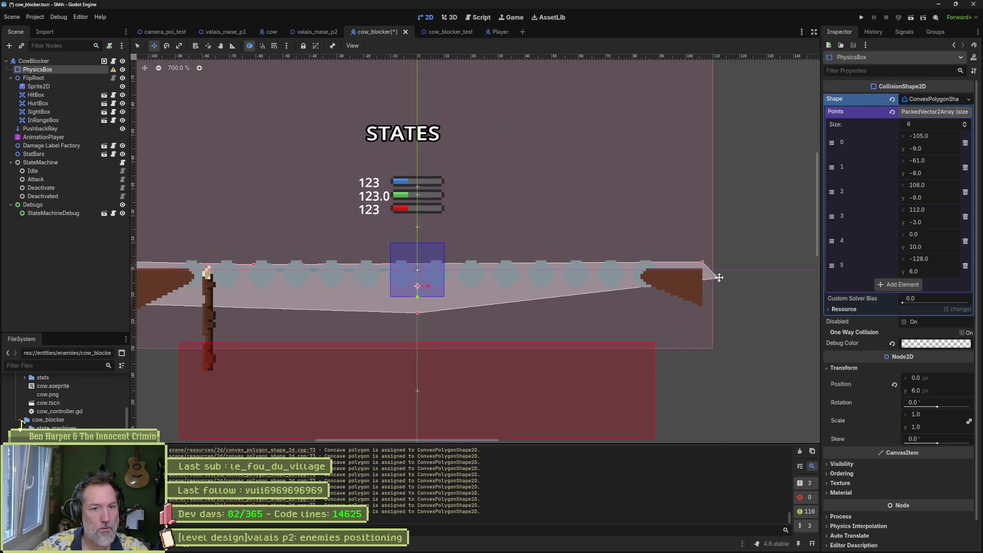
{"action": "left_click_drag", "start_coordinate": [719, 278], "coordinate": [776, 297]}
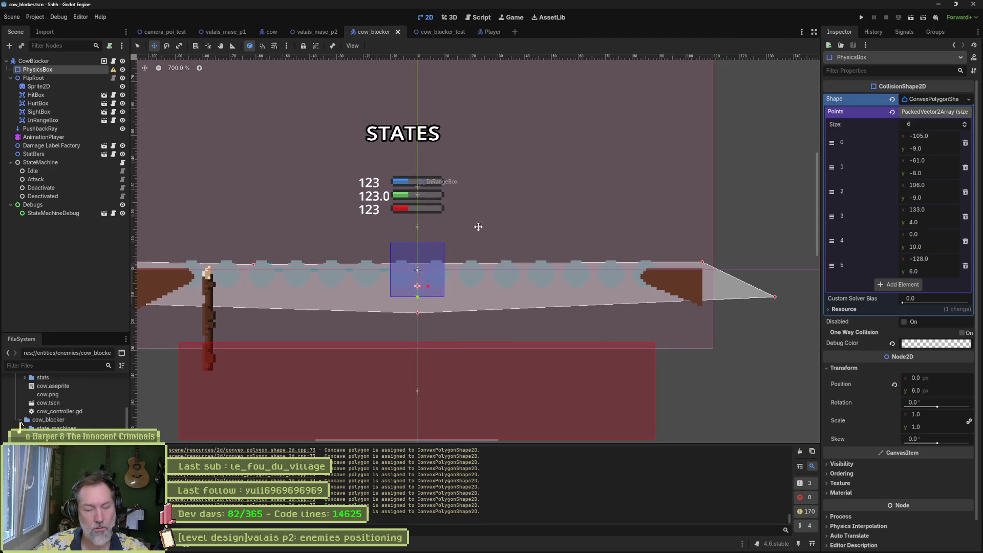
Move the polygon's first point inward and its second point to the centre, save cow_blocker, and playtest the level.
{"action": "left_click", "coordinate": [310, 33]}
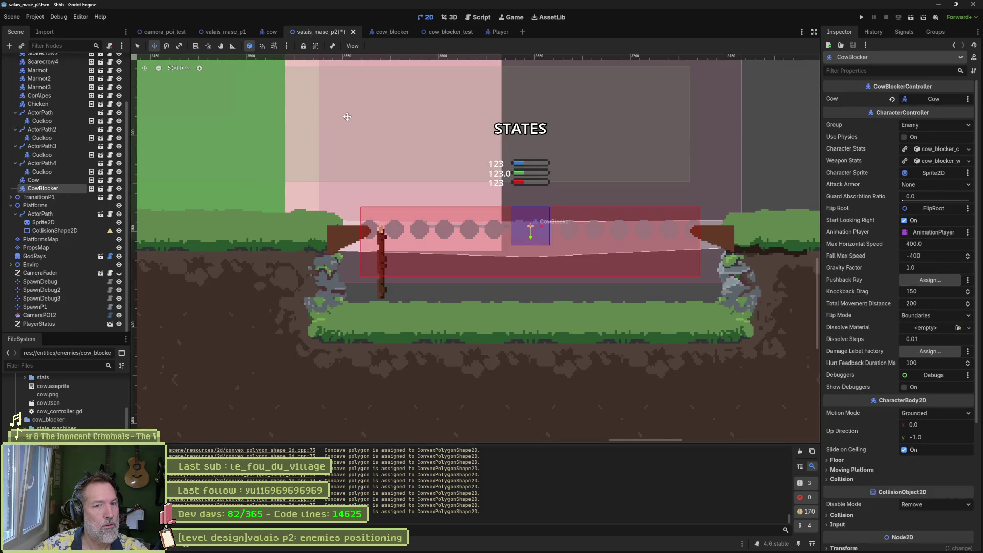
{"action": "left_click", "coordinate": [392, 35]}
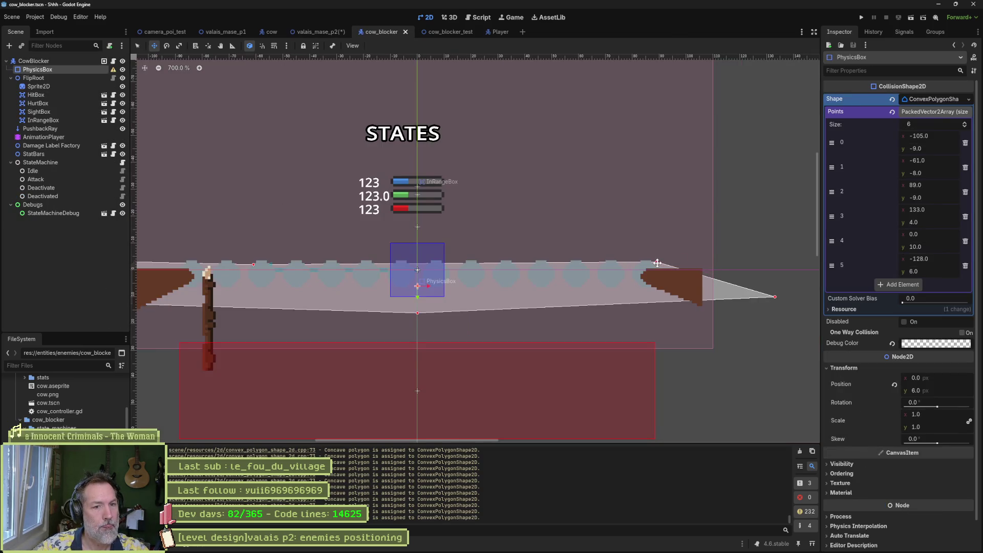
{"action": "left_click_drag", "start_coordinate": [255, 241], "coordinate": [329, 238]}
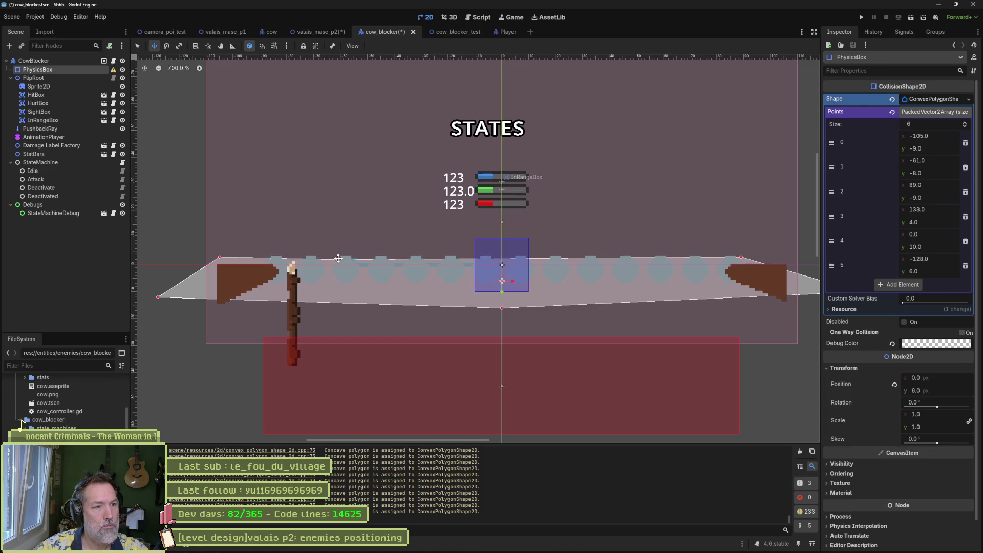
{"action": "left_click_drag", "start_coordinate": [218, 257], "coordinate": [253, 259]}
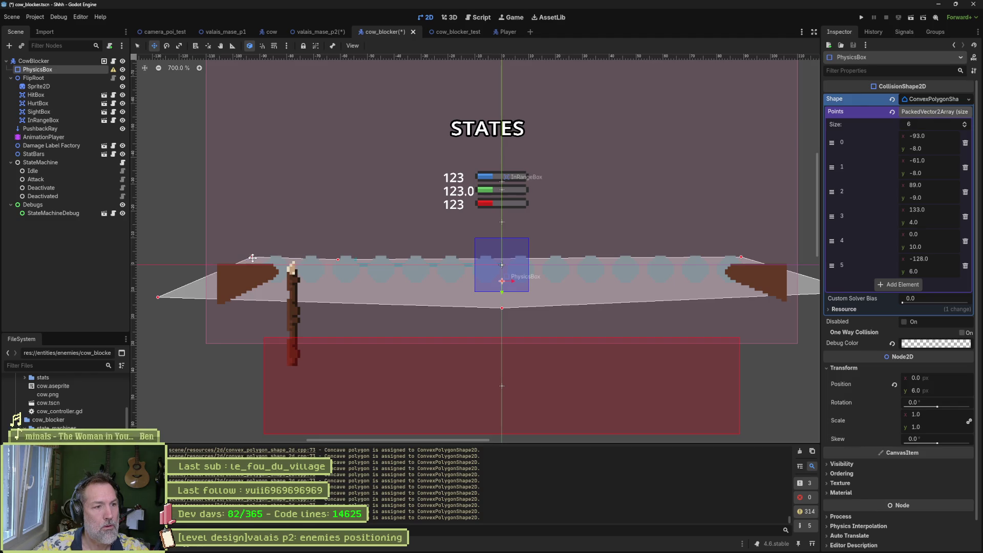
{"action": "left_click_drag", "start_coordinate": [334, 258], "coordinate": [503, 259]}
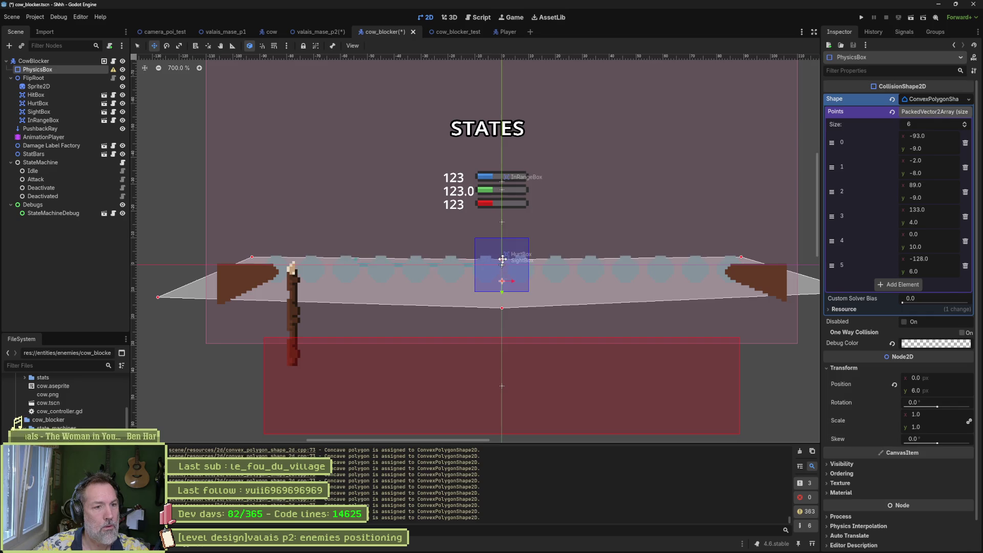
{"action": "key", "text": "ctrl+s"}
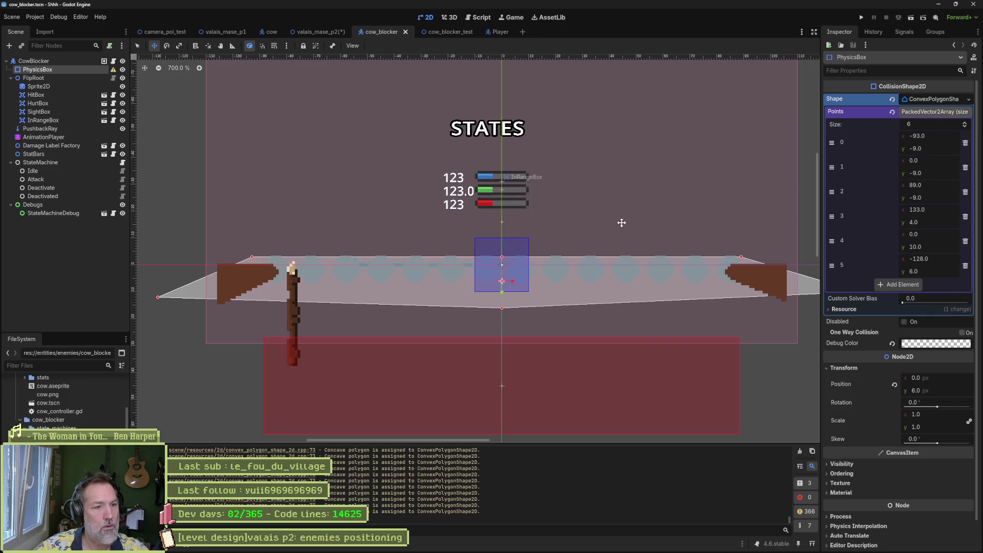
{"action": "left_click_drag", "start_coordinate": [621, 222], "coordinate": [568, 229]}
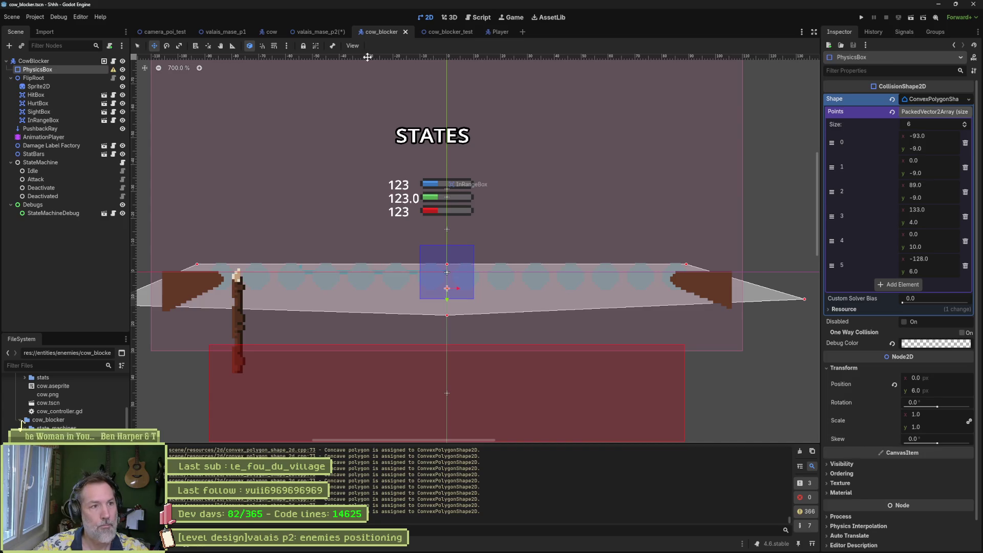
{"action": "left_click", "coordinate": [320, 32]}
{"action": "key", "text": "F6"}
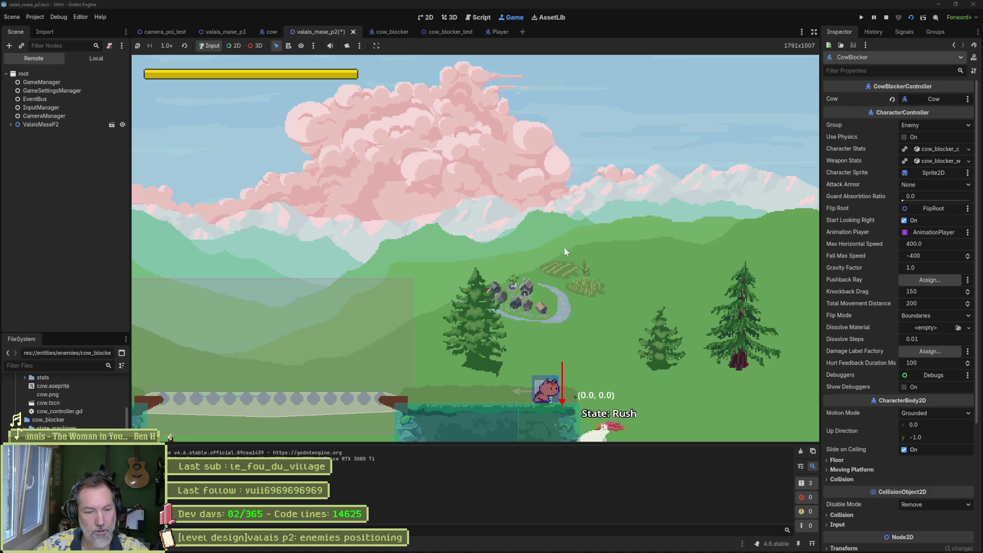
Stop the playtest, survey the ground and platforms around the pit, and switch to the cow_blocker sprite in Aseprite.
{"action": "key", "text": "F8"}
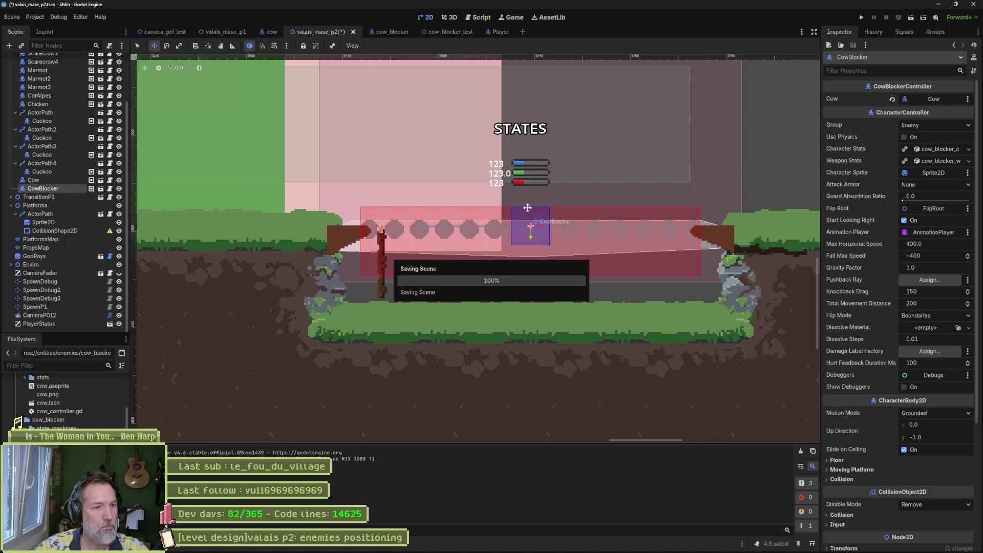
{"action": "scroll", "coordinate": [409, 231], "scroll_direction": "right", "scroll_amount": 5}
{"action": "scroll", "coordinate": [333, 219], "scroll_direction": "down", "scroll_amount": 4}
{"action": "left_click_drag", "start_coordinate": [333, 219], "coordinate": [595, 234]}
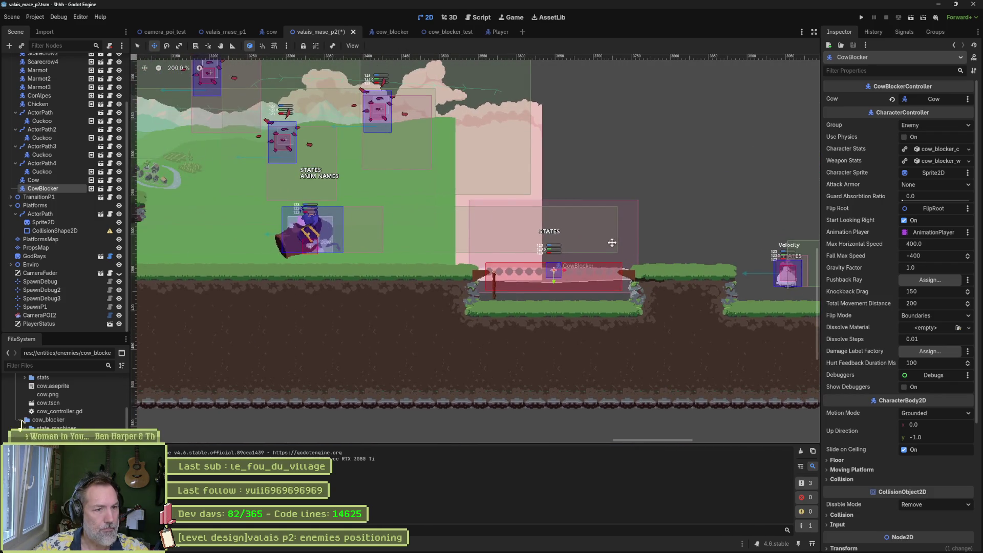
{"action": "left_click_drag", "start_coordinate": [671, 193], "coordinate": [507, 213]}
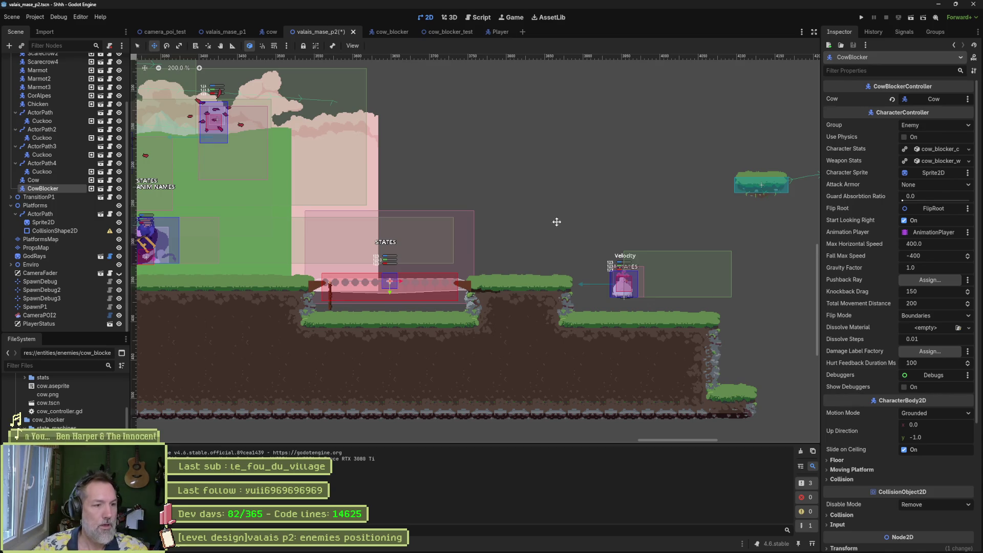
{"action": "mouse_move", "coordinate": [490, 551]}
{"action": "left_click", "coordinate": [552, 543]}
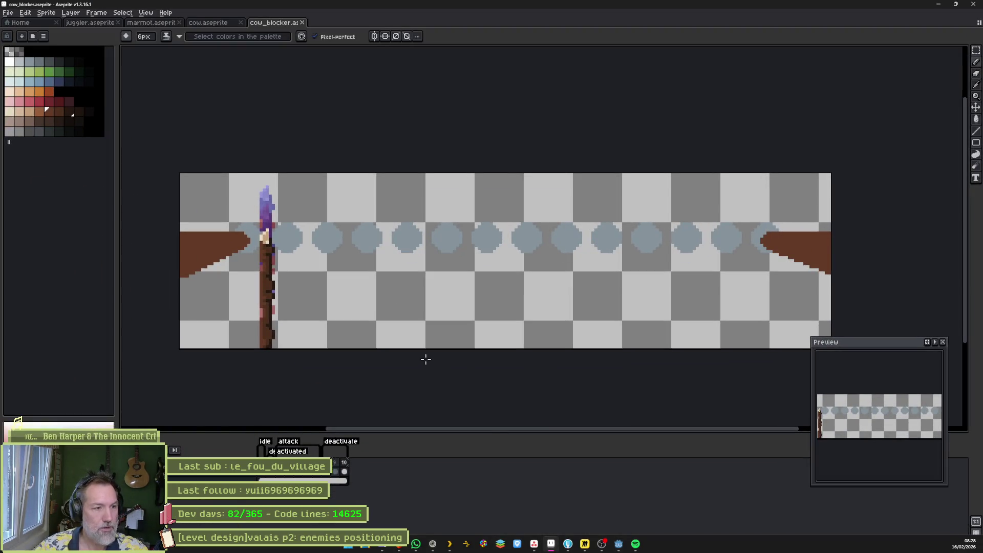
Resize the cow_blocker canvas to 128 px tall with the artwork centred vertically.
{"action": "key", "text": "ctrl+alt+c"}
{"action": "scroll", "coordinate": [456, 349], "scroll_direction": "down", "scroll_amount": 2}
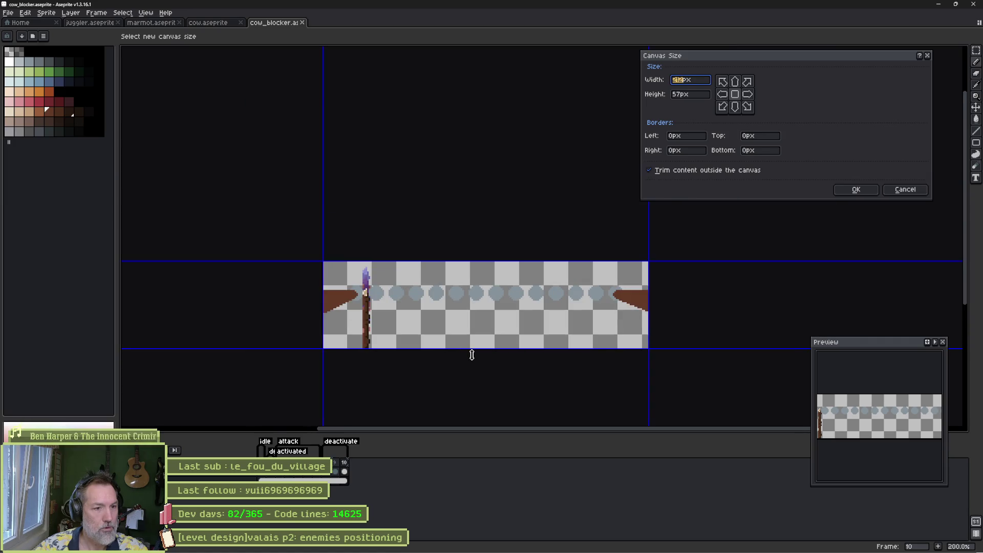
{"action": "mouse_move", "coordinate": [472, 354]}
{"action": "left_mouse_down"}
{"action": "mouse_move", "coordinate": [477, 426]}
{"action": "mouse_move", "coordinate": [482, 350]}
{"action": "left_mouse_up"}
{"action": "left_click_drag", "start_coordinate": [488, 373], "coordinate": [489, 399]}
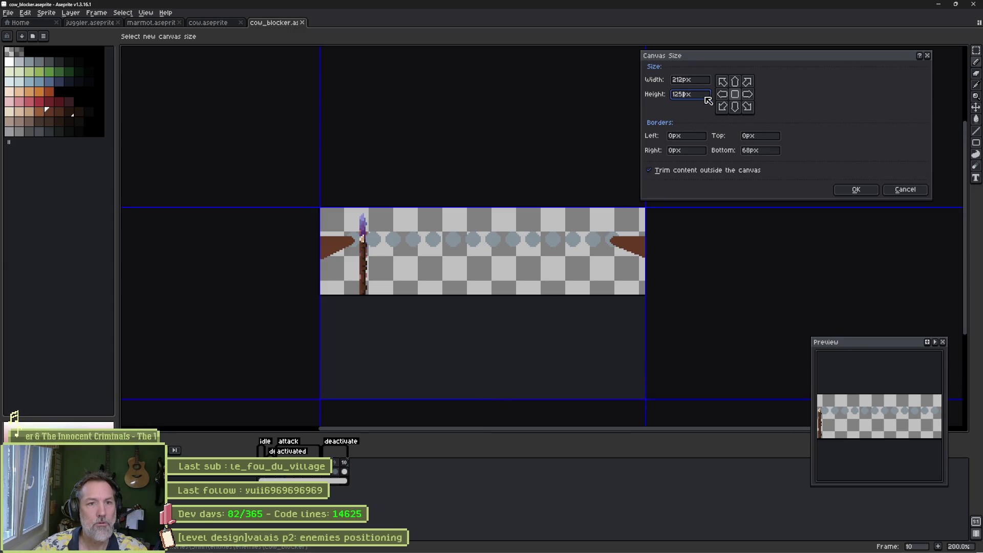
{"action": "type", "text": "128"}
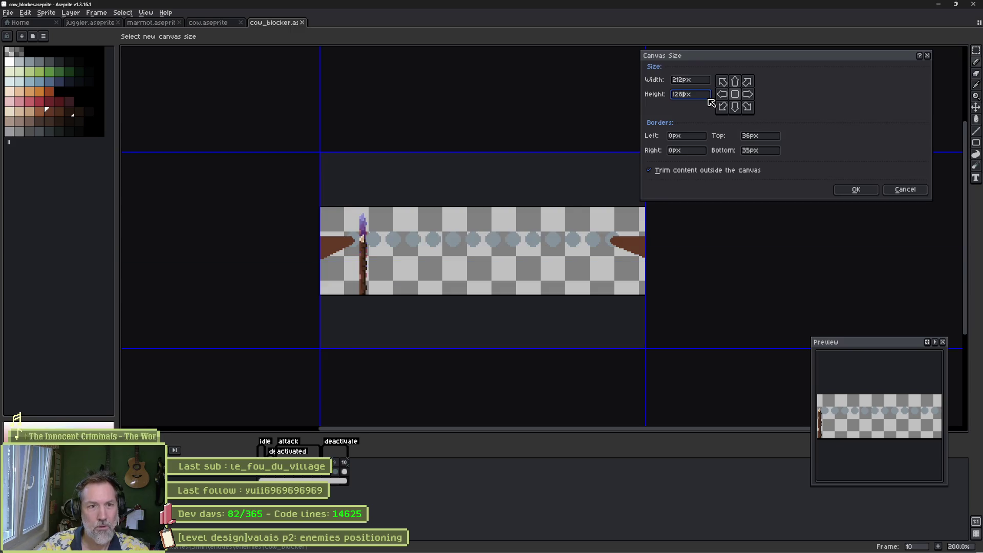
{"action": "key", "text": "Return"}
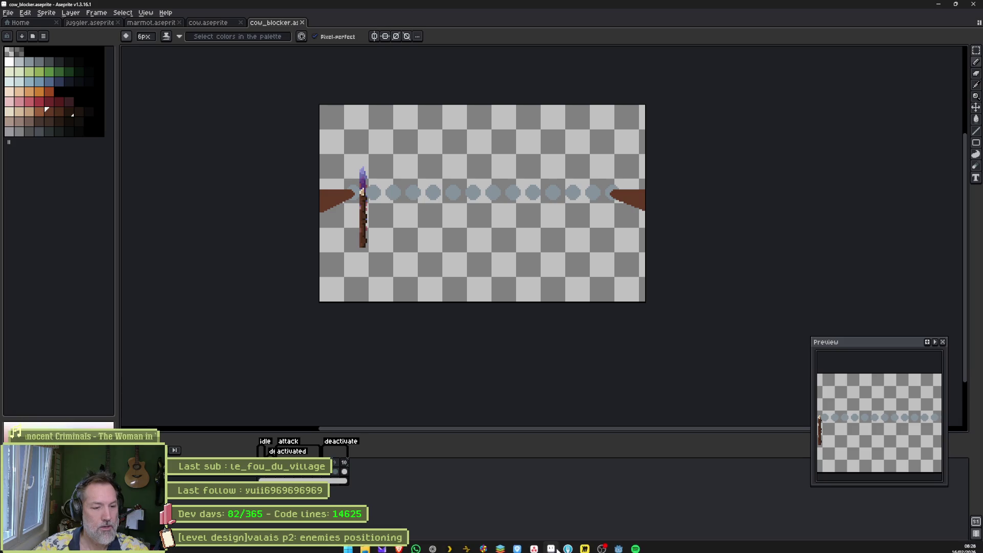
{"action": "left_click", "coordinate": [432, 544]}
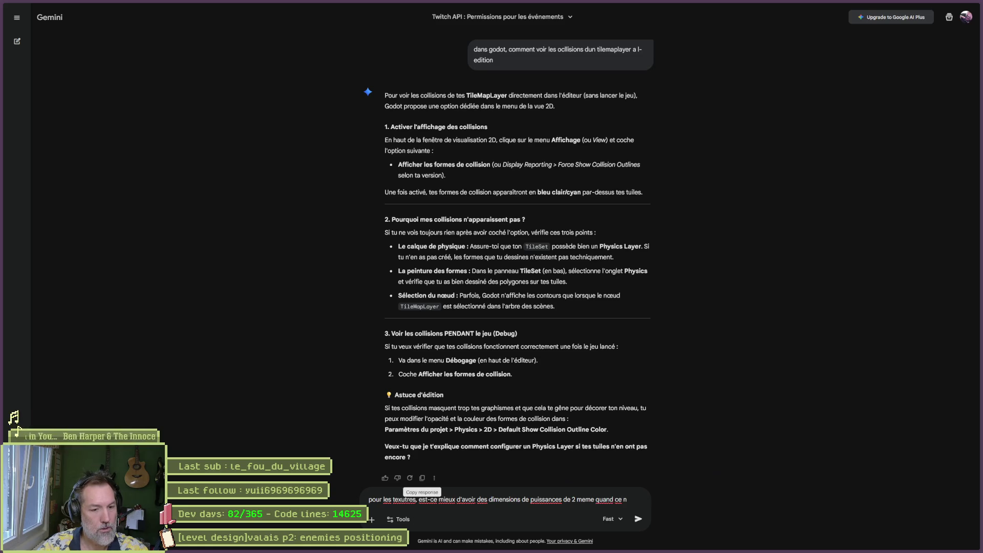
Ask Gemini about power-of-two sizes for non-square textures, then reopen Aseprite's Canvas Size dialog.
{"action": "type", "text": "'est pas carre ?"}
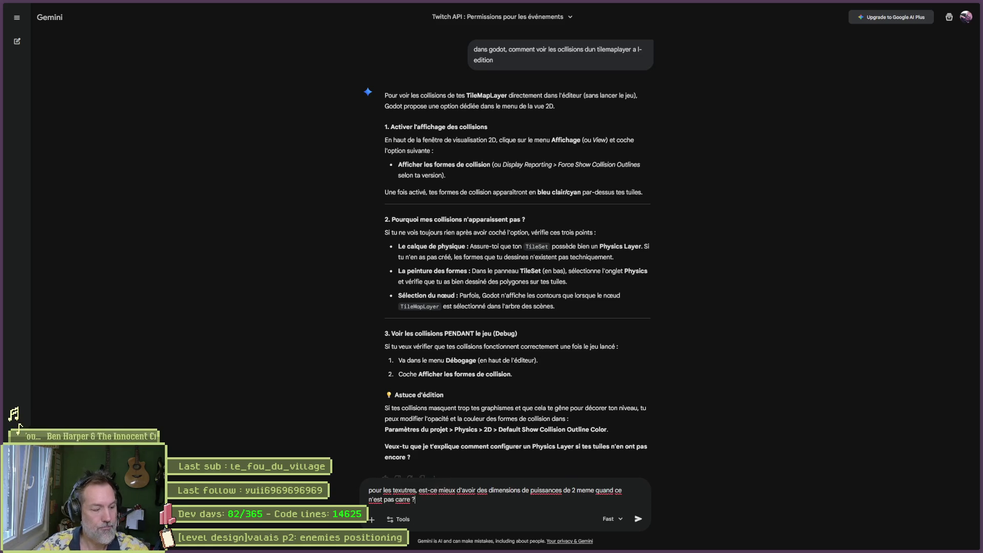
{"action": "key", "text": "Return"}
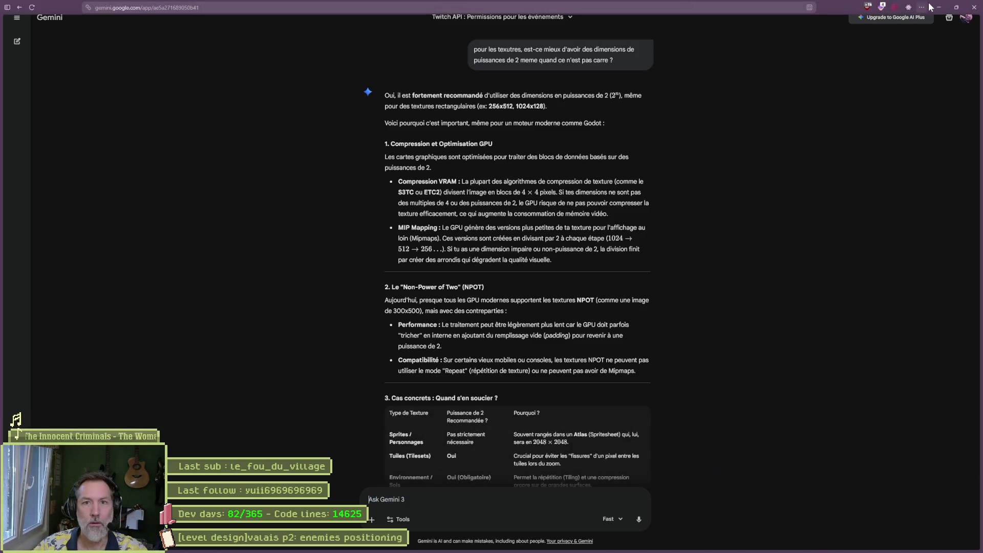
{"action": "left_click", "coordinate": [937, 7]}
{"action": "key", "text": "ctrl+alt+c"}
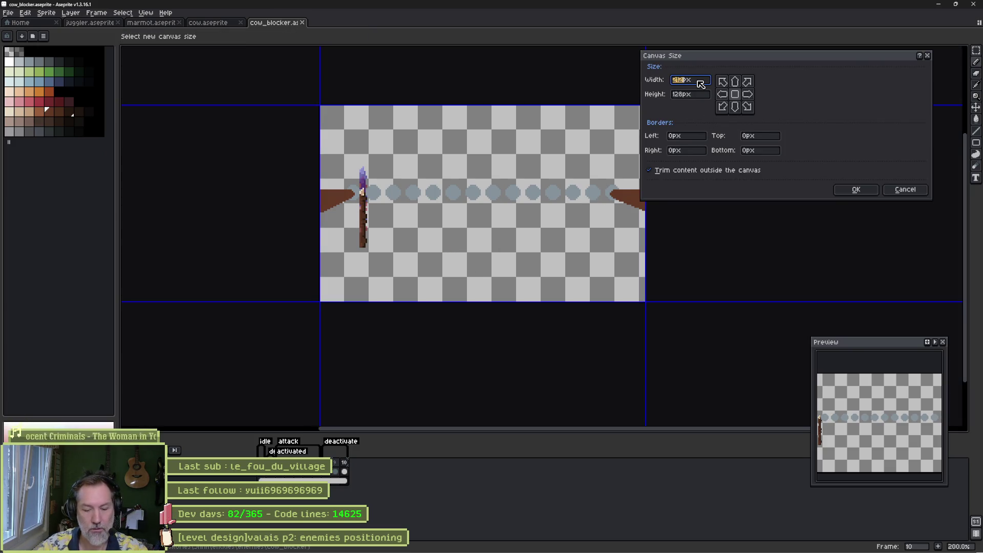
Widen the cow_blocker canvas to 258 px.
{"action": "type", "text": "258"}
{"action": "key", "text": "Return"}
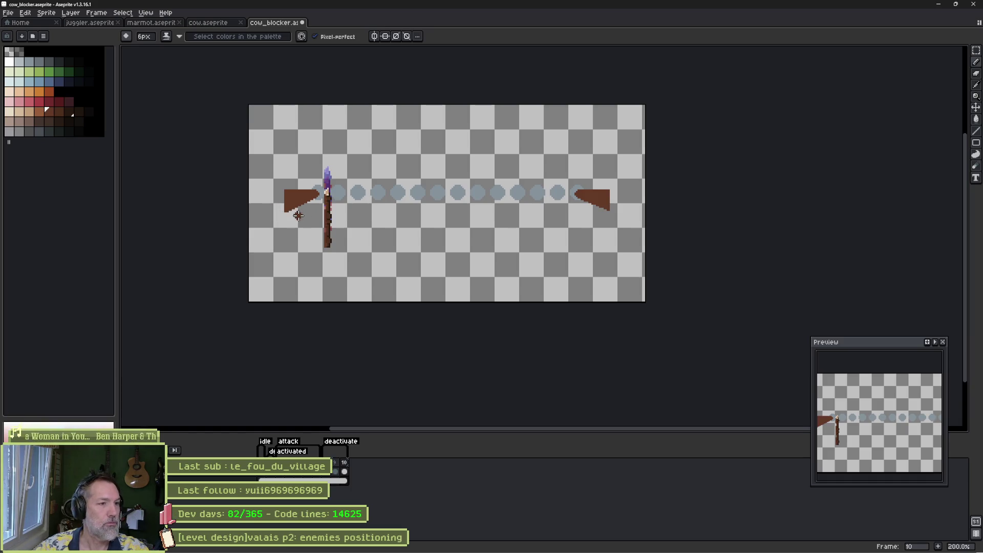
Recolour both brown side blades dark grey with a non-contiguous Paint Bucket fill and save cow_blocker.
{"action": "scroll", "coordinate": [296, 214], "scroll_direction": "up", "scroll_amount": 2}
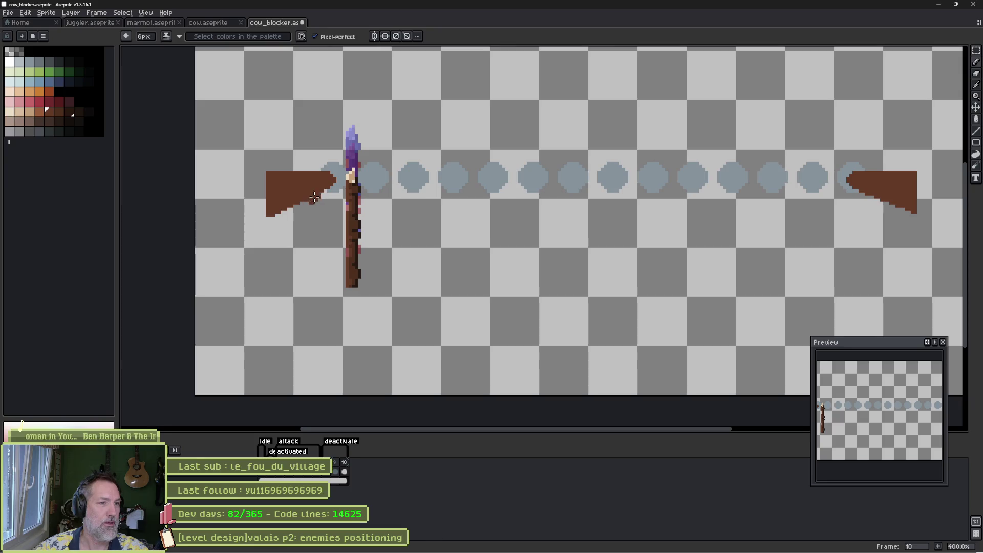
{"action": "key", "text": "i"}
{"action": "key", "text": "b"}
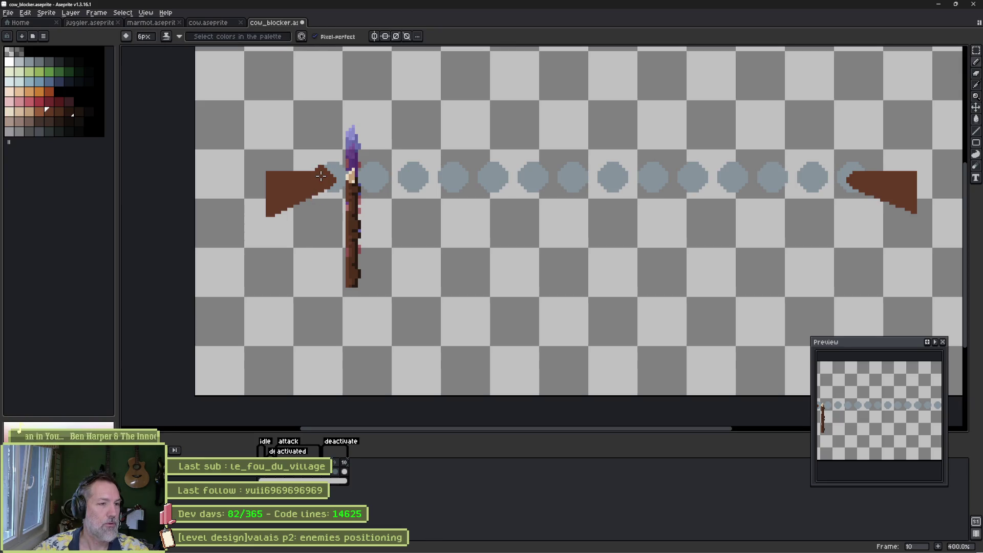
{"action": "left_click", "coordinate": [312, 183], "text": "ctrl"}
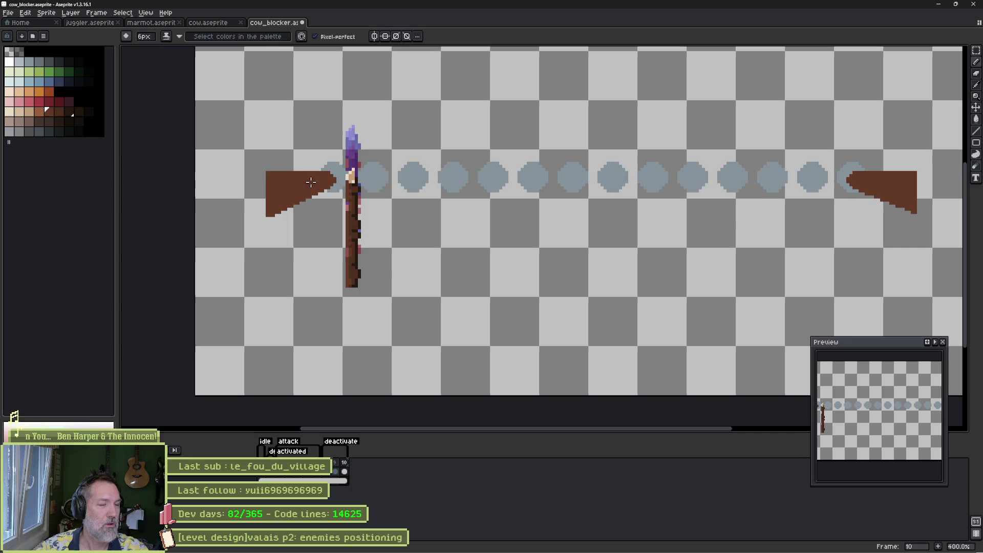
{"action": "left_click", "coordinate": [49, 63]}
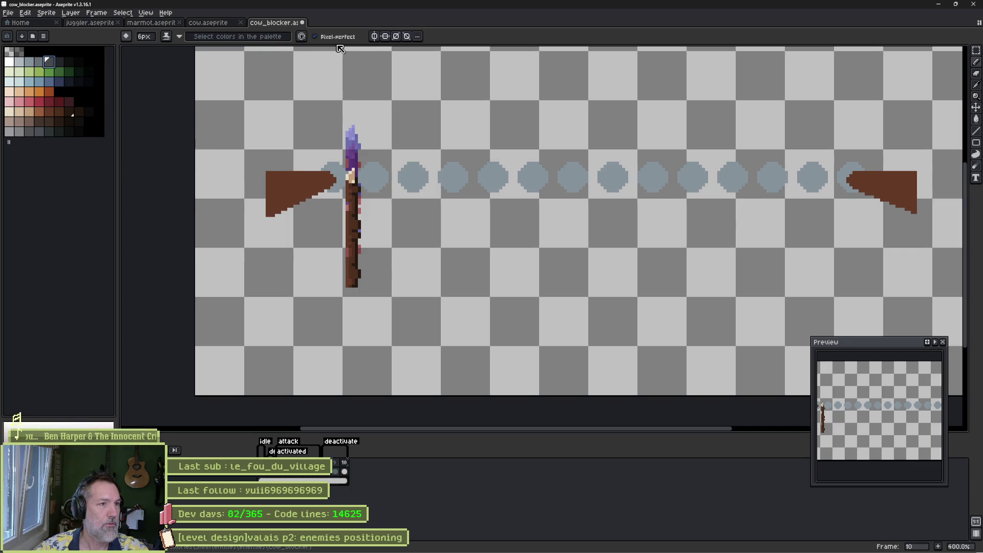
{"action": "key", "text": "g"}
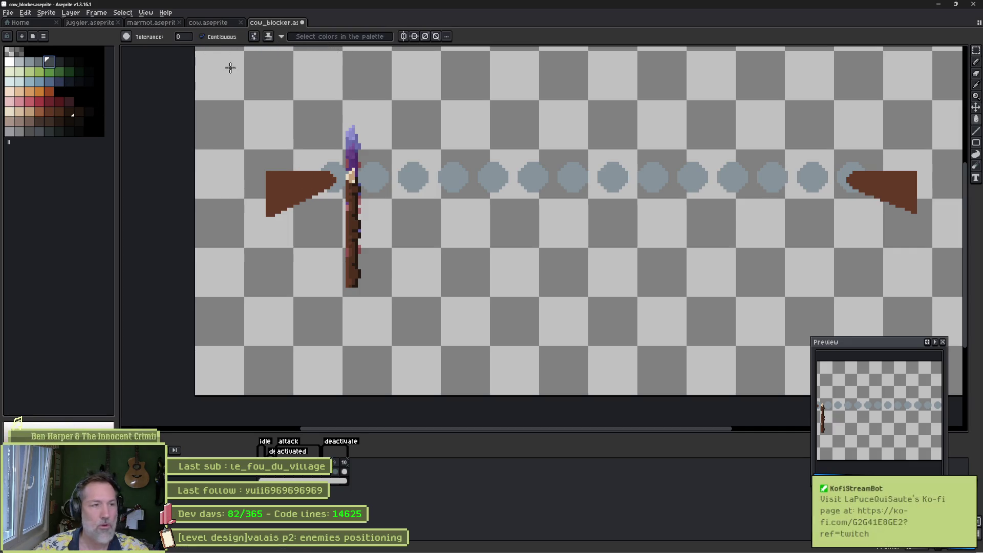
{"action": "left_click", "coordinate": [213, 37]}
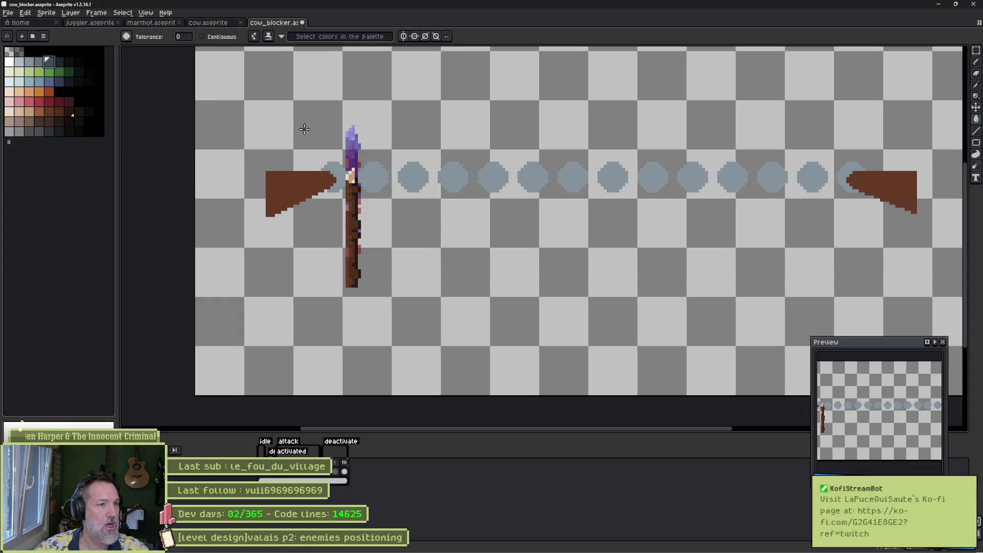
{"action": "left_click", "coordinate": [287, 190]}
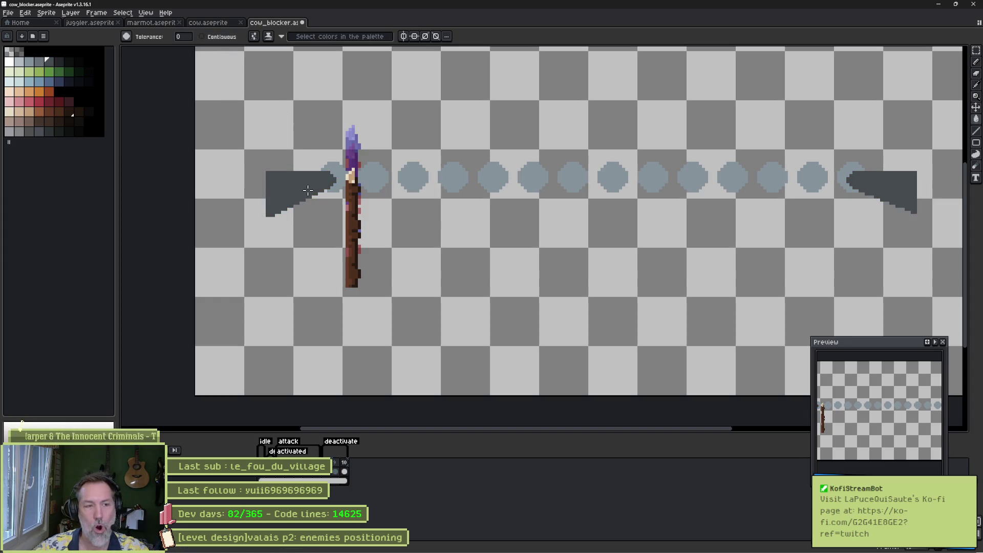
{"action": "key", "text": "ctrl+s"}
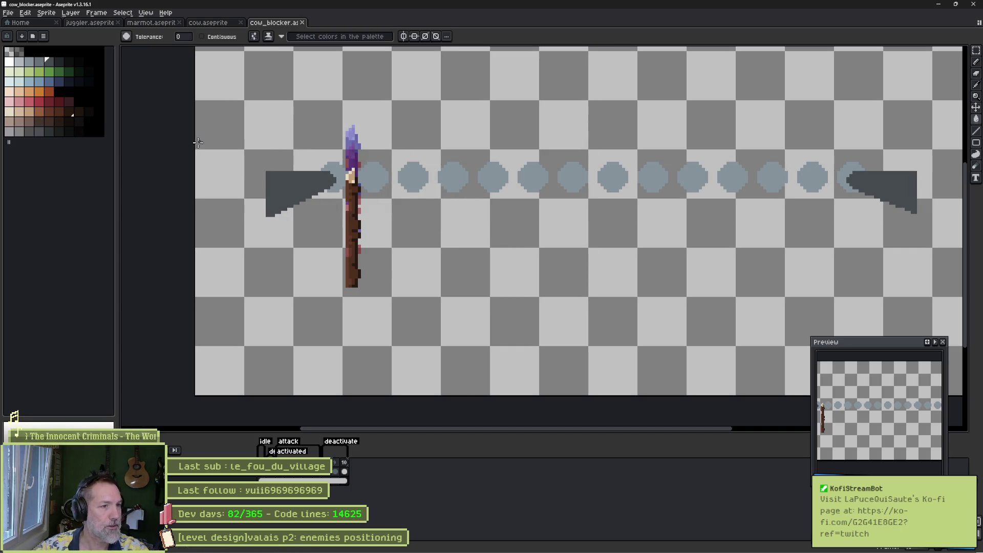
Lengthen the spear shaft in frame 1 so it reaches the canvas bottom.
{"action": "key", "text": "b"}
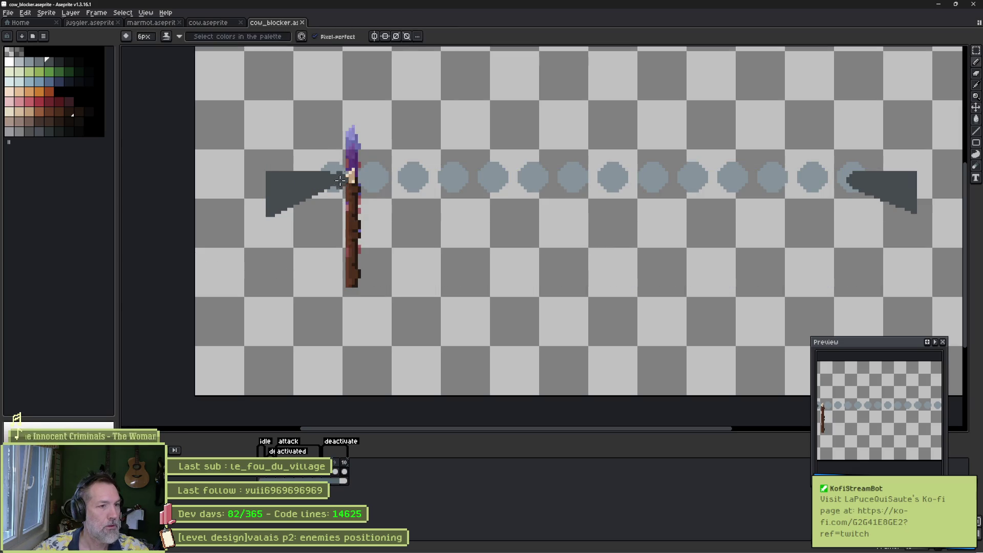
{"action": "key", "text": "q"}
{"action": "mouse_move", "coordinate": [343, 119]}
{"action": "left_mouse_down"}
{"action": "mouse_move", "coordinate": [330, 324]}
{"action": "mouse_move", "coordinate": [343, 119]}
{"action": "left_mouse_up"}
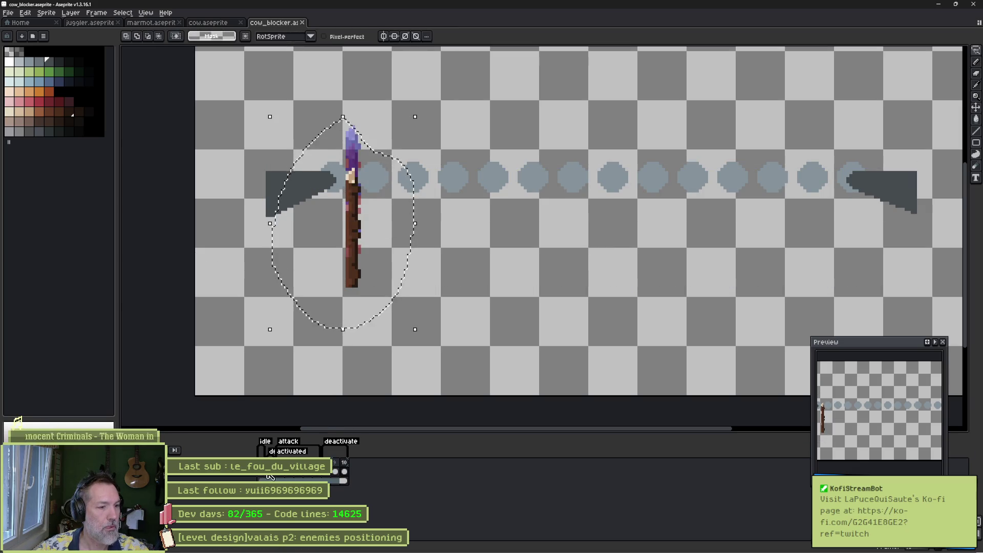
{"action": "left_click_drag", "start_coordinate": [270, 476], "coordinate": [294, 479]}
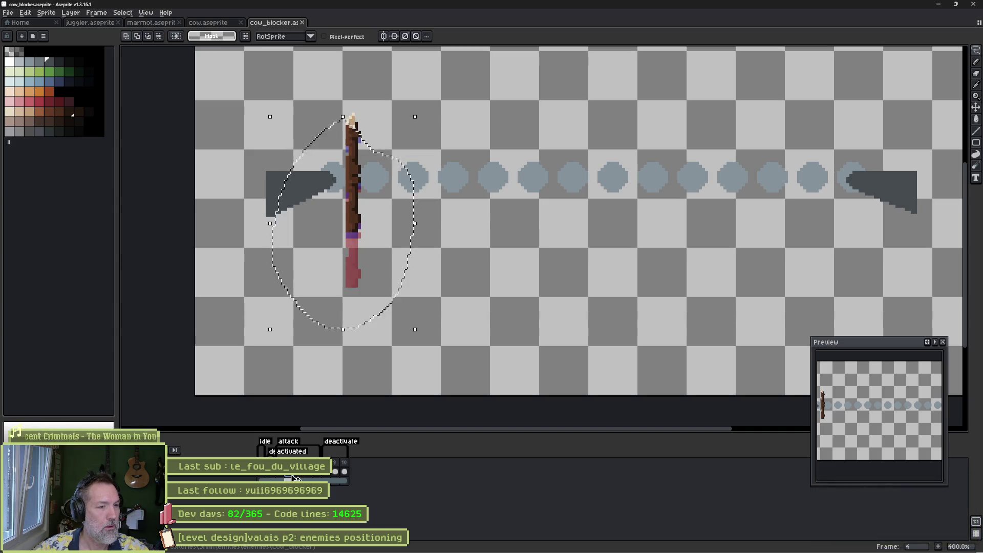
{"action": "key", "text": "ctrl+d"}
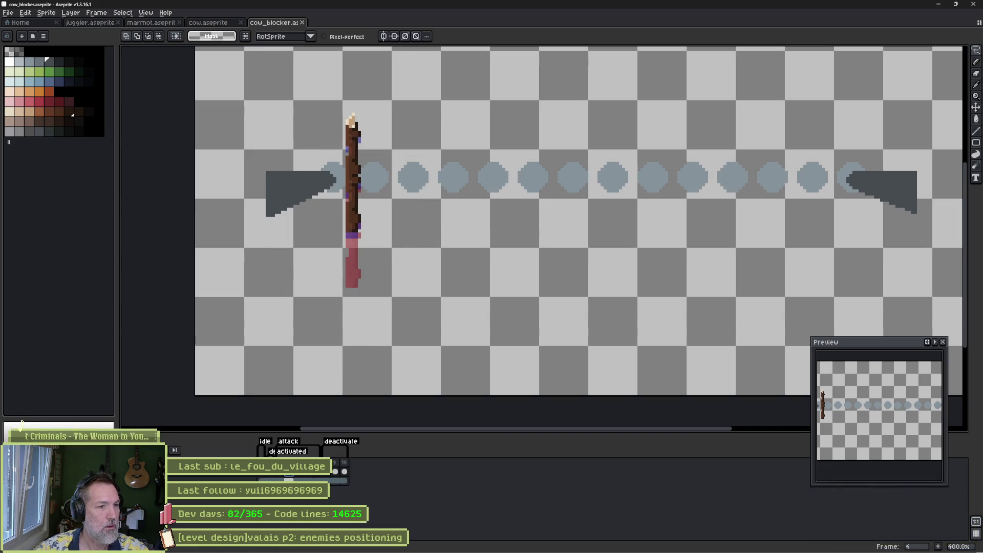
{"action": "key", "text": "e"}
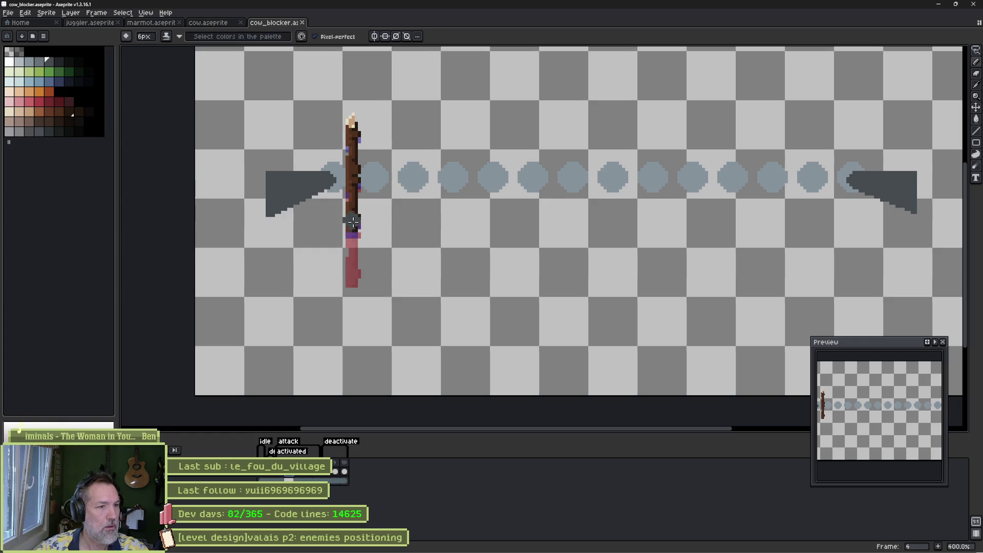
{"action": "key", "text": "m"}
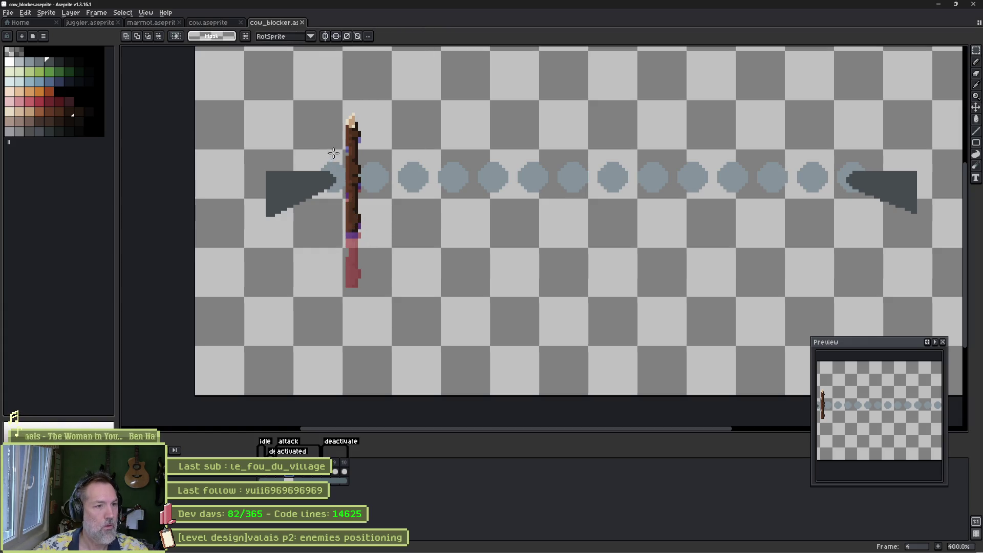
{"action": "mouse_move", "coordinate": [336, 146]}
{"action": "left_mouse_down"}
{"action": "mouse_move", "coordinate": [379, 204]}
{"action": "mouse_move", "coordinate": [356, 213]}
{"action": "mouse_move", "coordinate": [356, 253]}
{"action": "left_mouse_up"}
{"action": "left_click_drag", "start_coordinate": [313, 144], "coordinate": [384, 255]}
{"action": "left_click_drag", "start_coordinate": [357, 206], "coordinate": [354, 314]}
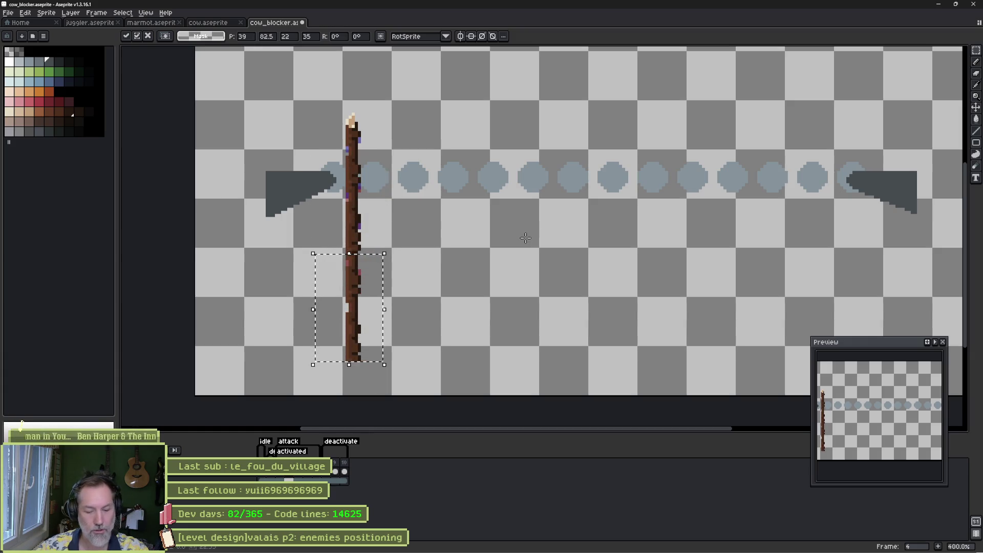
{"action": "key", "text": "ctrl+d"}
Paste the long spear into frames 2 and 3 and align it with the original.
{"action": "key", "text": "Left"}
{"action": "key", "text": "Left"}
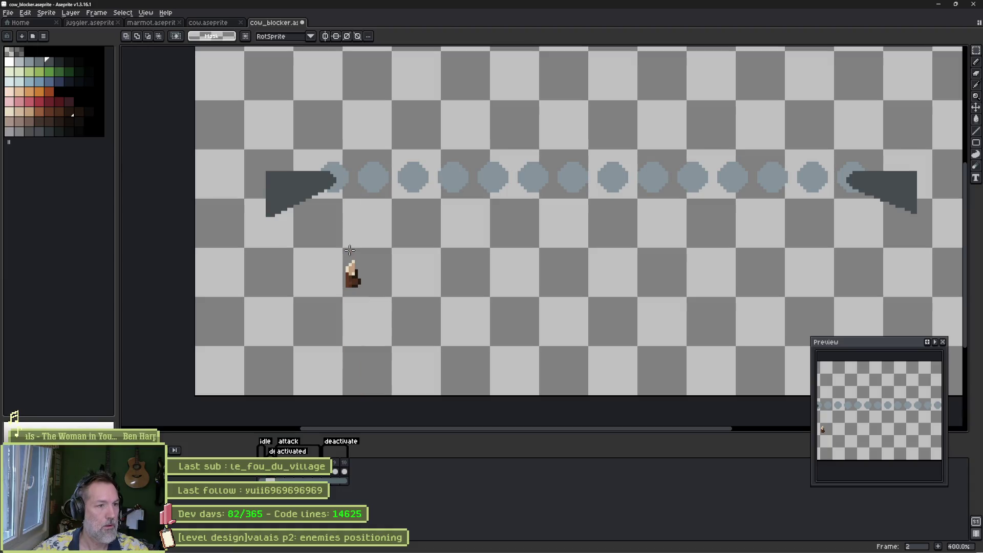
{"action": "key", "text": "ctrl+v"}
{"action": "left_click_drag", "start_coordinate": [353, 262], "coordinate": [366, 411]}
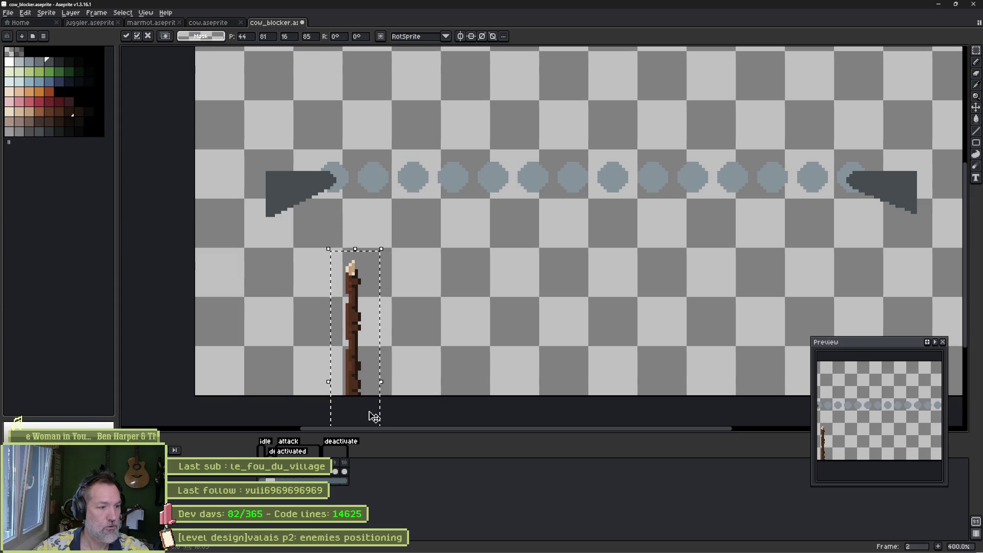
{"action": "left_click", "coordinate": [281, 479]}
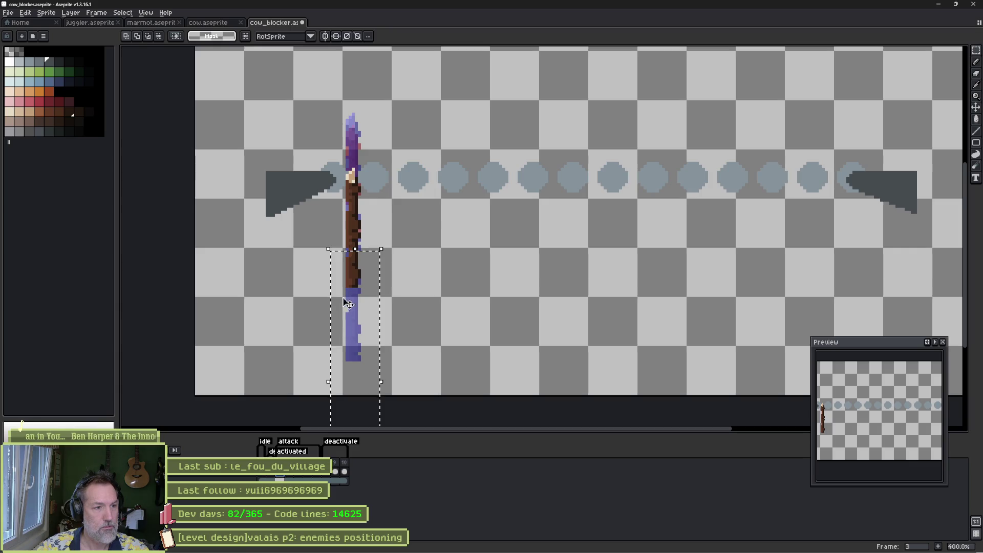
{"action": "key", "text": "ctrl+v"}
{"action": "left_click_drag", "start_coordinate": [368, 276], "coordinate": [353, 307]}
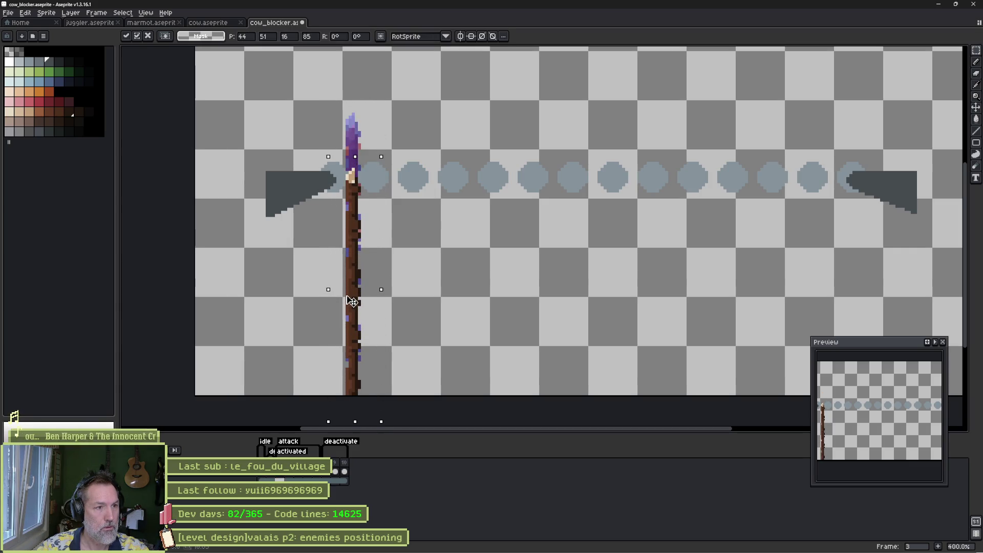
{"action": "key", "text": "ctrl+d"}
Reposition the spear on frame 6 and paste the long spear, aligned, into frame 7.
{"action": "key", "text": "Right"}
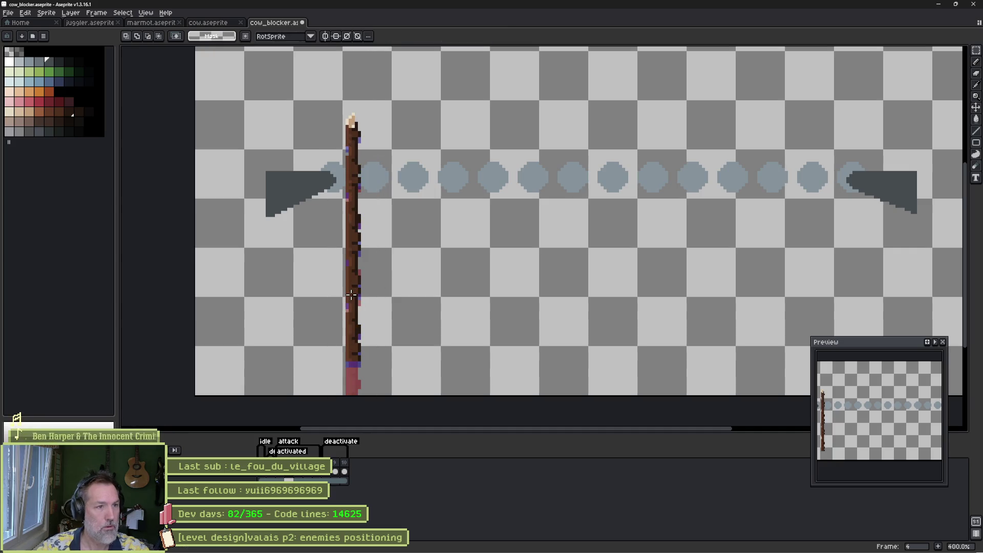
{"action": "key", "text": "Right"}
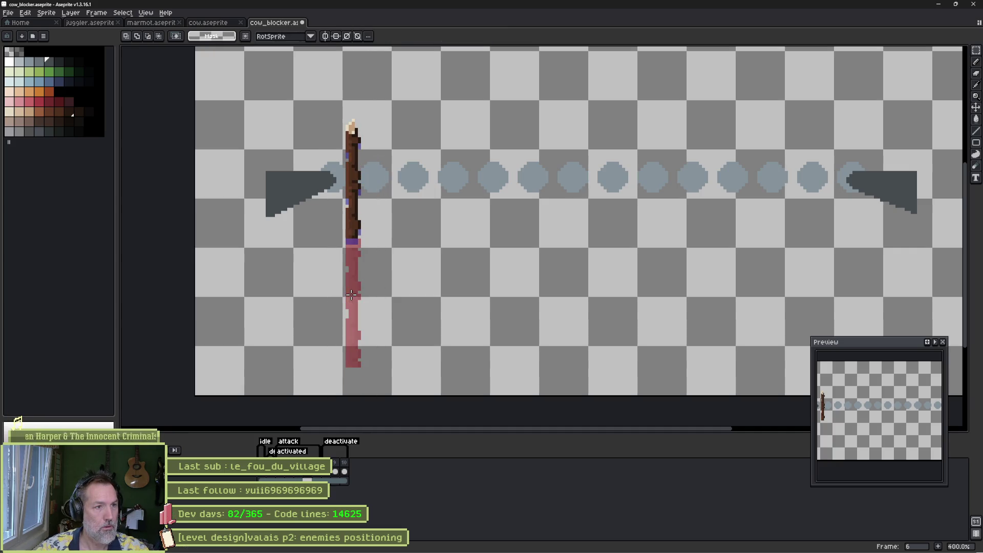
{"action": "scroll", "coordinate": [355, 157], "scroll_direction": "up", "scroll_amount": 1}
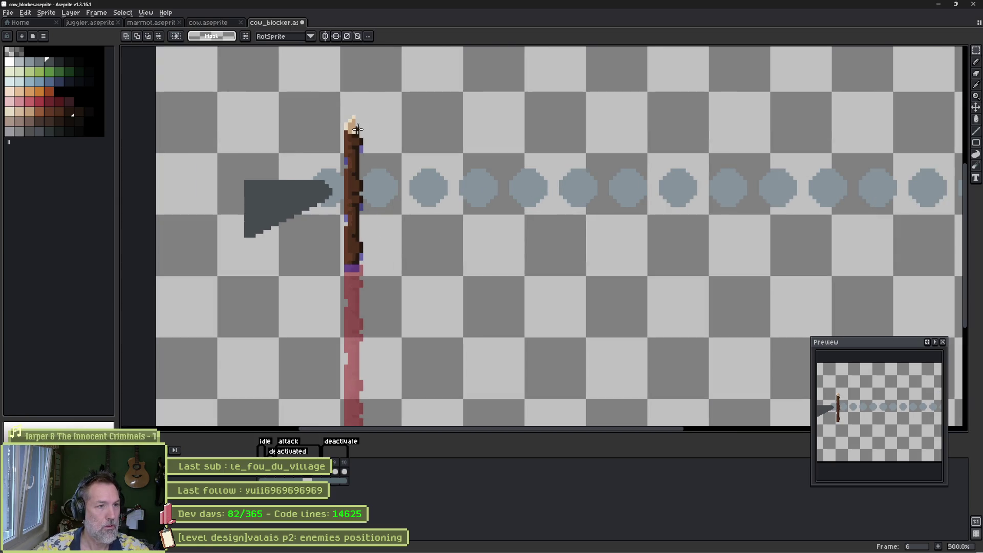
{"action": "left_click", "coordinate": [355, 157]}
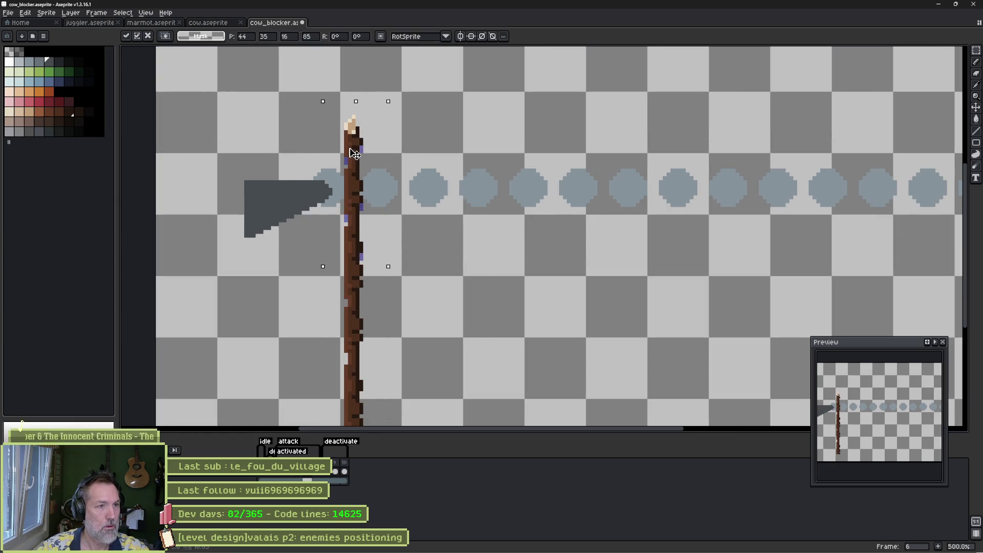
{"action": "key", "text": "ctrl+d"}
{"action": "key", "text": "Right"}
{"action": "key", "text": "ctrl+v"}
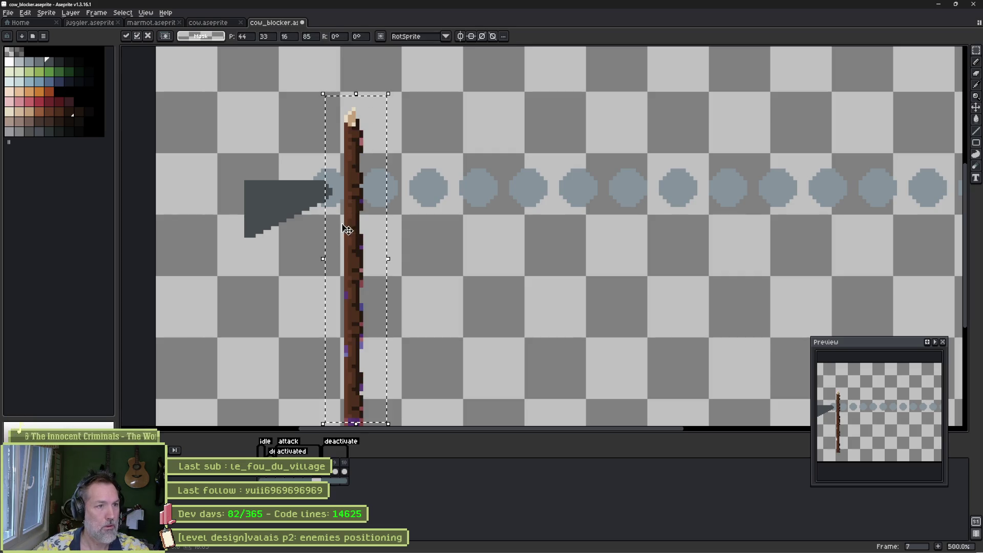
{"action": "mouse_move", "coordinate": [357, 213]}
{"action": "left_mouse_down"}
{"action": "mouse_move", "coordinate": [357, 229]}
{"action": "mouse_move", "coordinate": [357, 208]}
{"action": "left_mouse_up"}
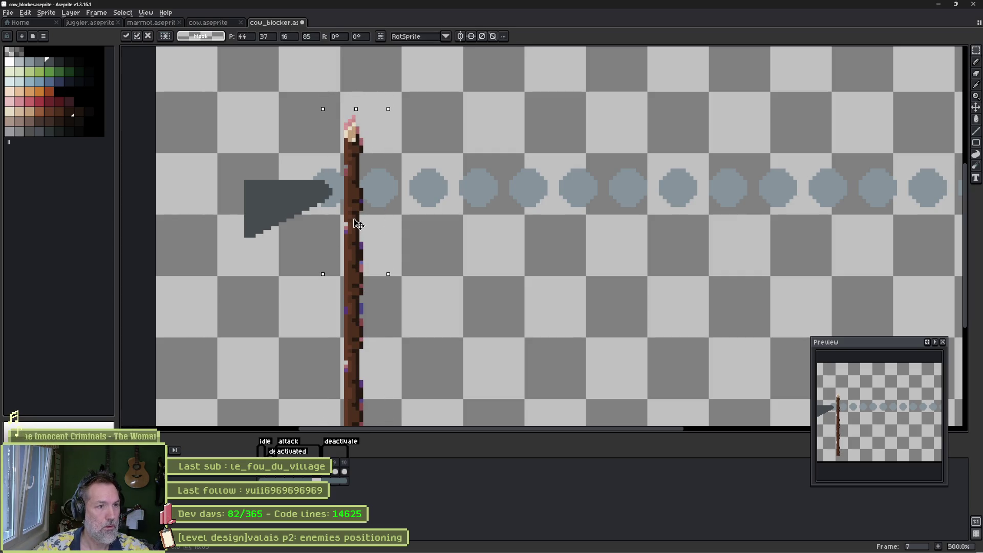
{"action": "key", "text": "ctrl+d"}
Paste and align the long spear in frames 8, 9 and 10 using the onion skin.
{"action": "key", "text": "Right"}
{"action": "key", "text": "ctrl+v"}
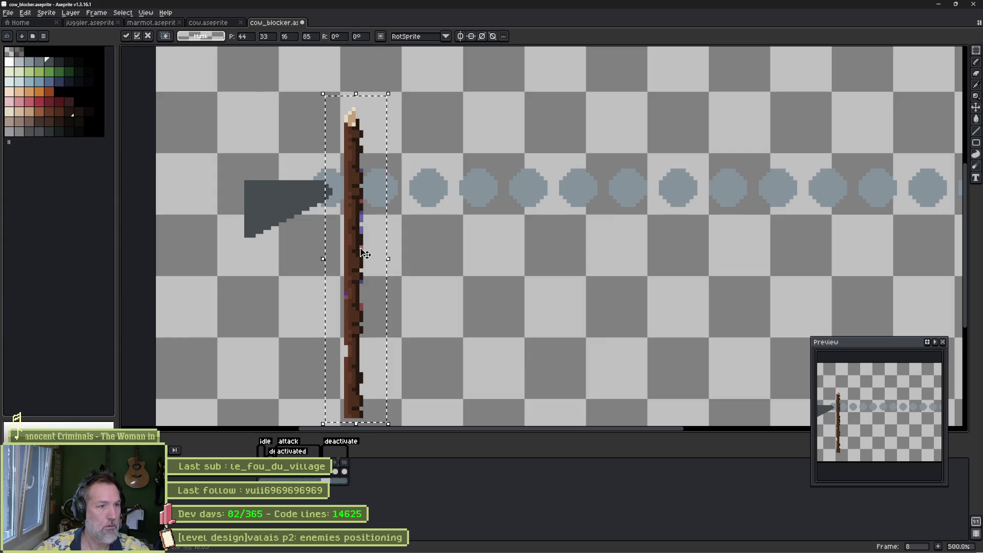
{"action": "left_click_drag", "start_coordinate": [358, 242], "coordinate": [353, 303]}
{"action": "key", "text": "ctrl+d"}
{"action": "key", "text": "Right"}
{"action": "key", "text": "ctrl+v"}
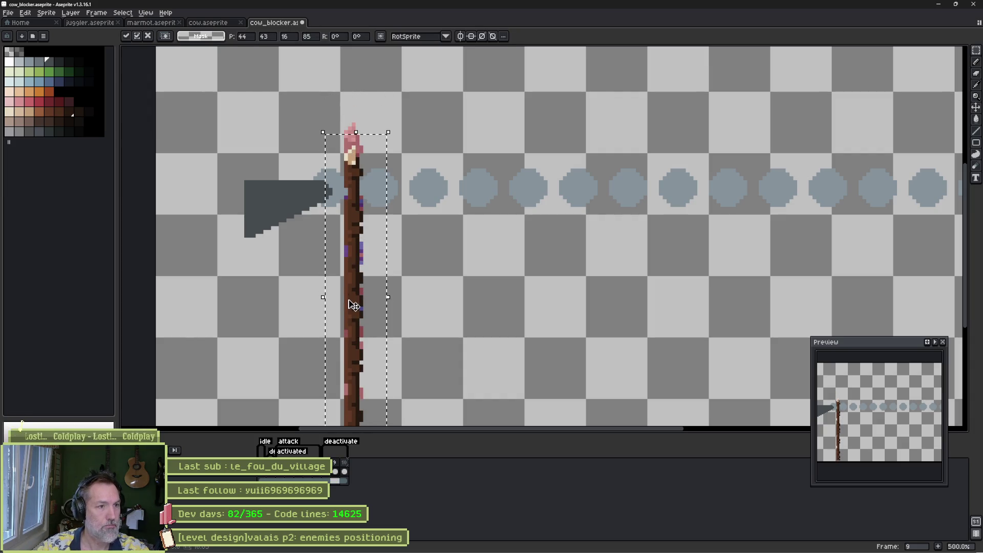
{"action": "key", "text": "ctrl+d"}
{"action": "key", "text": "Right"}
{"action": "key", "text": "ctrl+v"}
{"action": "left_click_drag", "start_coordinate": [366, 266], "coordinate": [352, 307]}
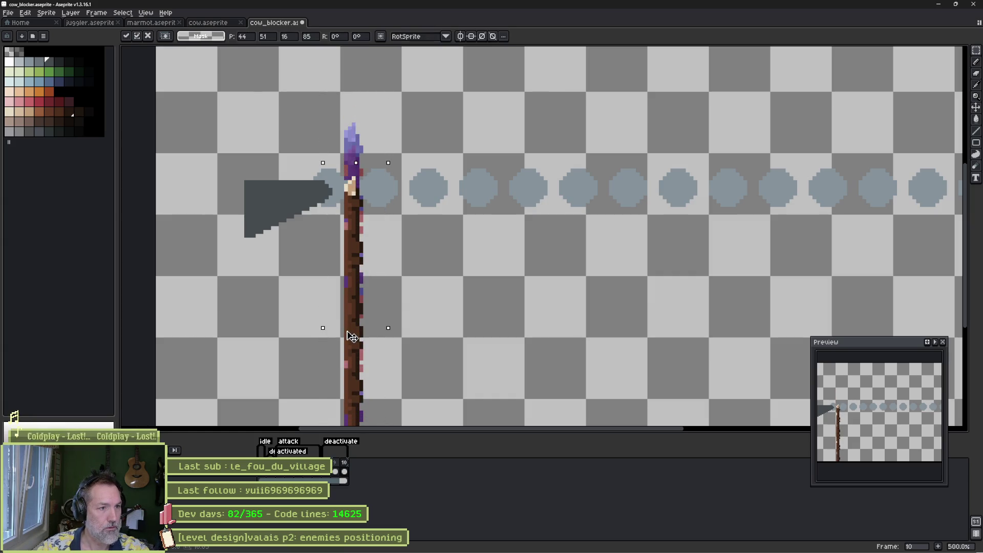
{"action": "key", "text": "ctrl+d"}
Play the animation to check the lengthened spear and save cow_blocker.
{"action": "key", "text": "Right"}
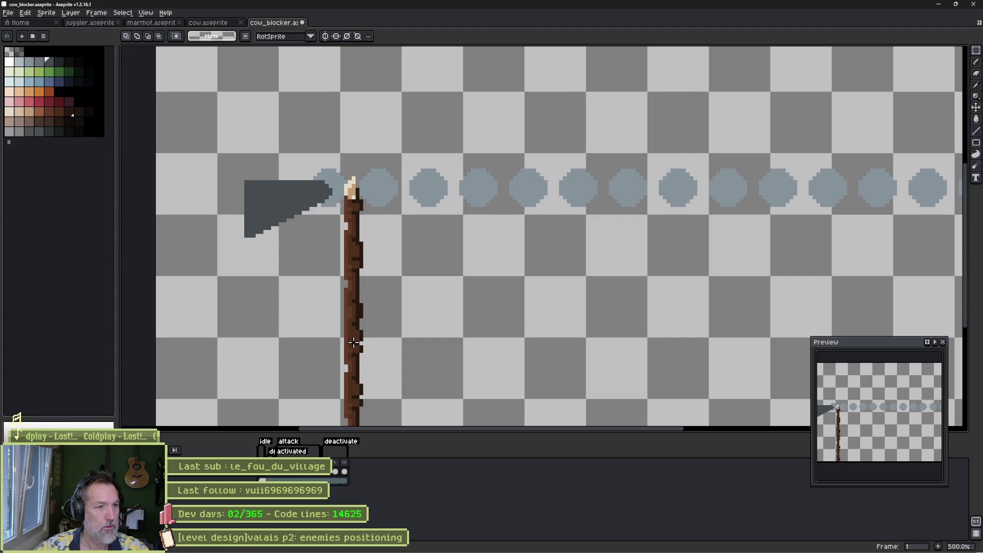
{"action": "key", "text": "Right"}
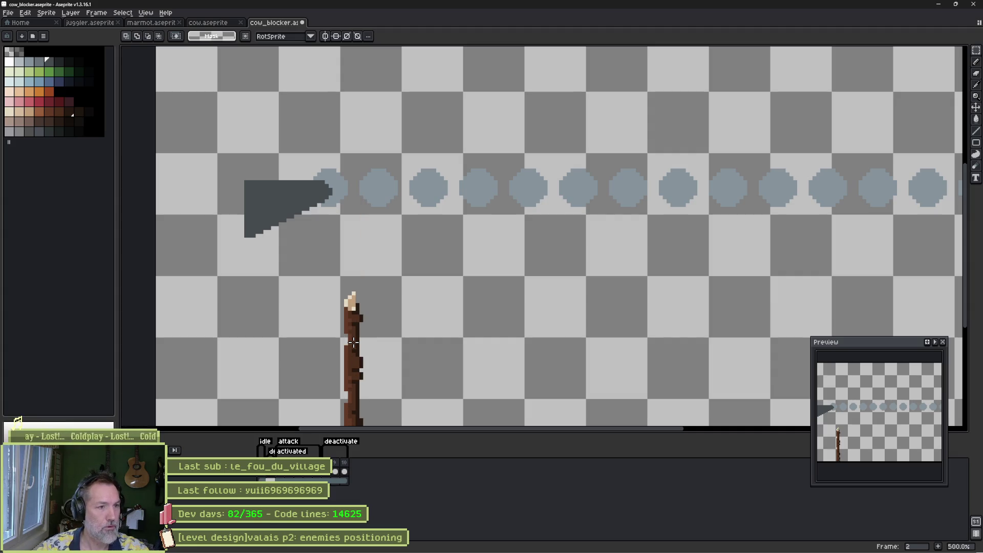
{"action": "scroll", "coordinate": [353, 343], "scroll_direction": "down", "scroll_amount": 1}
{"action": "mouse_move", "coordinate": [435, 334]}
{"action": "left_mouse_down"}
{"action": "mouse_move", "coordinate": [362, 182]}
{"action": "mouse_move", "coordinate": [360, 256]}
{"action": "left_mouse_up"}
{"action": "key", "text": "Return"}
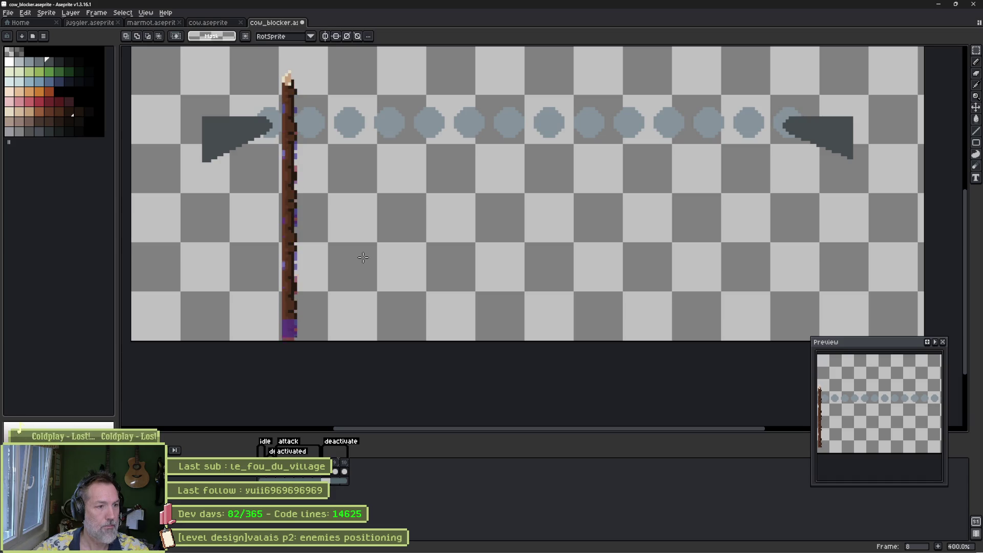
{"action": "key", "text": "ctrl+s"}
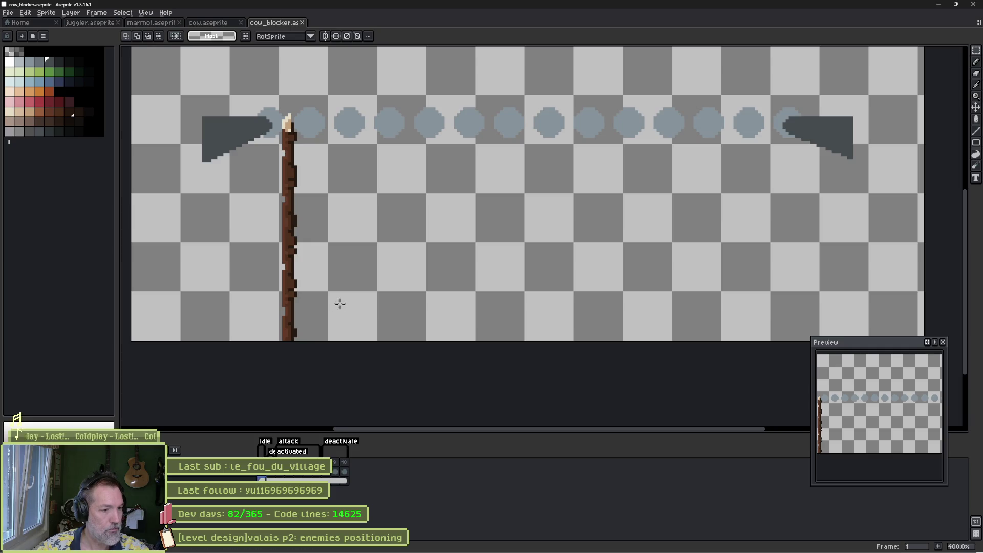
Duplicate the cow_blocker's wooden stakes, tilting several copies diagonally, and commit the transform.
{"action": "key", "text": "b"}
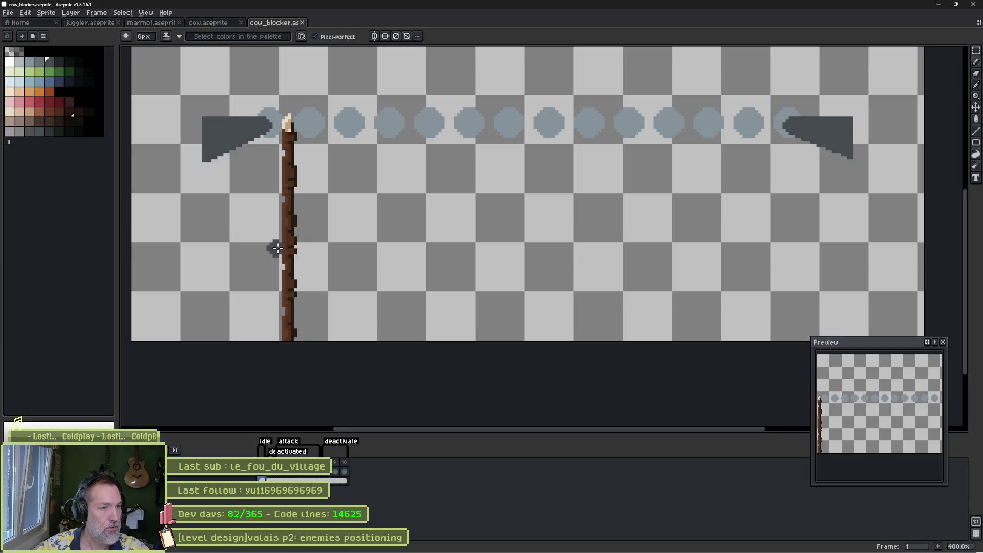
{"action": "mouse_move", "coordinate": [284, 236]}
{"action": "left_mouse_down"}
{"action": "mouse_move", "coordinate": [316, 116]}
{"action": "mouse_move", "coordinate": [283, 177]}
{"action": "mouse_move", "coordinate": [255, 302]}
{"action": "mouse_move", "coordinate": [391, 329]}
{"action": "mouse_move", "coordinate": [512, 329]}
{"action": "mouse_move", "coordinate": [594, 346]}
{"action": "mouse_move", "coordinate": [707, 338]}
{"action": "mouse_move", "coordinate": [768, 352]}
{"action": "mouse_move", "coordinate": [821, 339]}
{"action": "left_mouse_up"}
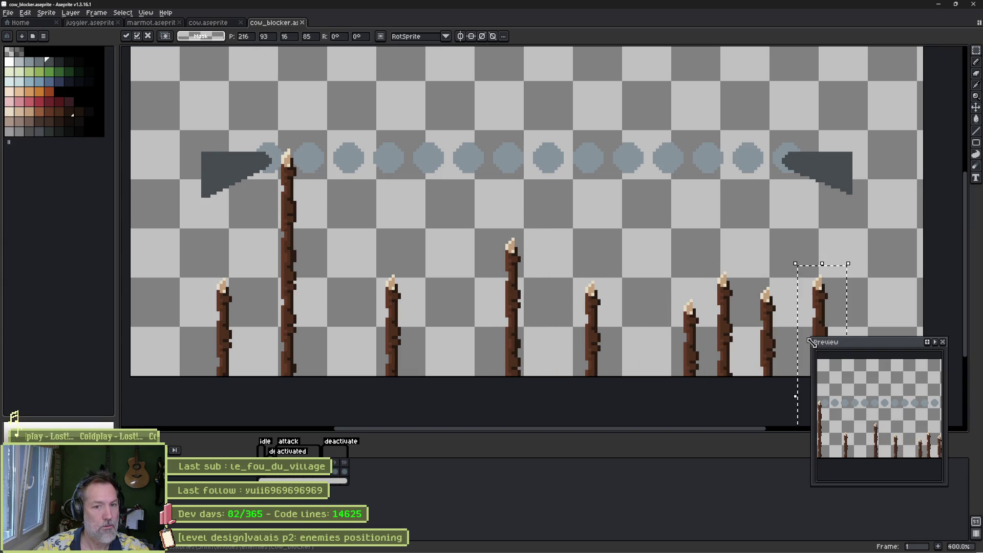
{"action": "mouse_move", "coordinate": [846, 286]}
{"action": "left_mouse_down"}
{"action": "mouse_move", "coordinate": [678, 251]}
{"action": "mouse_move", "coordinate": [692, 226]}
{"action": "left_mouse_up"}
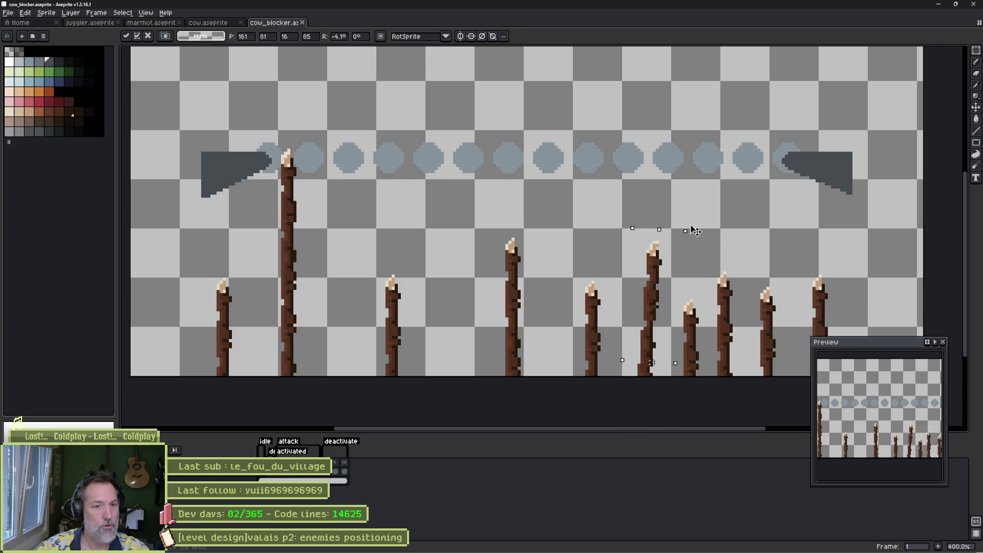
{"action": "mouse_move", "coordinate": [663, 283]}
{"action": "left_mouse_down"}
{"action": "mouse_move", "coordinate": [315, 294]}
{"action": "mouse_move", "coordinate": [461, 329]}
{"action": "mouse_move", "coordinate": [291, 318]}
{"action": "mouse_move", "coordinate": [237, 301]}
{"action": "left_mouse_up"}
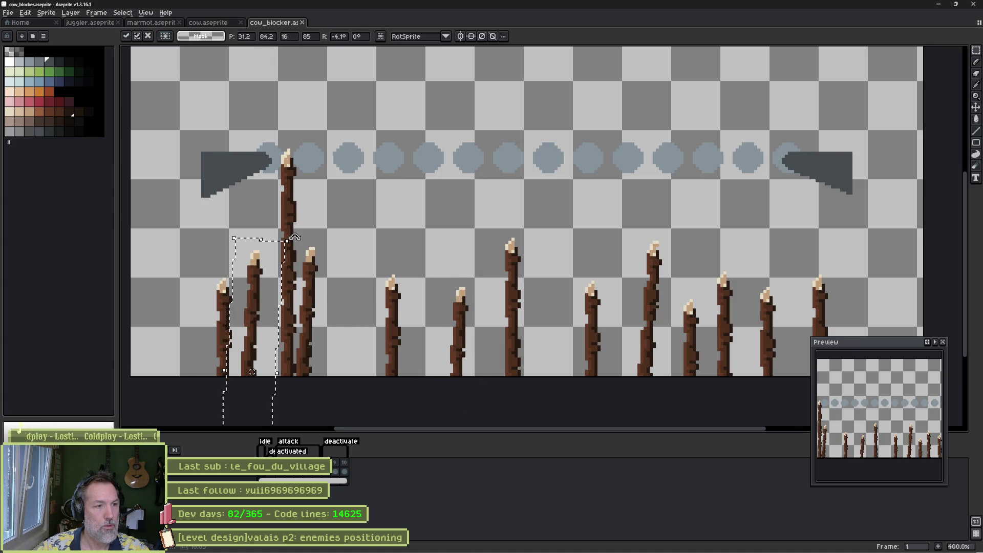
{"action": "mouse_move", "coordinate": [295, 237]}
{"action": "left_mouse_down"}
{"action": "mouse_move", "coordinate": [390, 240]}
{"action": "mouse_move", "coordinate": [368, 237]}
{"action": "left_mouse_up"}
{"action": "mouse_move", "coordinate": [358, 272]}
{"action": "left_mouse_down"}
{"action": "mouse_move", "coordinate": [353, 287]}
{"action": "mouse_move", "coordinate": [288, 325]}
{"action": "mouse_move", "coordinate": [387, 320]}
{"action": "mouse_move", "coordinate": [370, 320]}
{"action": "mouse_move", "coordinate": [374, 328]}
{"action": "mouse_move", "coordinate": [454, 276]}
{"action": "mouse_move", "coordinate": [555, 338]}
{"action": "mouse_move", "coordinate": [797, 331]}
{"action": "mouse_move", "coordinate": [616, 346]}
{"action": "left_mouse_up"}
{"action": "mouse_move", "coordinate": [637, 272]}
{"action": "left_mouse_down"}
{"action": "mouse_move", "coordinate": [700, 322]}
{"action": "mouse_move", "coordinate": [332, 324]}
{"action": "mouse_move", "coordinate": [519, 324]}
{"action": "mouse_move", "coordinate": [520, 303]}
{"action": "mouse_move", "coordinate": [461, 289]}
{"action": "mouse_move", "coordinate": [432, 262]}
{"action": "mouse_move", "coordinate": [412, 327]}
{"action": "mouse_move", "coordinate": [571, 361]}
{"action": "mouse_move", "coordinate": [815, 359]}
{"action": "mouse_move", "coordinate": [768, 320]}
{"action": "mouse_move", "coordinate": [751, 321]}
{"action": "left_mouse_up"}
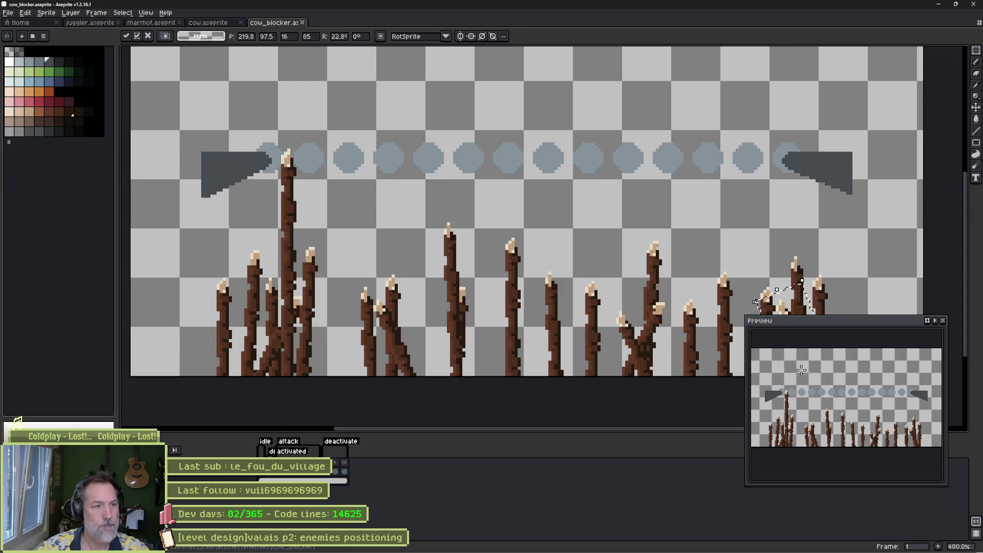
{"action": "key", "text": "Return"}
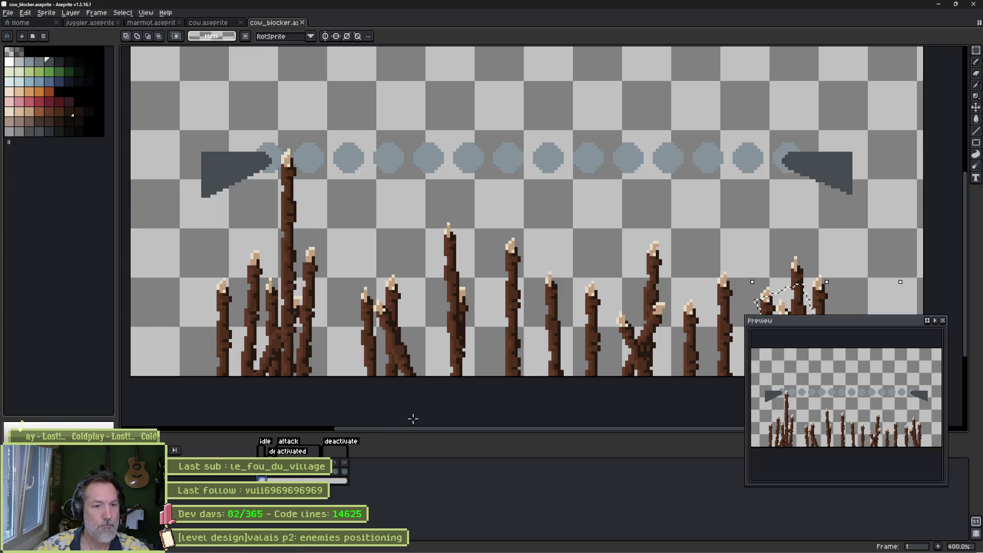
Move the right-hand stake group left to fill the middle of the spike row.
{"action": "scroll", "coordinate": [602, 322], "scroll_direction": "right", "scroll_amount": 4}
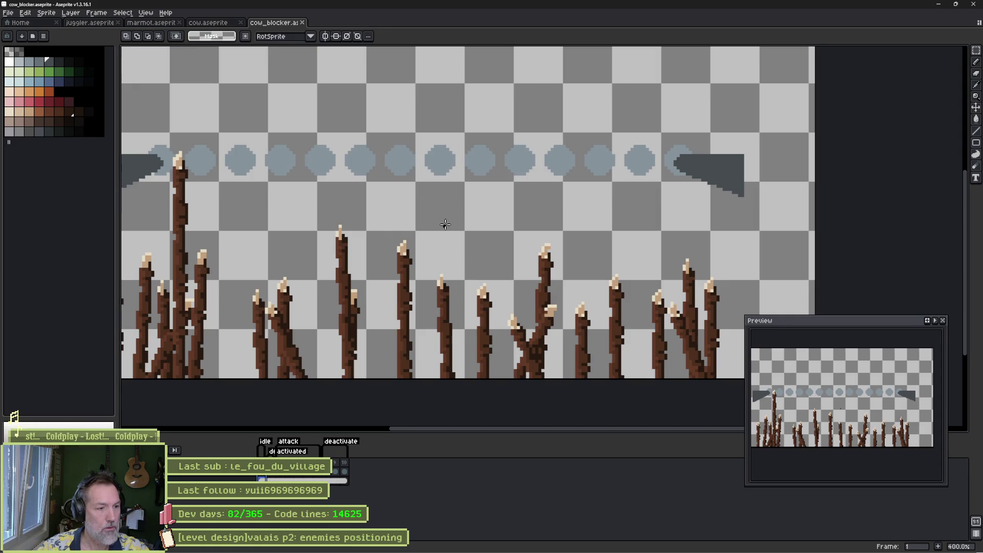
{"action": "mouse_move", "coordinate": [445, 225]}
{"action": "left_mouse_down"}
{"action": "mouse_move", "coordinate": [670, 364]}
{"action": "mouse_move", "coordinate": [675, 380]}
{"action": "left_mouse_up"}
{"action": "left_click_drag", "start_coordinate": [746, 251], "coordinate": [605, 383]}
{"action": "mouse_move", "coordinate": [649, 345]}
{"action": "left_mouse_down"}
{"action": "mouse_move", "coordinate": [353, 345]}
{"action": "mouse_move", "coordinate": [233, 363]}
{"action": "mouse_move", "coordinate": [612, 355]}
{"action": "left_mouse_up"}
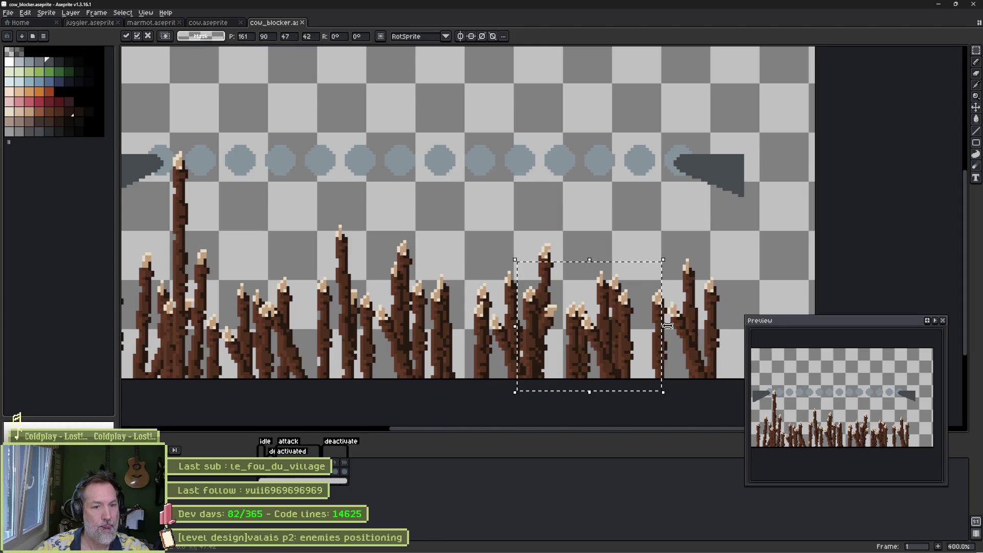
{"action": "left_click_drag", "start_coordinate": [664, 326], "coordinate": [474, 331]}
{"action": "key", "text": "ctrl+z"}
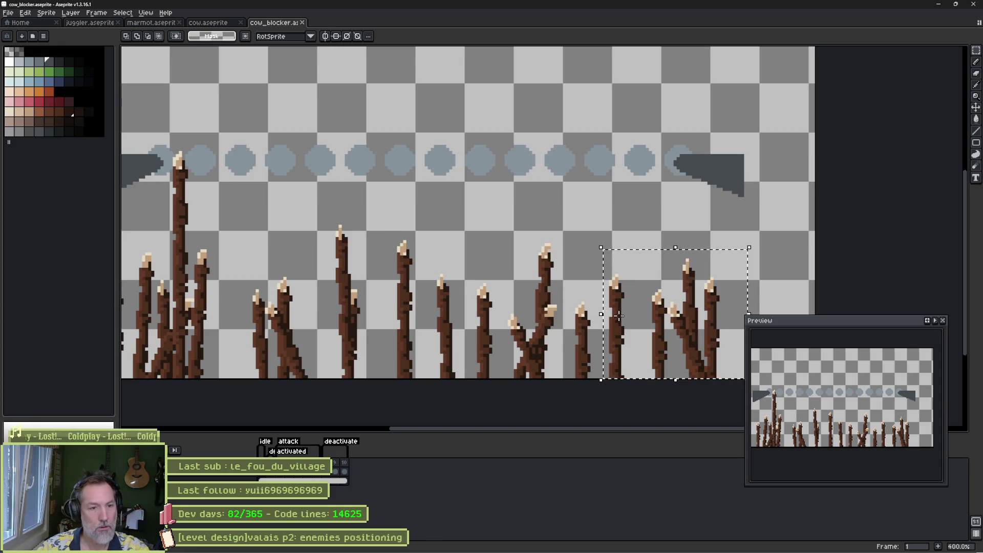
{"action": "mouse_move", "coordinate": [671, 332]}
{"action": "left_mouse_down"}
{"action": "mouse_move", "coordinate": [222, 341]}
{"action": "mouse_move", "coordinate": [533, 374]}
{"action": "mouse_move", "coordinate": [509, 390]}
{"action": "mouse_move", "coordinate": [450, 373]}
{"action": "mouse_move", "coordinate": [325, 373]}
{"action": "mouse_move", "coordinate": [637, 377]}
{"action": "mouse_move", "coordinate": [593, 372]}
{"action": "left_mouse_up"}
{"action": "scroll", "coordinate": [471, 302], "scroll_direction": "down", "scroll_amount": 1}
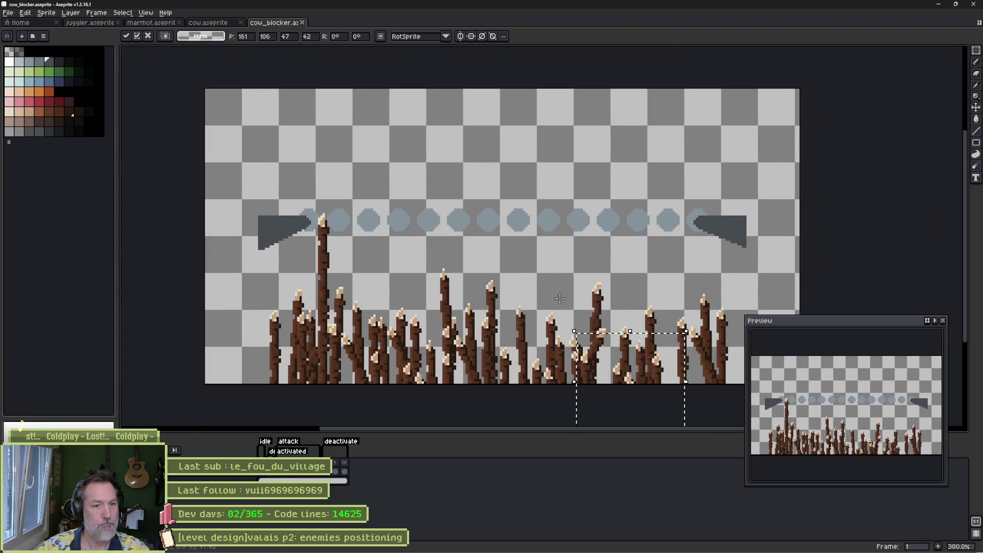
{"action": "key", "text": "ctrl+d"}
{"action": "key", "text": "alt+Tab"}
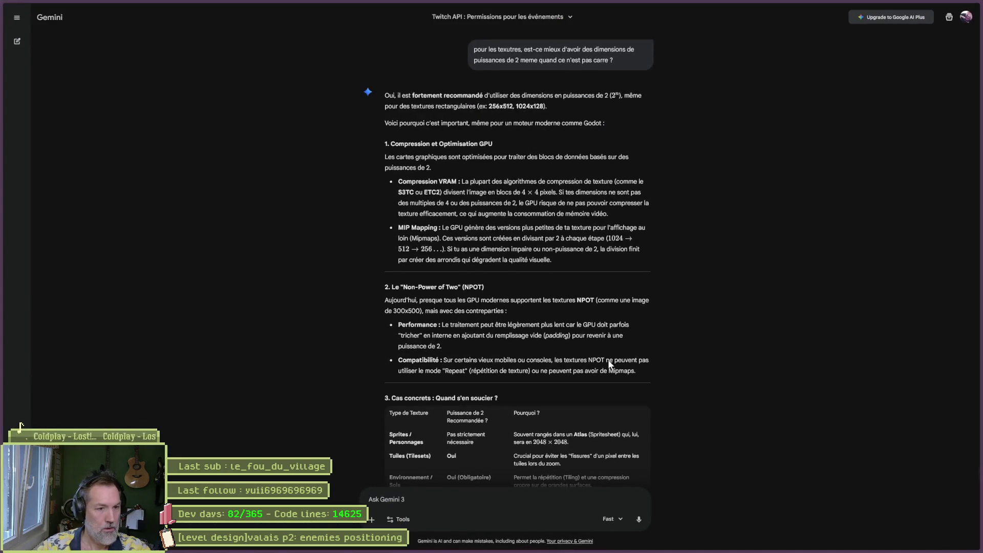
Reimport the updated cow_blocker sprite through its Sprite2D, then go back to valais_mase_p2.
{"action": "left_click", "coordinate": [603, 542]}
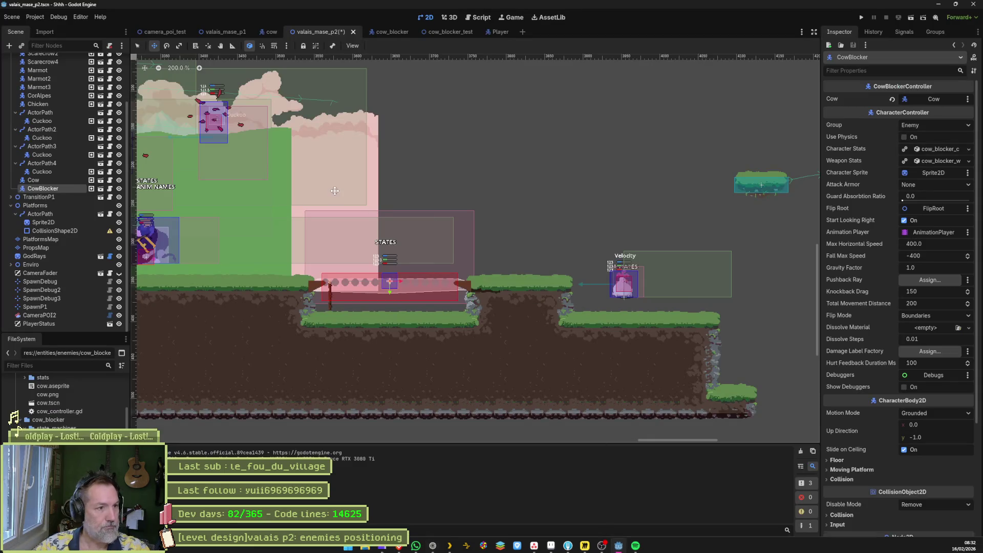
{"action": "left_click", "coordinate": [383, 31]}
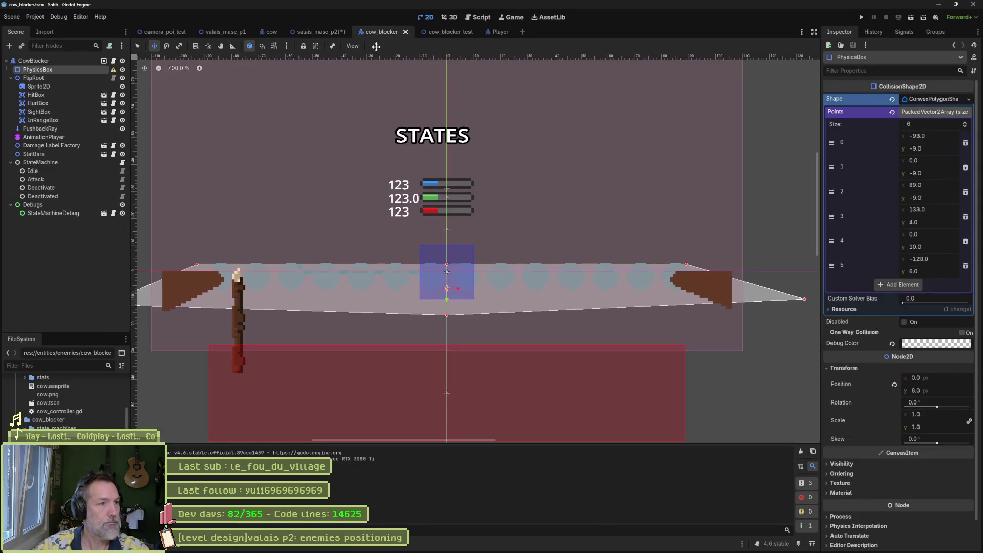
{"action": "left_click", "coordinate": [61, 84]}
{"action": "scroll", "coordinate": [927, 385], "scroll_direction": "down", "scroll_amount": 8}
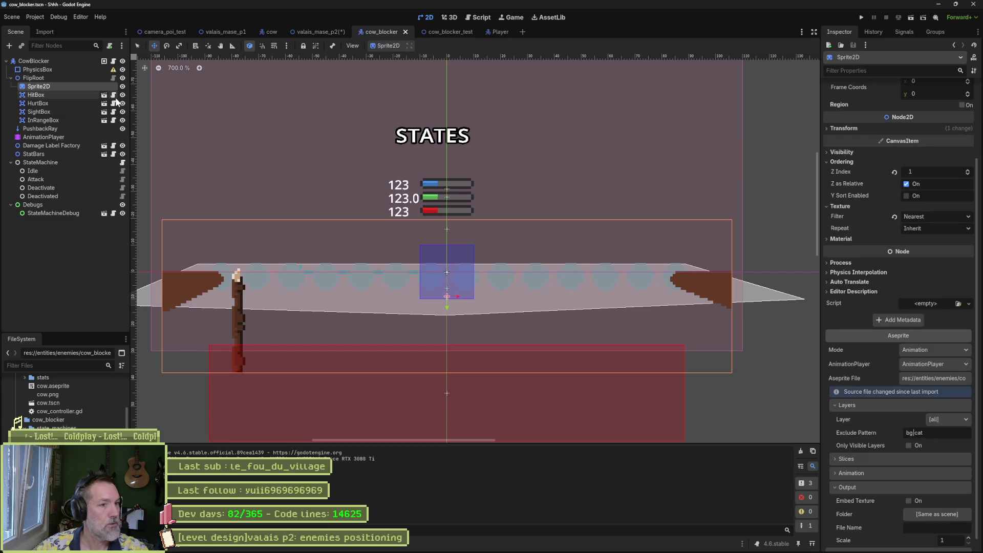
{"action": "scroll", "coordinate": [927, 384], "scroll_direction": "down", "scroll_amount": 1}
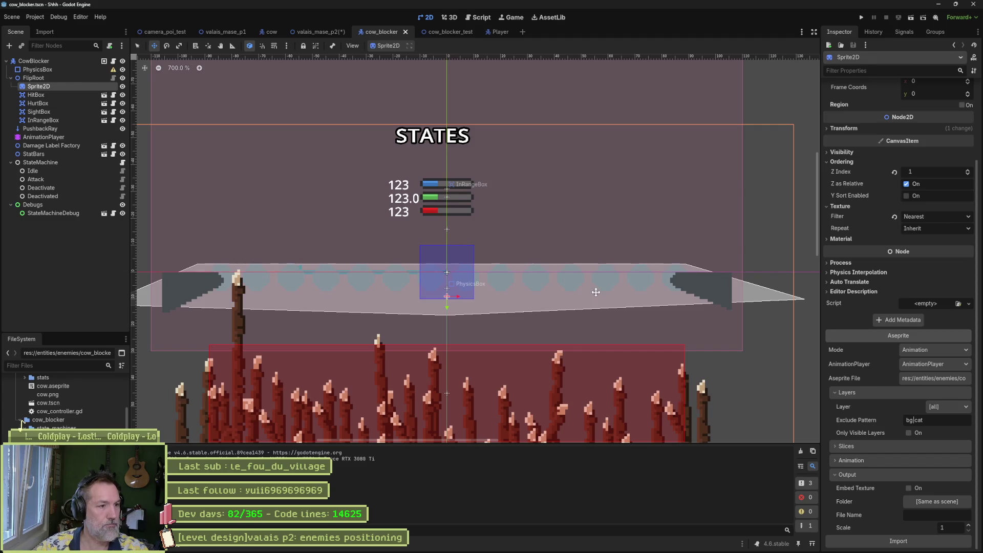
{"action": "left_click", "coordinate": [321, 32]}
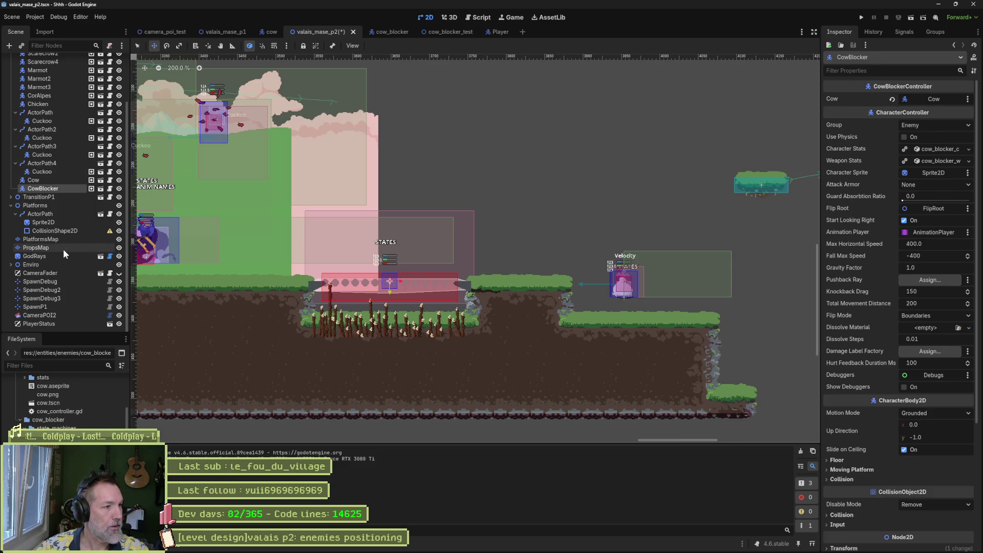
Collapse the Sky, BG10 Cumulus, BG4 Hill and BG1 Waterfall layers, then open valais_mase_p1.
{"action": "left_click", "coordinate": [20, 264]}
{"action": "left_click", "coordinate": [10, 265]}
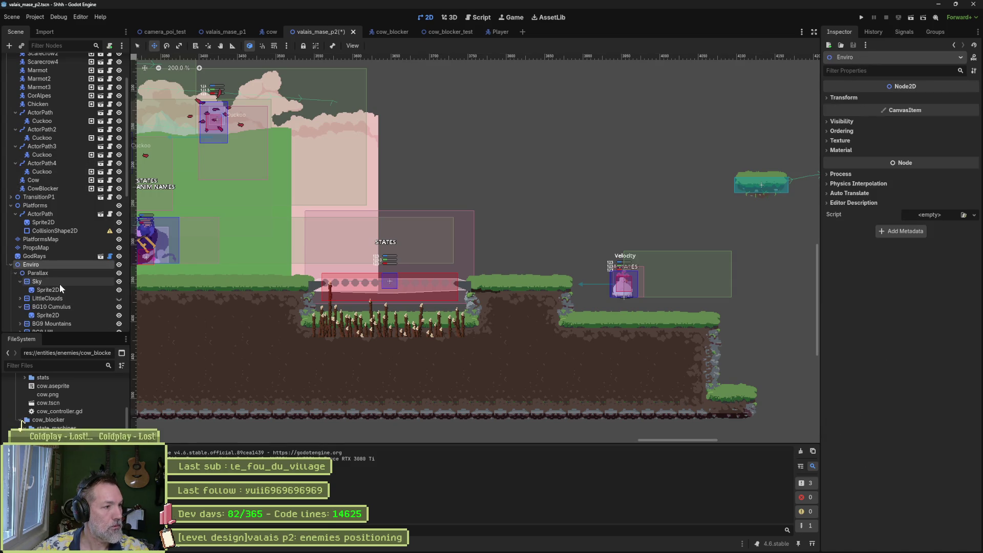
{"action": "left_click", "coordinate": [20, 281]}
{"action": "left_click", "coordinate": [20, 297]}
{"action": "scroll", "coordinate": [20, 297], "scroll_direction": "down", "scroll_amount": 3}
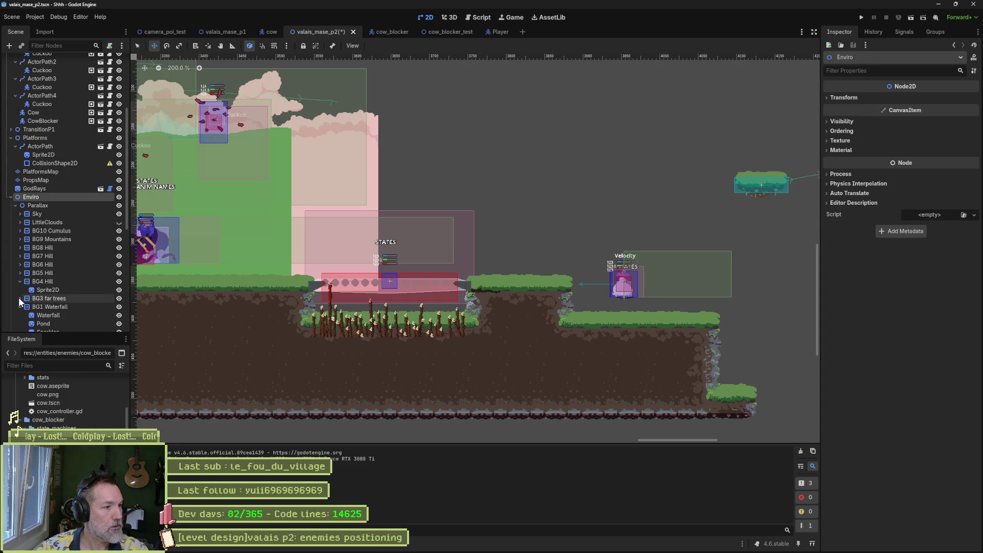
{"action": "left_click", "coordinate": [20, 282]}
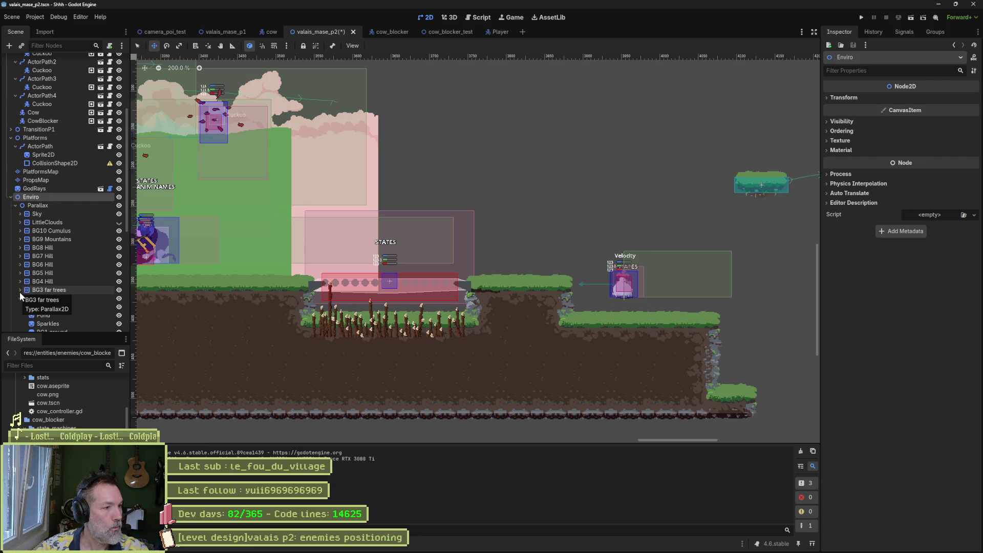
{"action": "scroll", "coordinate": [64, 284], "scroll_direction": "down", "scroll_amount": 2}
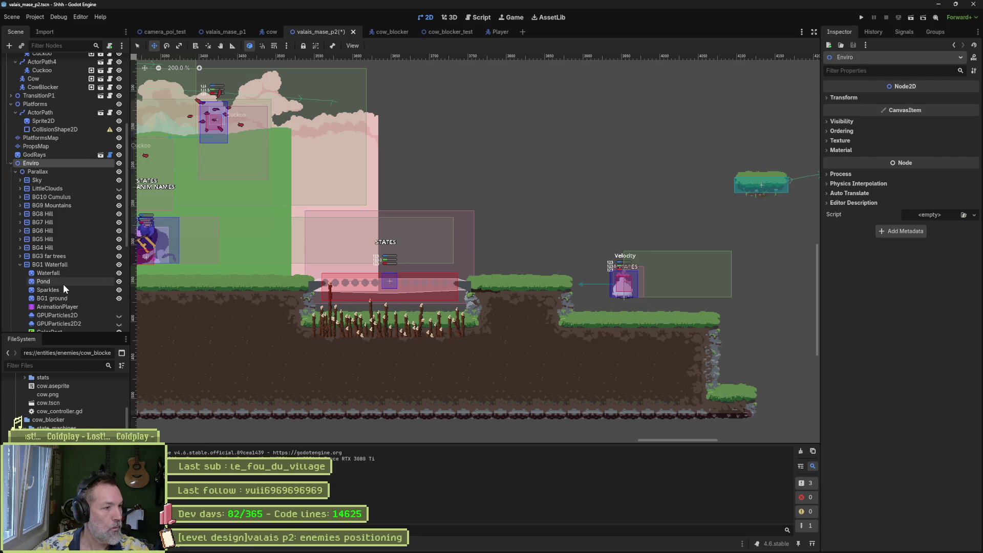
{"action": "left_click", "coordinate": [19, 265]}
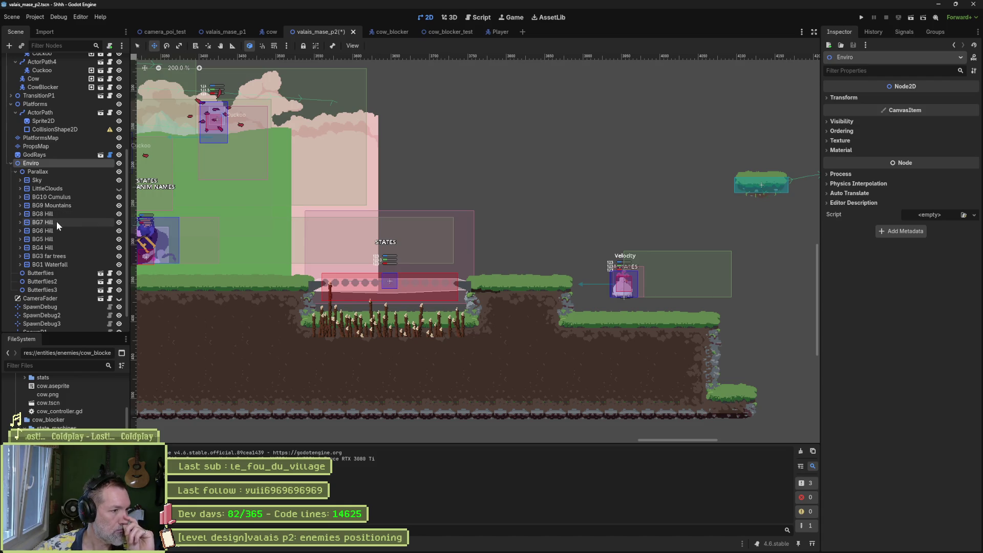
{"action": "left_click", "coordinate": [229, 33]}
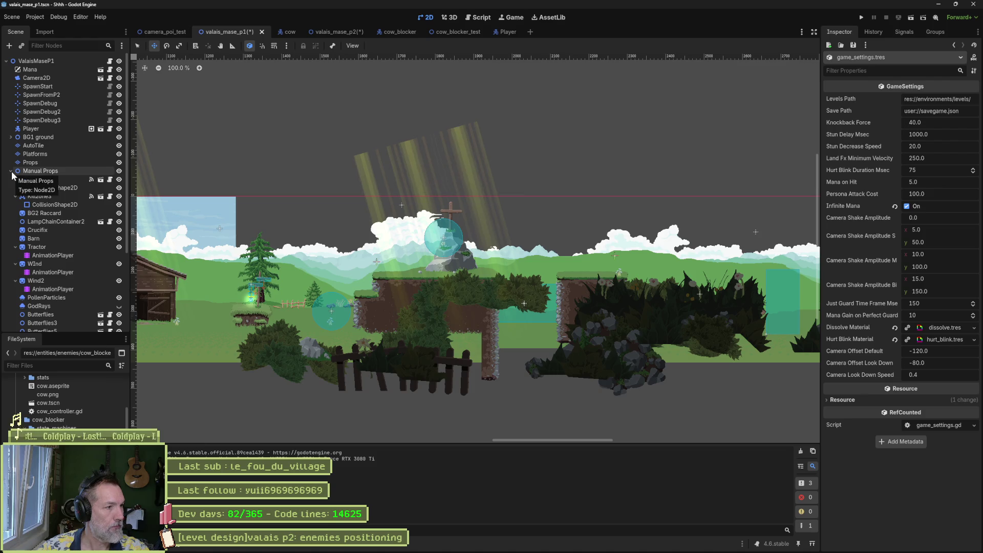
Copy the Foregrounds group from valais_mase_p1's Parallax Enviro, undoing an accidental duplicate.
{"action": "left_click", "coordinate": [11, 179]}
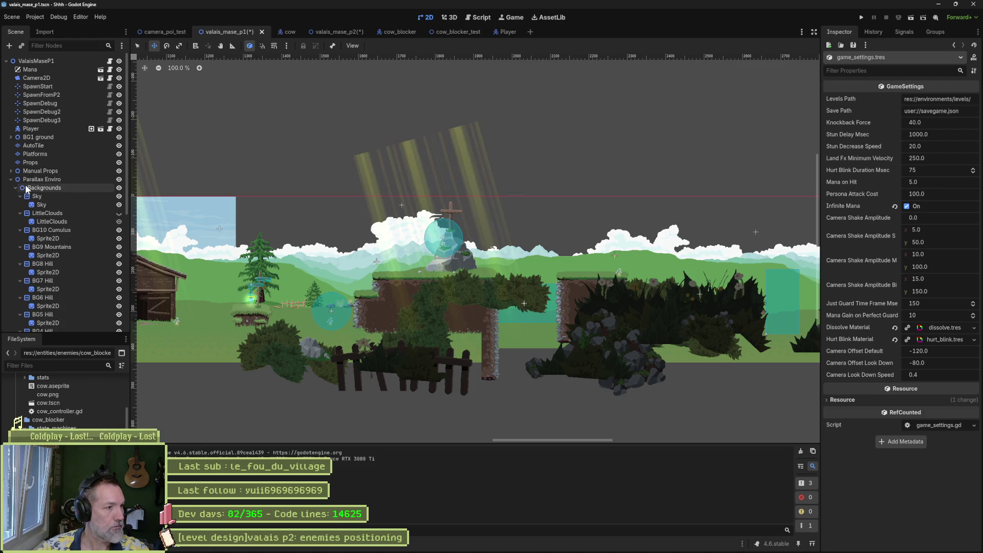
{"action": "left_click", "coordinate": [15, 188]}
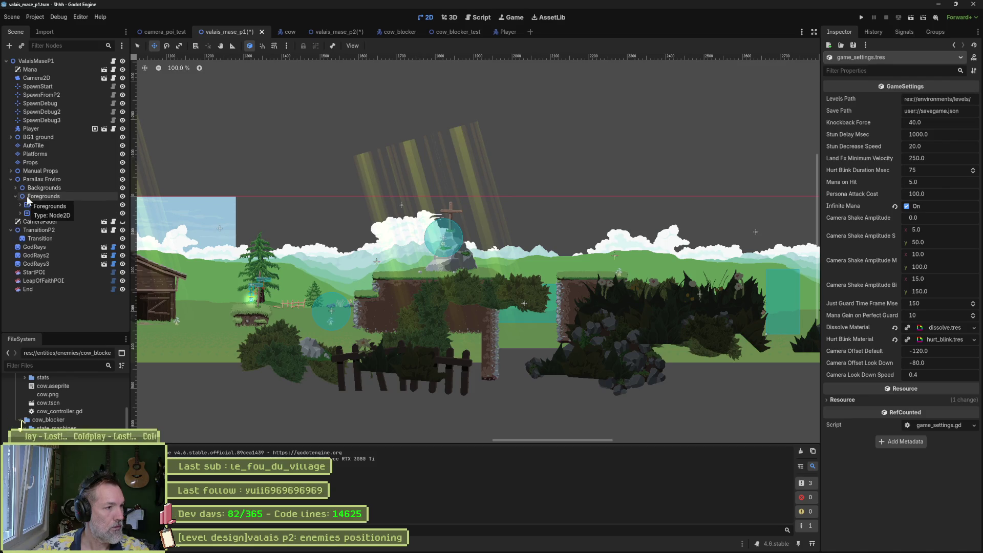
{"action": "mouse_move", "coordinate": [32, 204]}
{"action": "left_mouse_down"}
{"action": "mouse_move", "coordinate": [76, 199]}
{"action": "mouse_move", "coordinate": [107, 169]}
{"action": "left_mouse_up"}
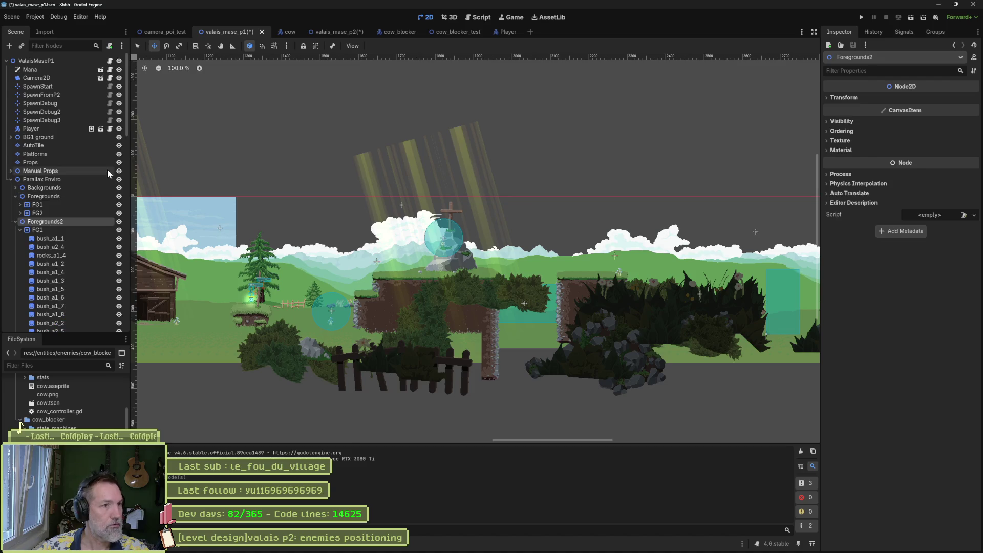
{"action": "key", "text": "ctrl+z"}
{"action": "left_click", "coordinate": [67, 195]}
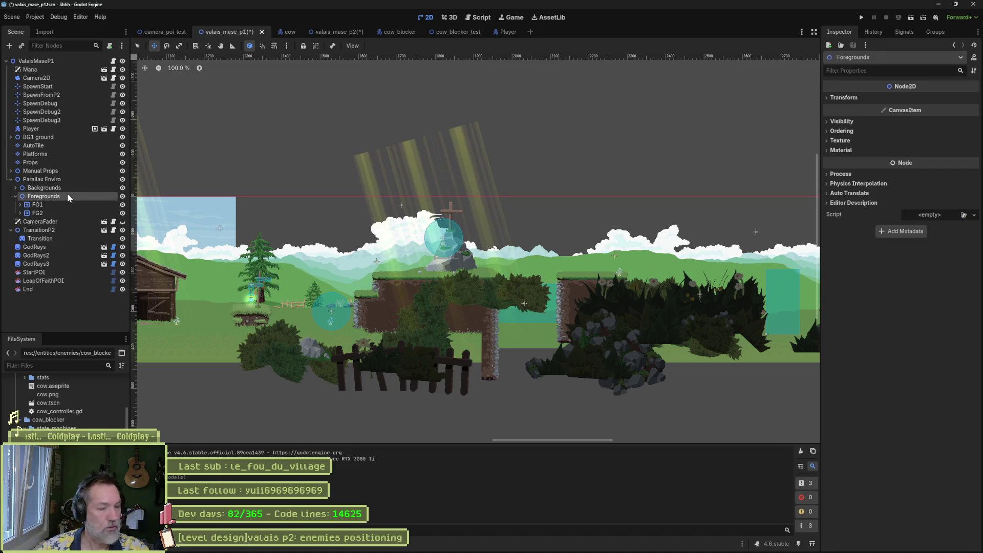
Paste the Foregrounds group under Parallax in valais_mase_p2 and shift its bushes down-right.
{"action": "left_click", "coordinate": [333, 31]}
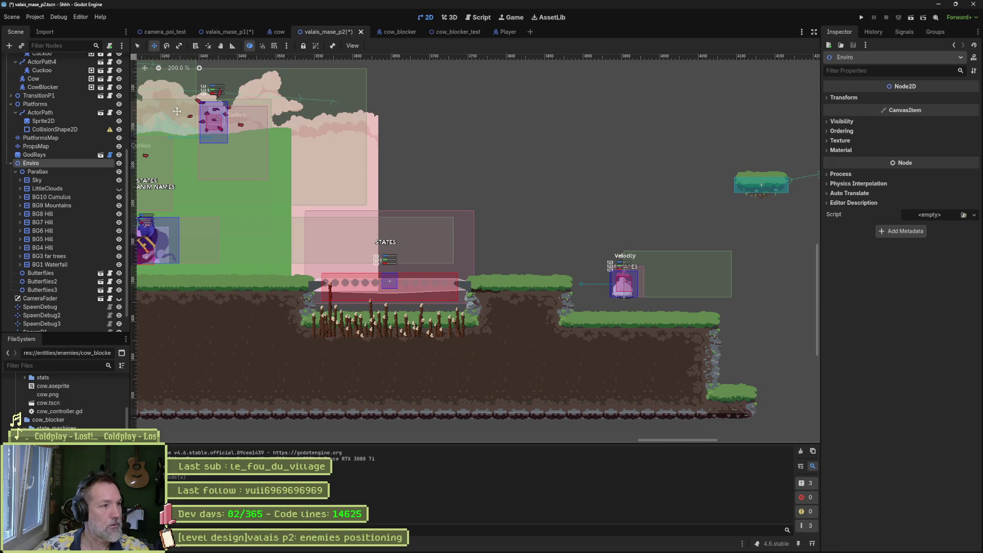
{"action": "left_click", "coordinate": [64, 171]}
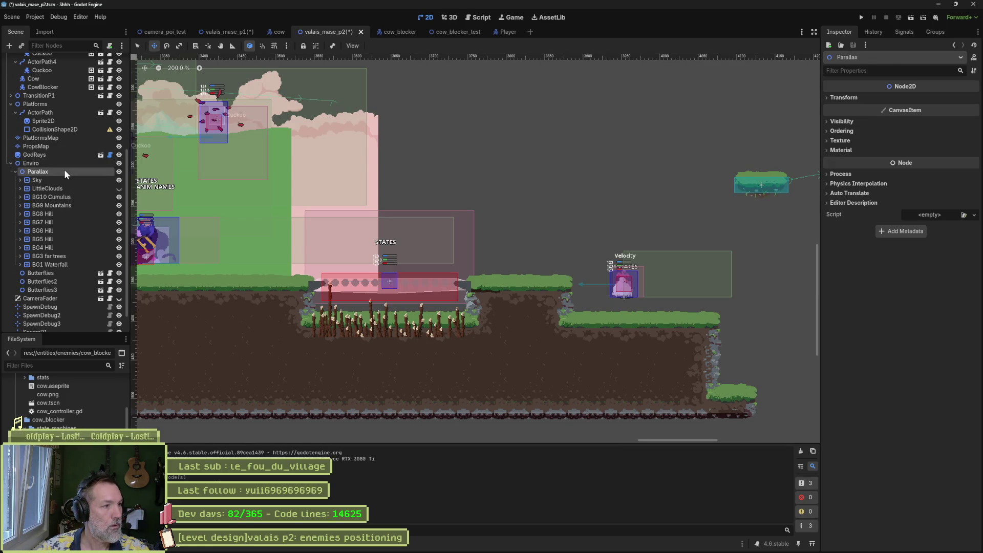
{"action": "key", "text": "ctrl+v"}
{"action": "scroll", "coordinate": [63, 183], "scroll_direction": "down", "scroll_amount": 4}
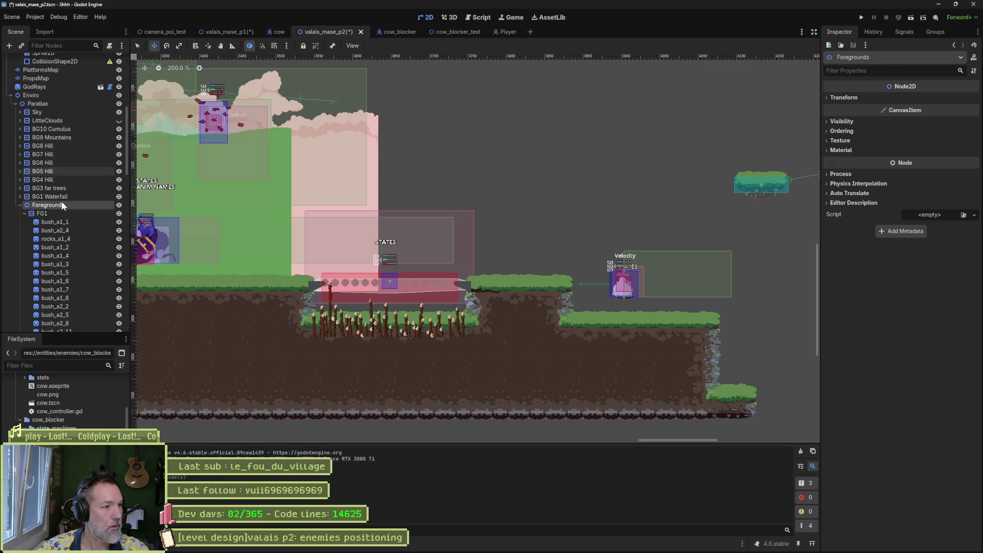
{"action": "scroll", "coordinate": [229, 236], "scroll_direction": "down", "scroll_amount": 5}
{"action": "scroll", "coordinate": [229, 236], "scroll_direction": "up", "scroll_amount": 2}
{"action": "scroll", "coordinate": [491, 226], "scroll_direction": "left", "scroll_amount": 10}
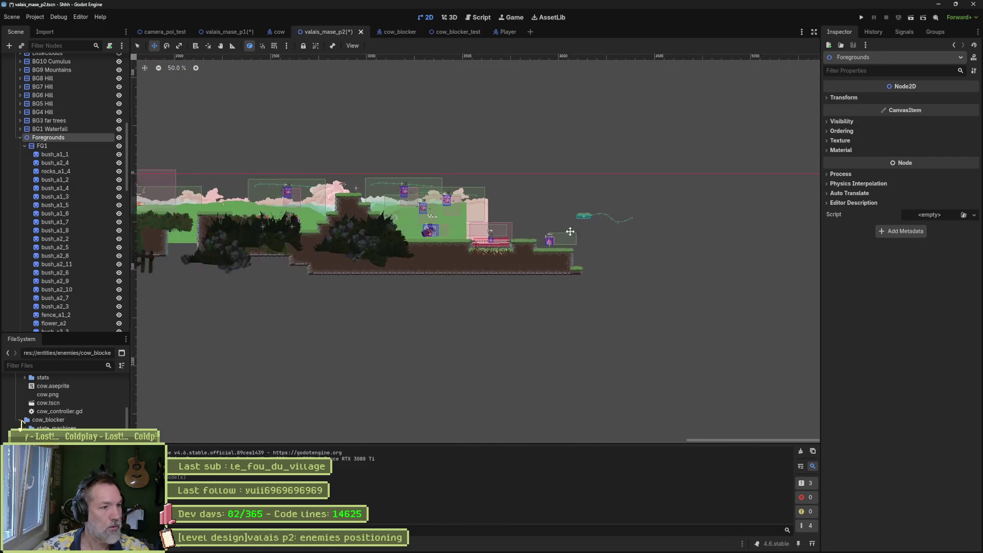
{"action": "scroll", "coordinate": [707, 232], "scroll_direction": "left", "scroll_amount": 5}
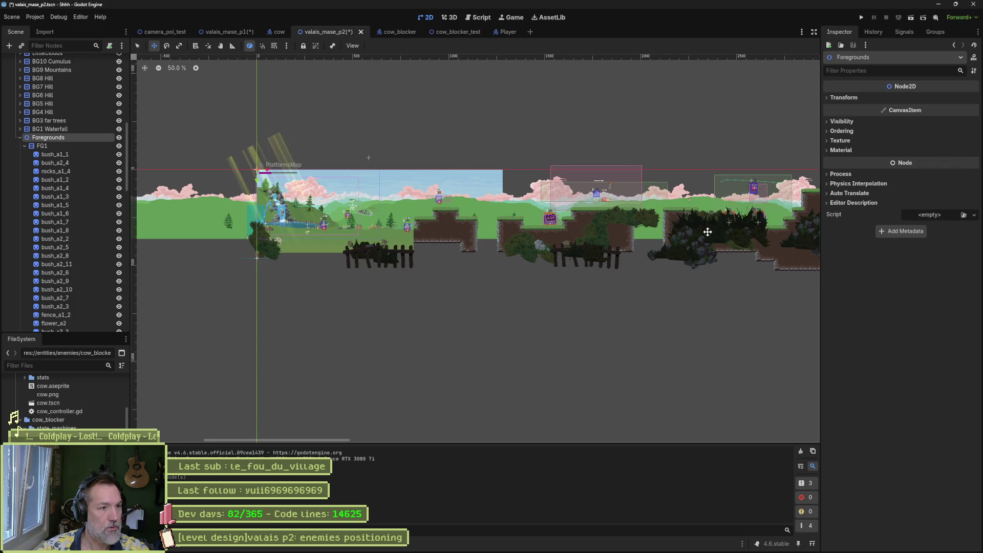
{"action": "mouse_move", "coordinate": [707, 232]}
{"action": "left_mouse_down"}
{"action": "mouse_move", "coordinate": [605, 235]}
{"action": "mouse_move", "coordinate": [534, 261]}
{"action": "left_mouse_up"}
{"action": "scroll", "coordinate": [530, 259], "scroll_direction": "down", "scroll_amount": 1}
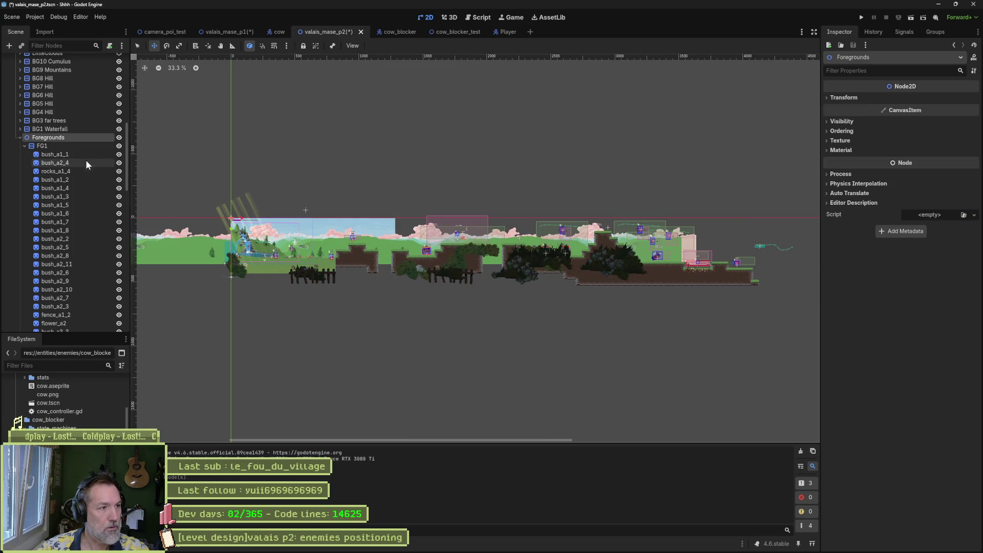
{"action": "mouse_move", "coordinate": [427, 317]}
{"action": "left_mouse_down"}
{"action": "mouse_move", "coordinate": [472, 364]}
{"action": "mouse_move", "coordinate": [491, 362]}
{"action": "left_mouse_up"}
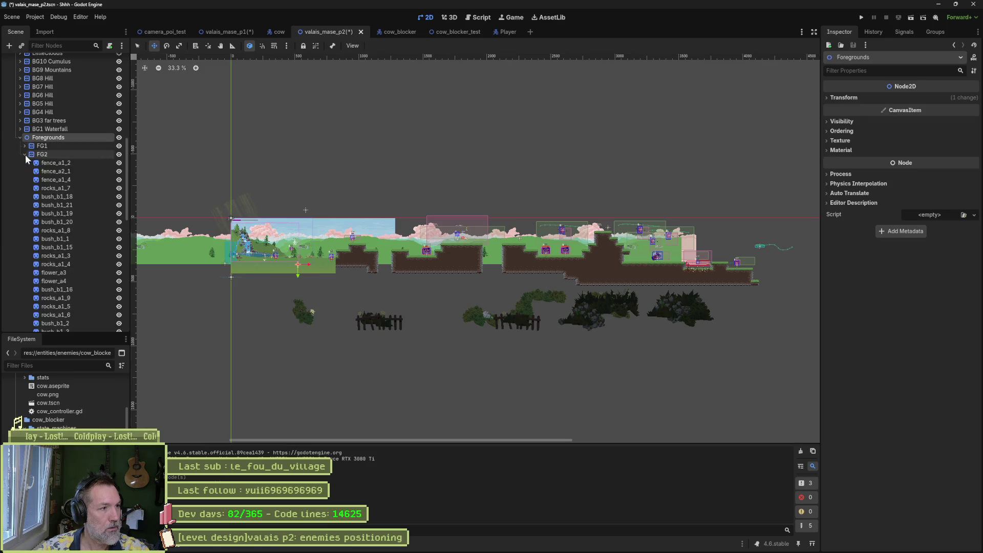
Hide the FG2 layer and expand FG1 to list its bush and rock nodes.
{"action": "left_click", "coordinate": [25, 146]}
{"action": "left_click", "coordinate": [120, 232]}
{"action": "left_click", "coordinate": [119, 232]}
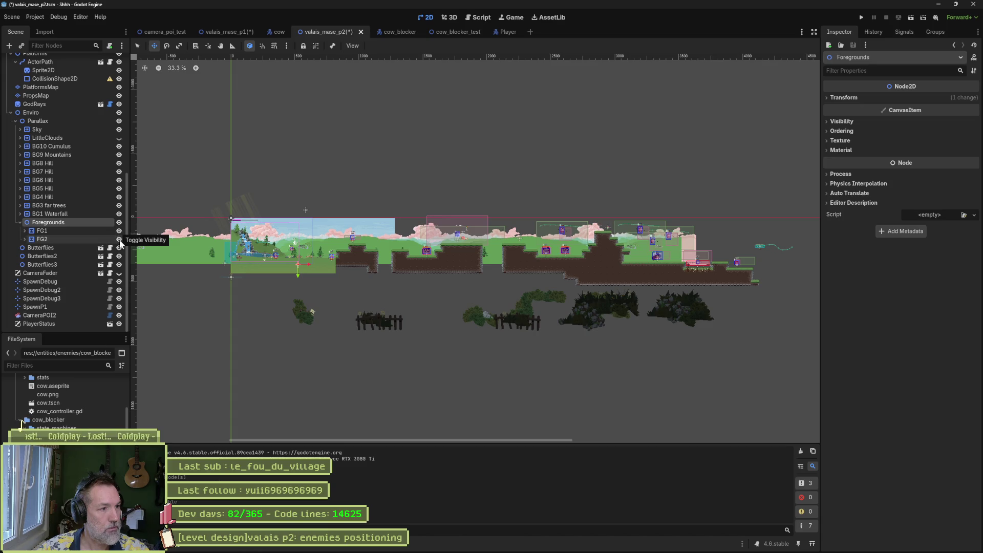
{"action": "left_click", "coordinate": [118, 239]}
{"action": "left_click", "coordinate": [109, 233]}
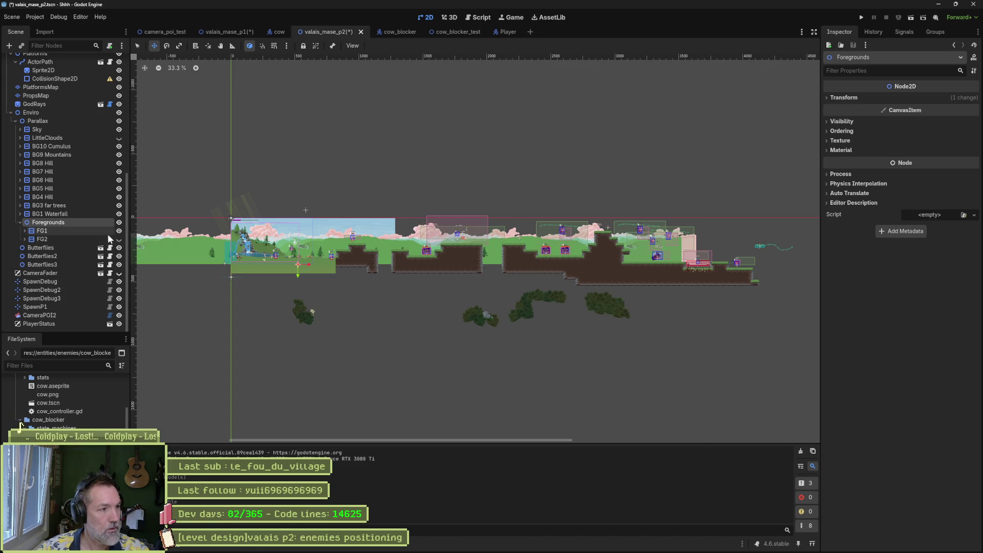
{"action": "left_click", "coordinate": [24, 231]}
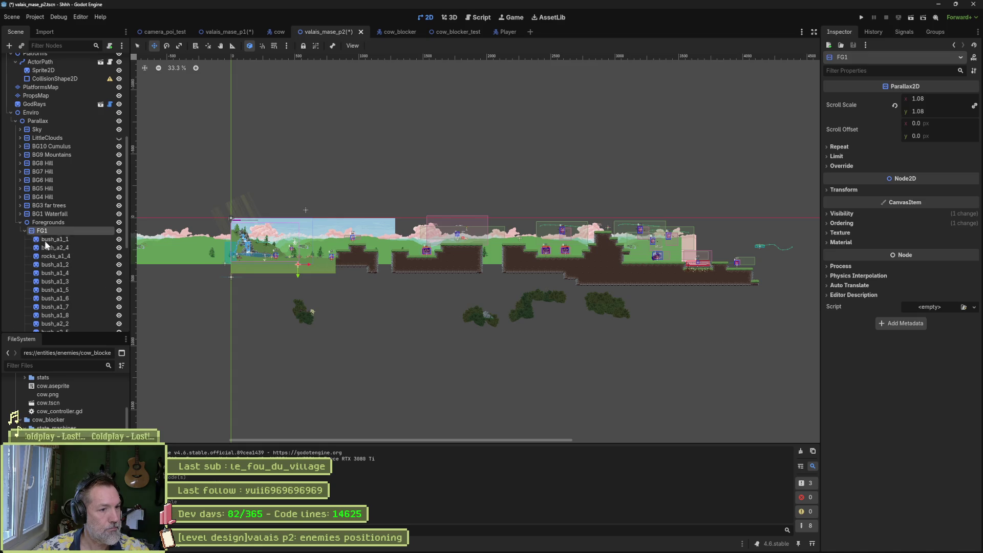
{"action": "scroll", "coordinate": [465, 309], "scroll_direction": "up", "scroll_amount": 2}
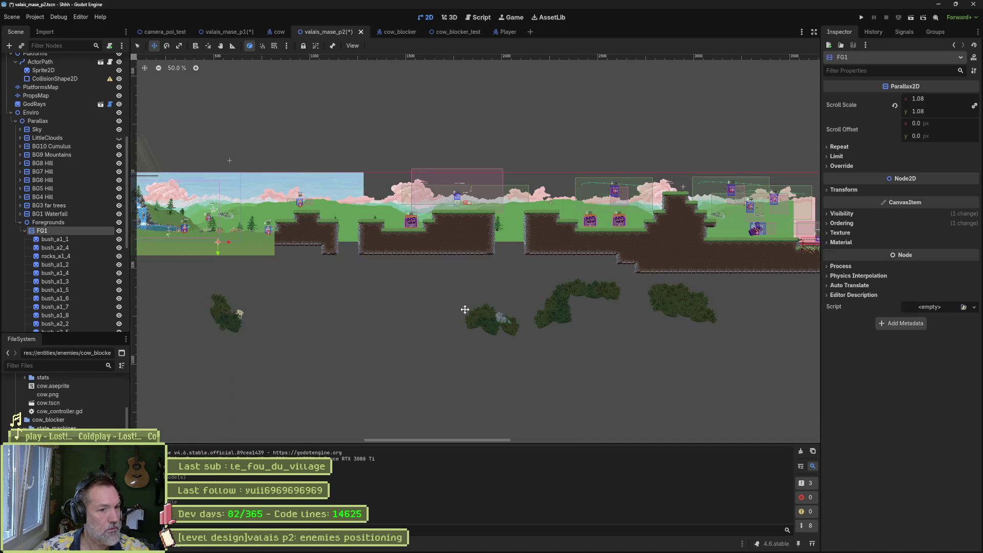
{"action": "scroll", "coordinate": [465, 309], "scroll_direction": "up", "scroll_amount": 2}
Move the five bushes and rock up into the pit beneath the left platform ledge.
{"action": "mouse_move", "coordinate": [540, 302]}
{"action": "left_mouse_down"}
{"action": "mouse_move", "coordinate": [474, 322]}
{"action": "mouse_move", "coordinate": [340, 316]}
{"action": "mouse_move", "coordinate": [250, 298]}
{"action": "mouse_move", "coordinate": [343, 295]}
{"action": "left_mouse_up"}
{"action": "mouse_move", "coordinate": [226, 263]}
{"action": "left_mouse_down"}
{"action": "mouse_move", "coordinate": [345, 358]}
{"action": "mouse_move", "coordinate": [391, 372]}
{"action": "left_mouse_up"}
{"action": "key", "text": "w"}
{"action": "left_click_drag", "start_coordinate": [339, 326], "coordinate": [358, 219]}
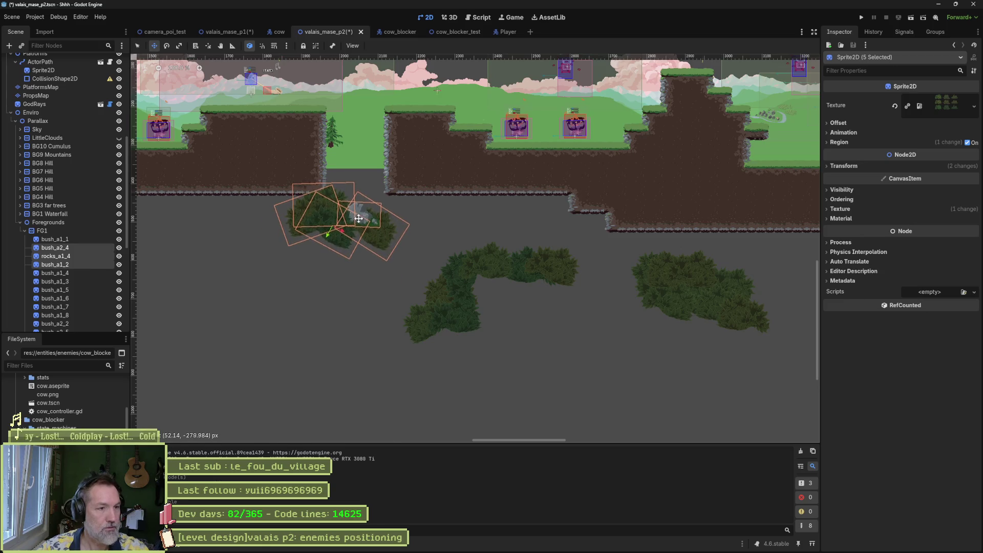
{"action": "left_click_drag", "start_coordinate": [345, 186], "coordinate": [356, 285]}
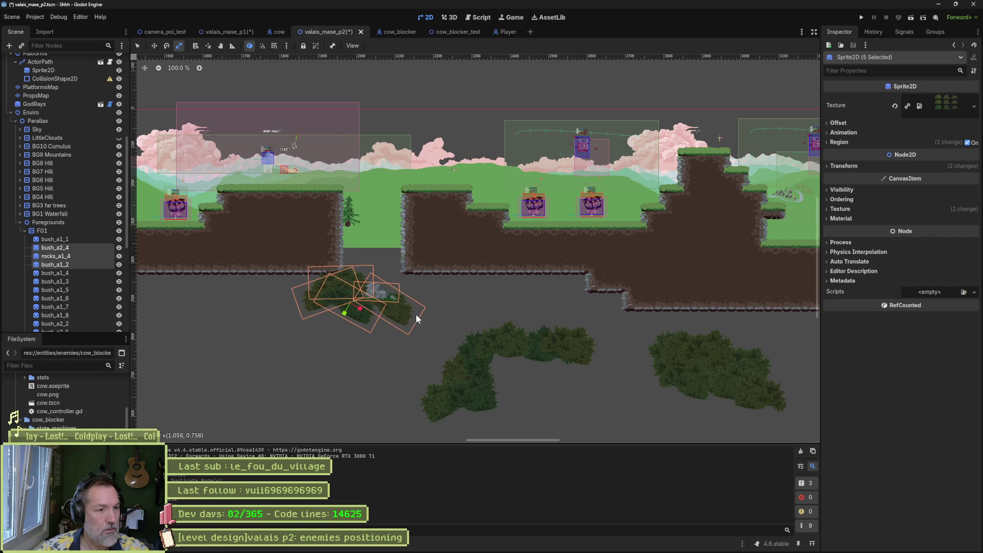
{"action": "key", "text": "e"}
{"action": "mouse_move", "coordinate": [418, 306]}
{"action": "left_mouse_down"}
{"action": "mouse_move", "coordinate": [406, 338]}
{"action": "mouse_move", "coordinate": [397, 264]}
{"action": "mouse_move", "coordinate": [391, 277]}
{"action": "mouse_move", "coordinate": [363, 268]}
{"action": "left_mouse_up"}
{"action": "key", "text": "ctrl+z"}
{"action": "key", "text": "w"}
{"action": "mouse_move", "coordinate": [251, 223]}
{"action": "left_mouse_down"}
{"action": "mouse_move", "coordinate": [280, 246]}
{"action": "mouse_move", "coordinate": [267, 216]}
{"action": "left_mouse_up"}
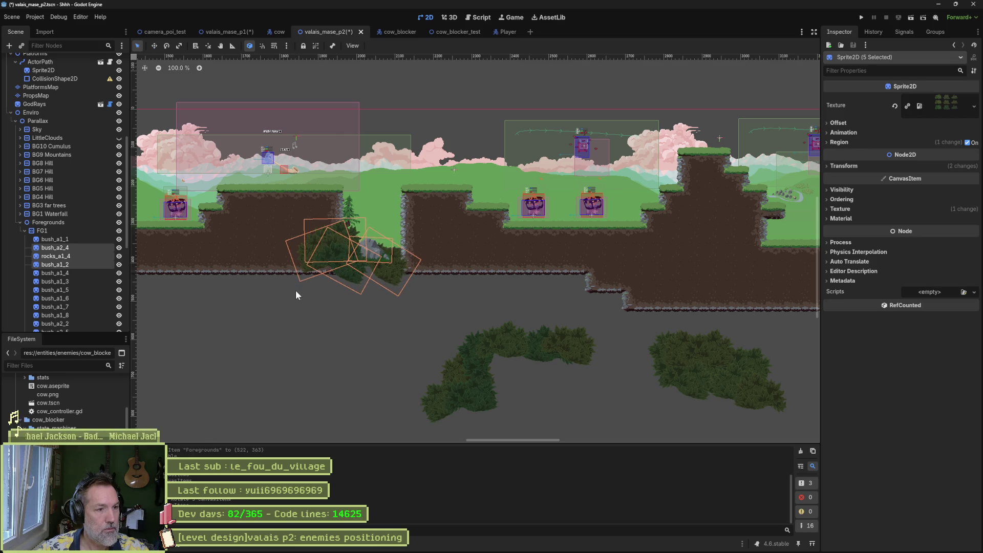
{"action": "left_click", "coordinate": [296, 273]}
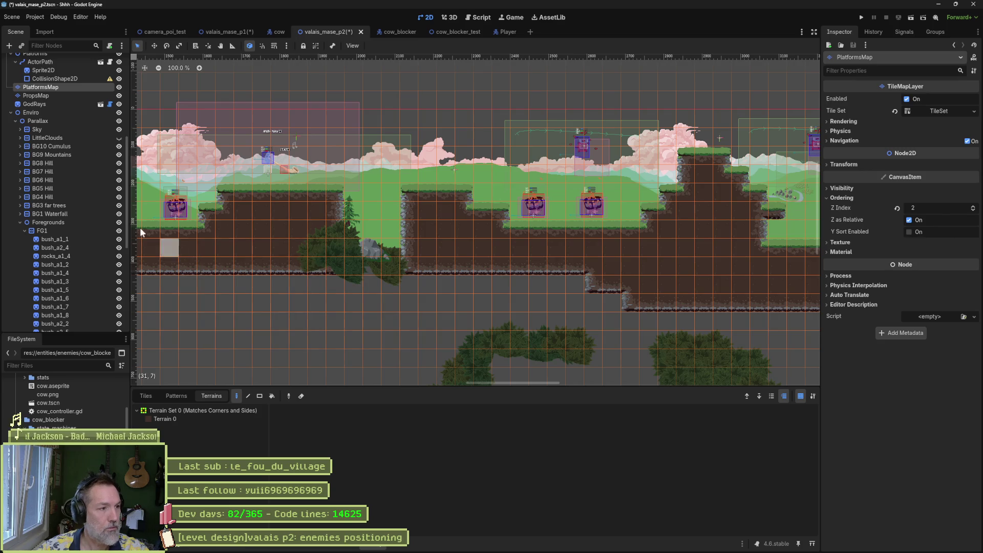
Lock PlatformsMap, then try the overlap-pick mode and return to plain selection.
{"action": "right_click", "coordinate": [94, 88]}
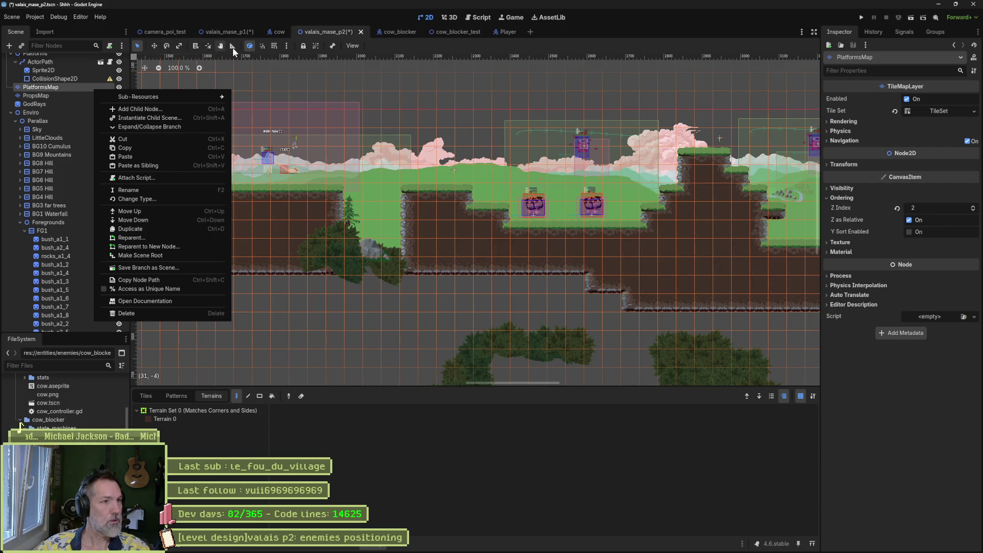
{"action": "left_click", "coordinate": [303, 47]}
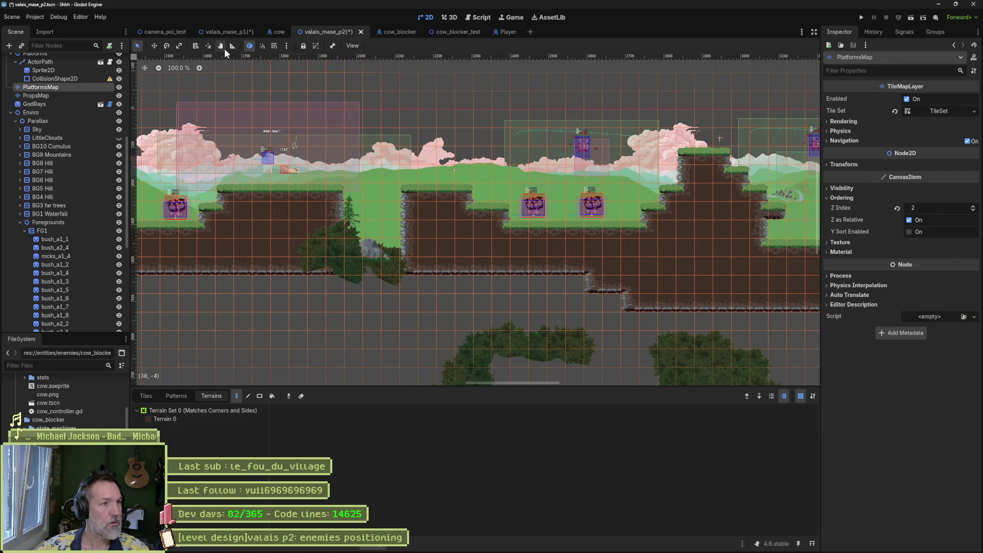
{"action": "left_click", "coordinate": [197, 46]}
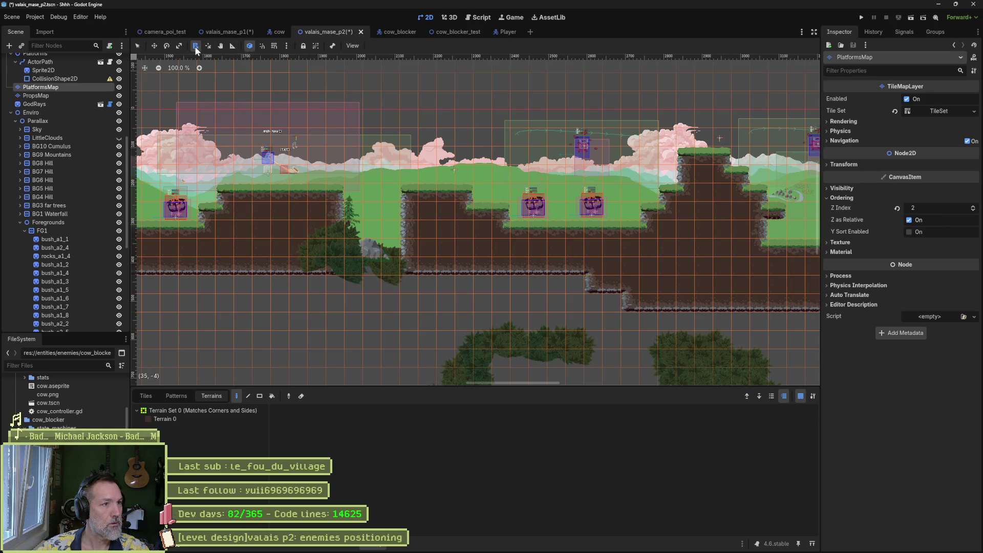
{"action": "left_click", "coordinate": [137, 45]}
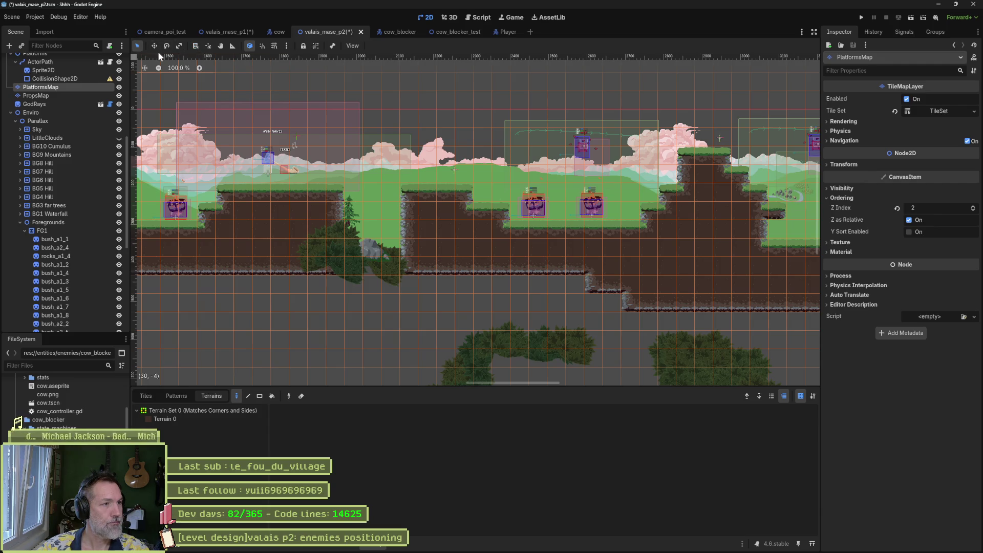
Look through PlatformsMap's node options and inspector visibility settings without changing anything.
{"action": "left_click", "coordinate": [48, 232]}
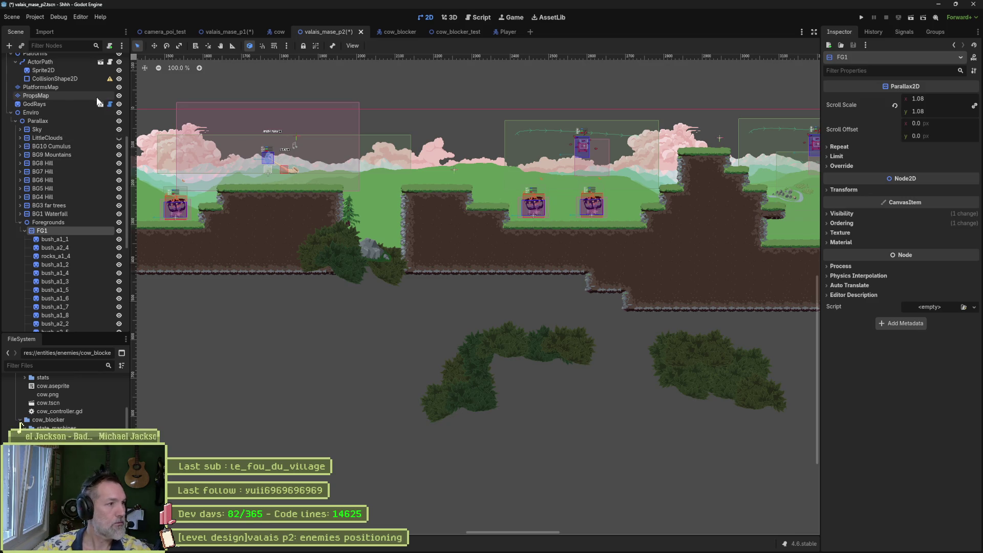
{"action": "scroll", "coordinate": [75, 116], "scroll_direction": "up", "scroll_amount": 2}
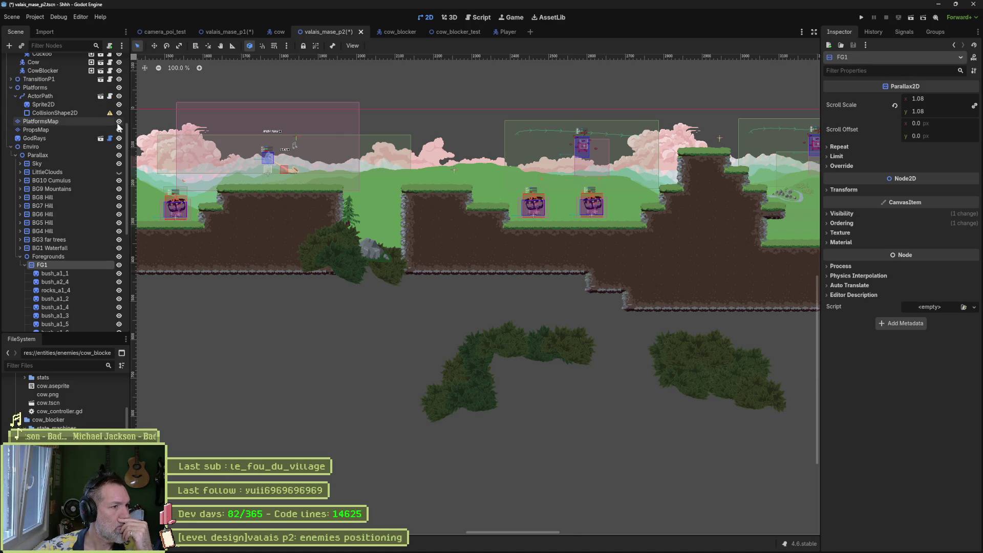
{"action": "right_click", "coordinate": [94, 125]}
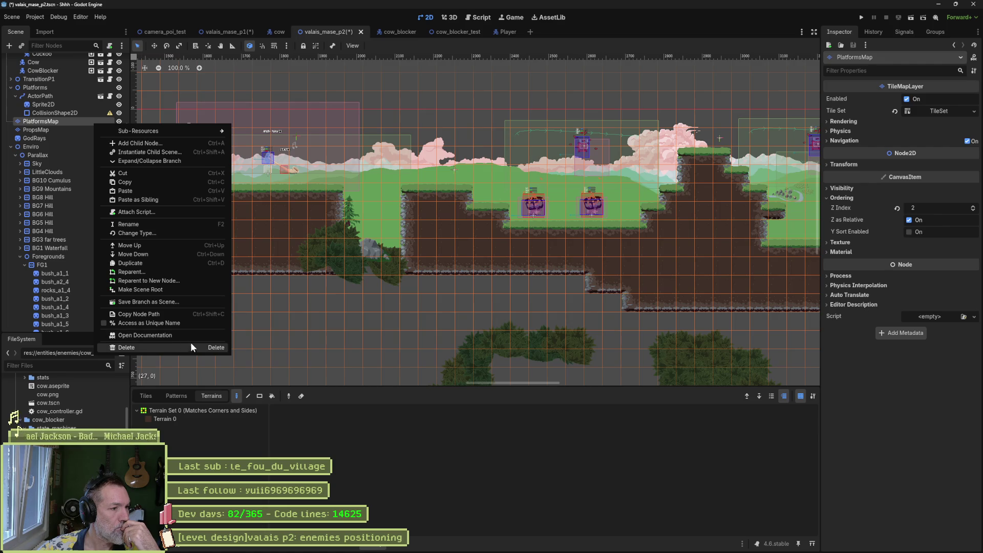
{"action": "left_click", "coordinate": [907, 419]}
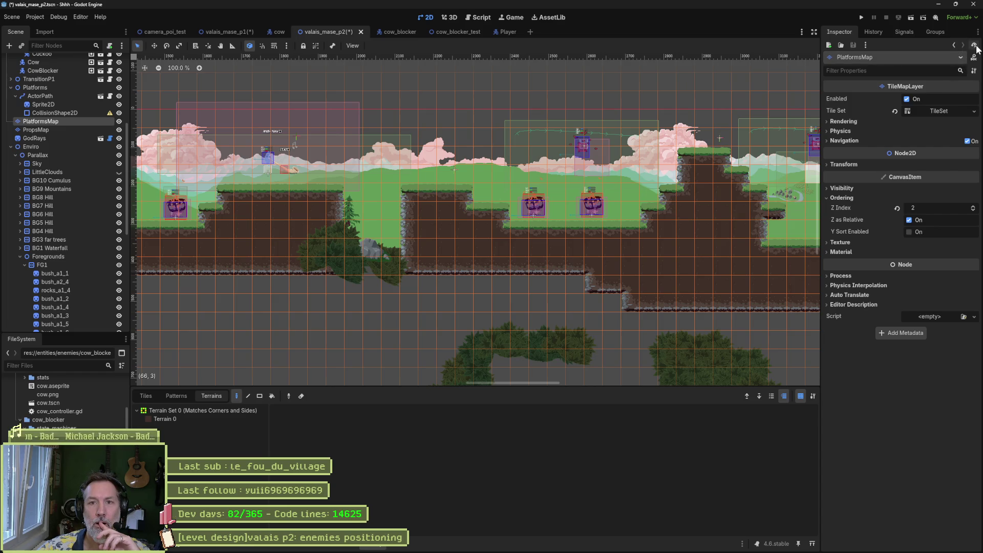
{"action": "left_click", "coordinate": [973, 73]}
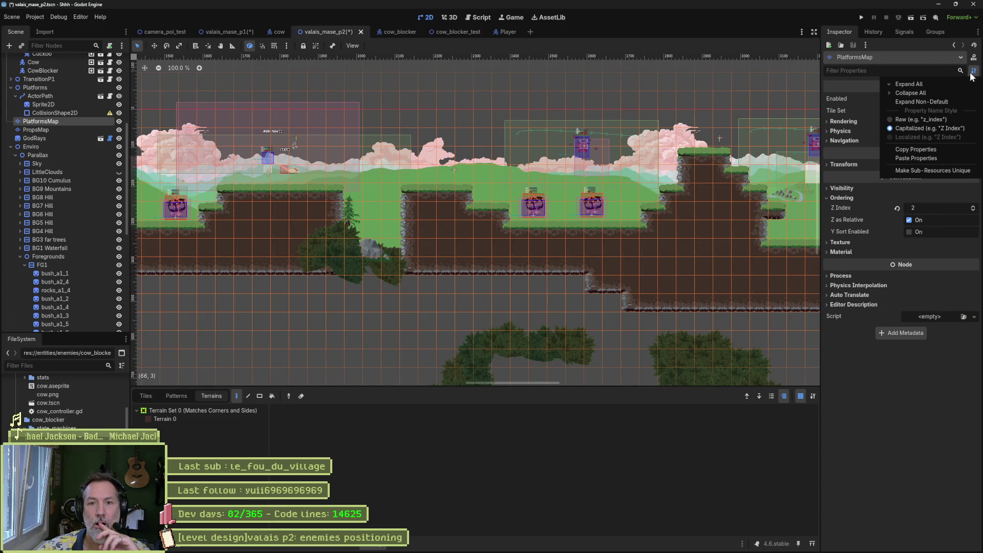
{"action": "left_click", "coordinate": [905, 383]}
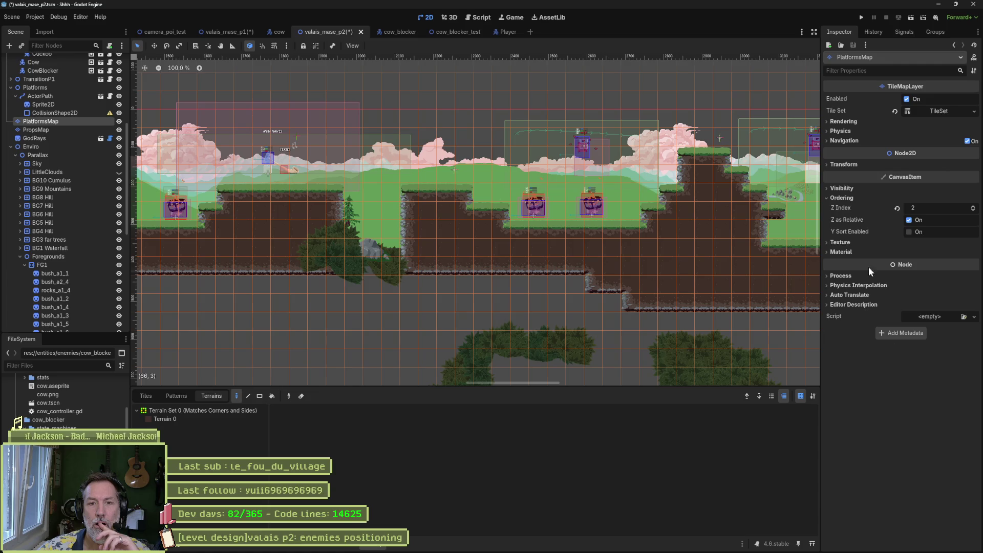
{"action": "left_click", "coordinate": [846, 192]}
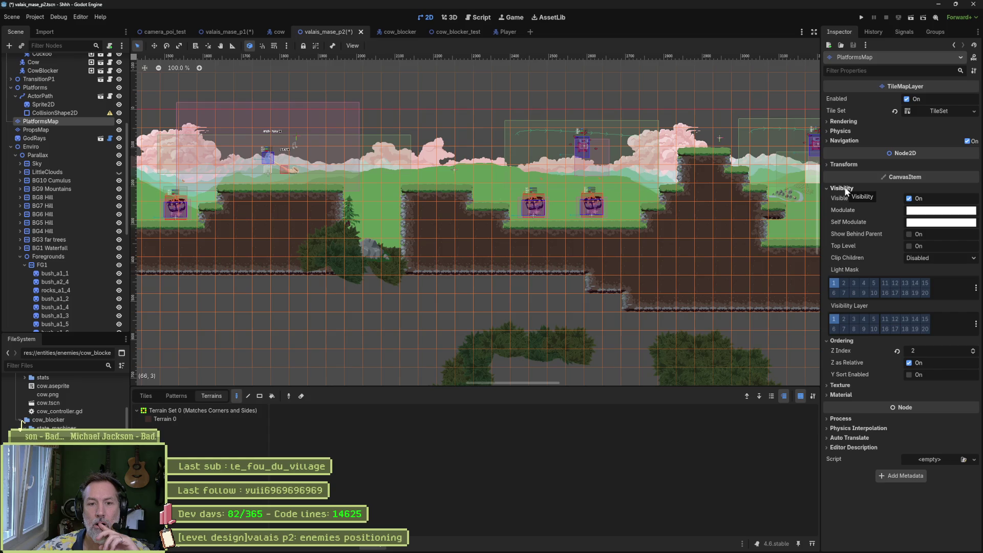
{"action": "left_click", "coordinate": [845, 191]}
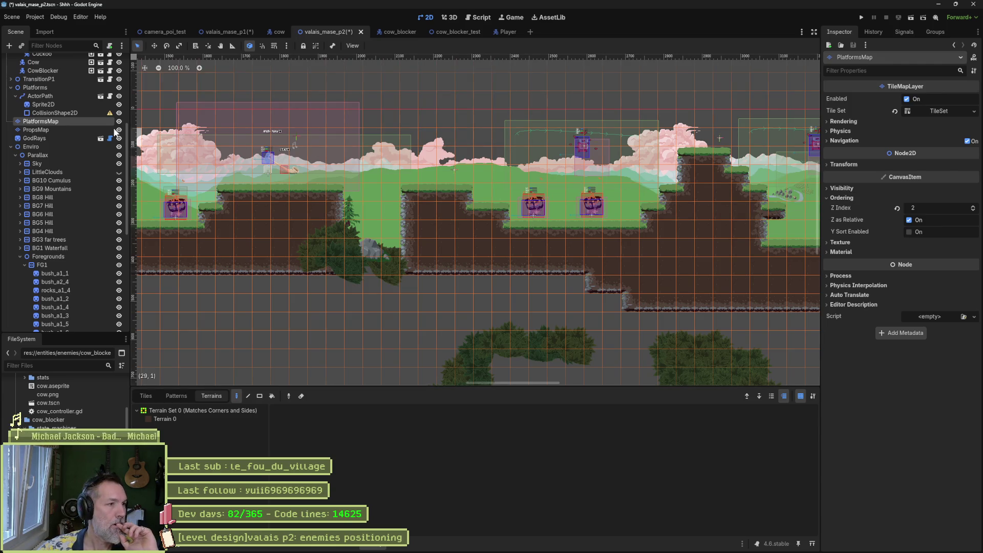
Check the scene tree display options, then start asking Gemini about unselectable nodes in Godot.
{"action": "left_click", "coordinate": [122, 46]}
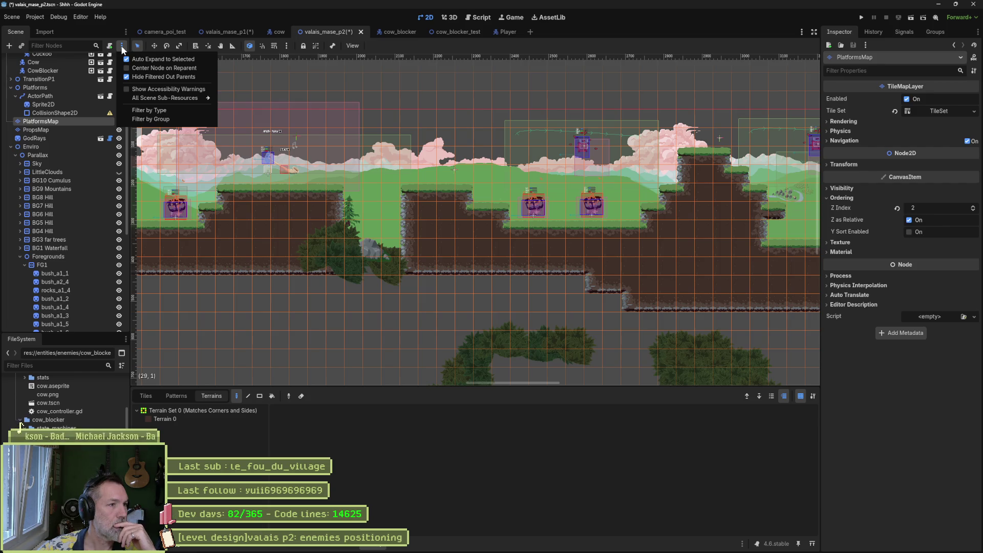
{"action": "left_click", "coordinate": [122, 45]}
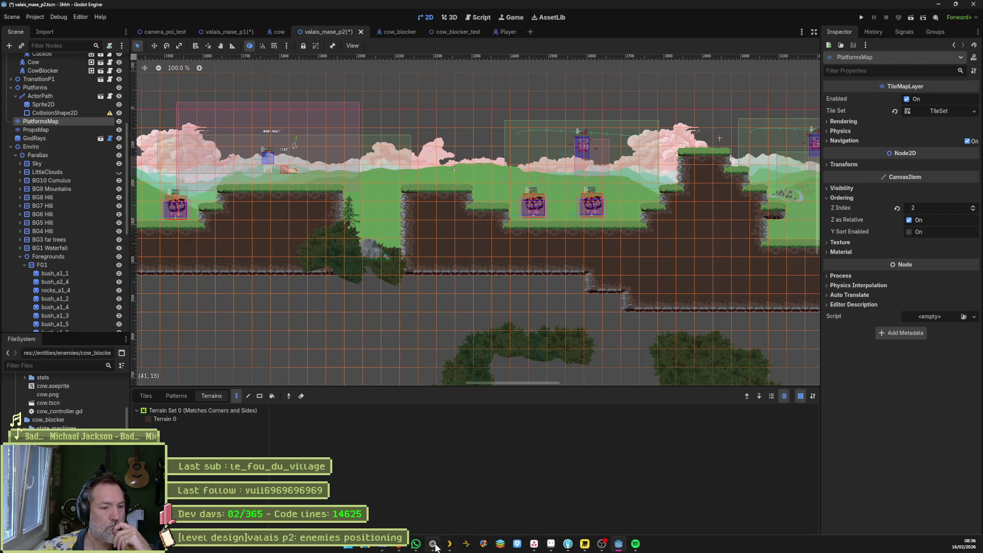
{"action": "left_click", "coordinate": [435, 547]}
{"action": "type", "text": "dans godot, est-ce qu'on peut dire a un noeud de ne pas etre selectionnable"}
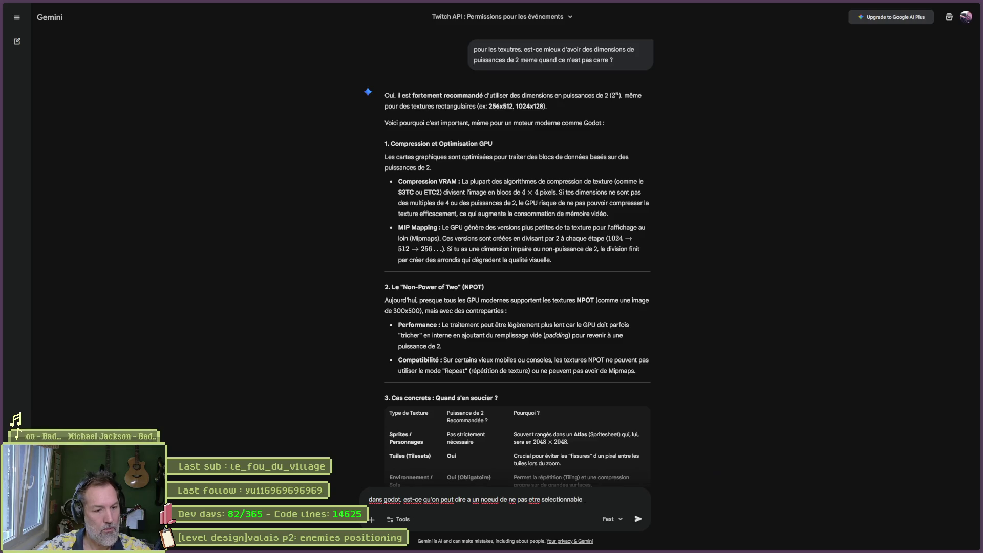
Send Gemini the question on making a node unselectable, then return to Godot.
{"action": "type", "text": "w"}
{"action": "key", "text": "Return"}
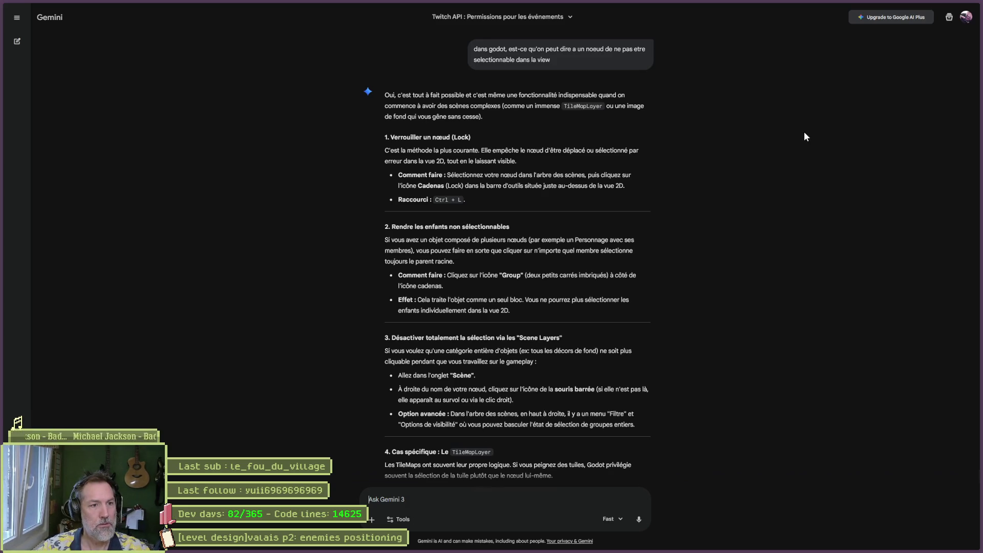
{"action": "key", "text": "alt+Tab"}
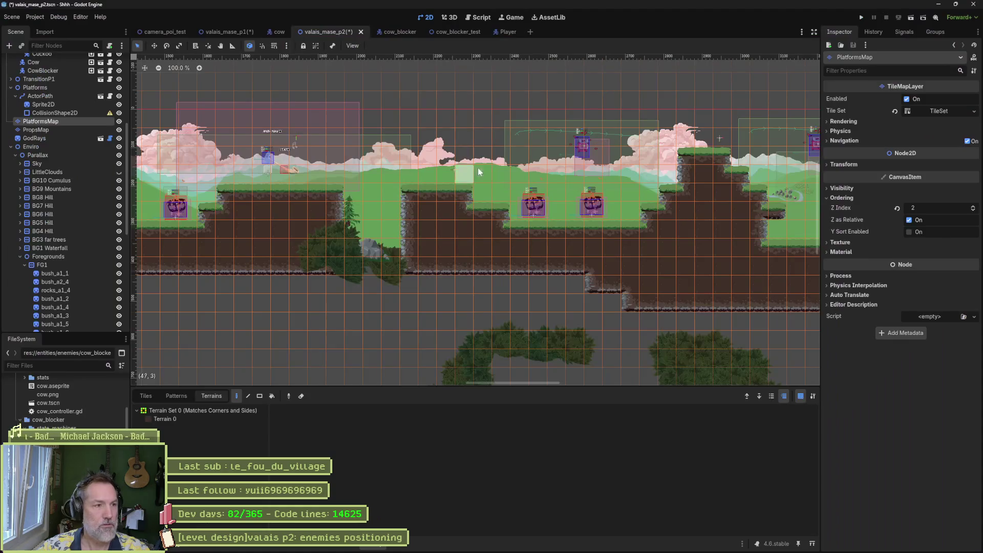
Click the canvas to test whether the locked tile layer still gets picked.
{"action": "left_click", "coordinate": [74, 129]}
{"action": "left_click", "coordinate": [78, 122]}
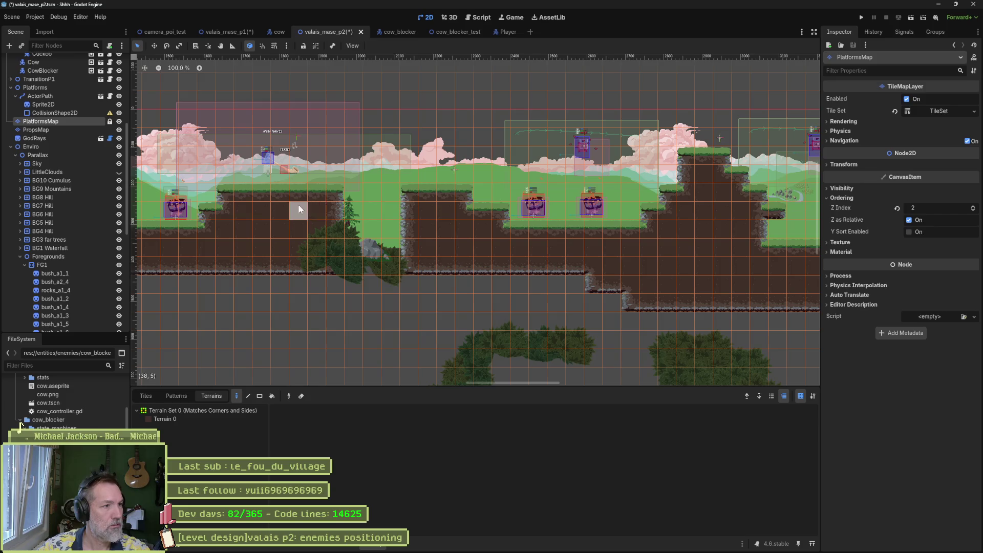
{"action": "left_click", "coordinate": [46, 130]}
{"action": "left_click", "coordinate": [50, 122]}
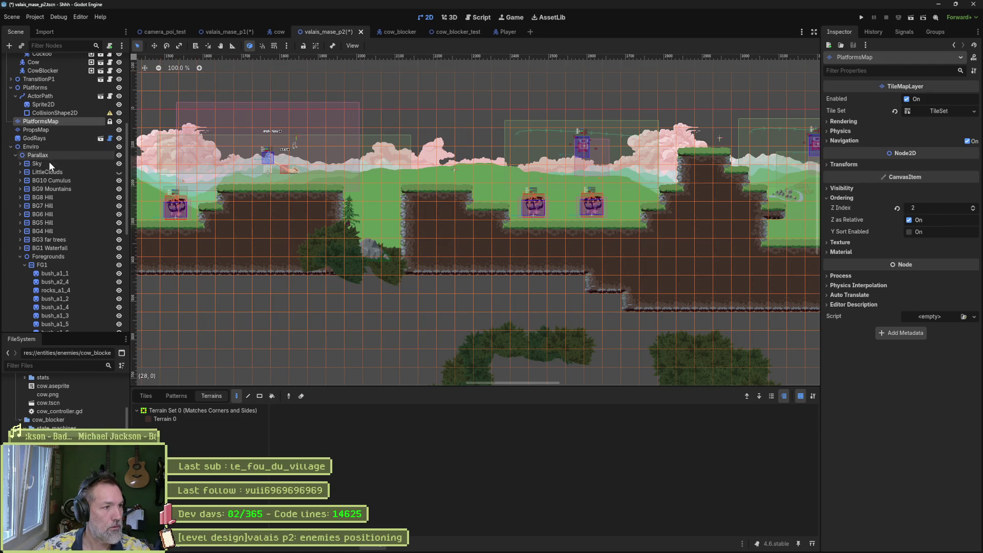
Shift the big pit bush right and down, and nudge bush_a3_4 slightly.
{"action": "left_click", "coordinate": [61, 273]}
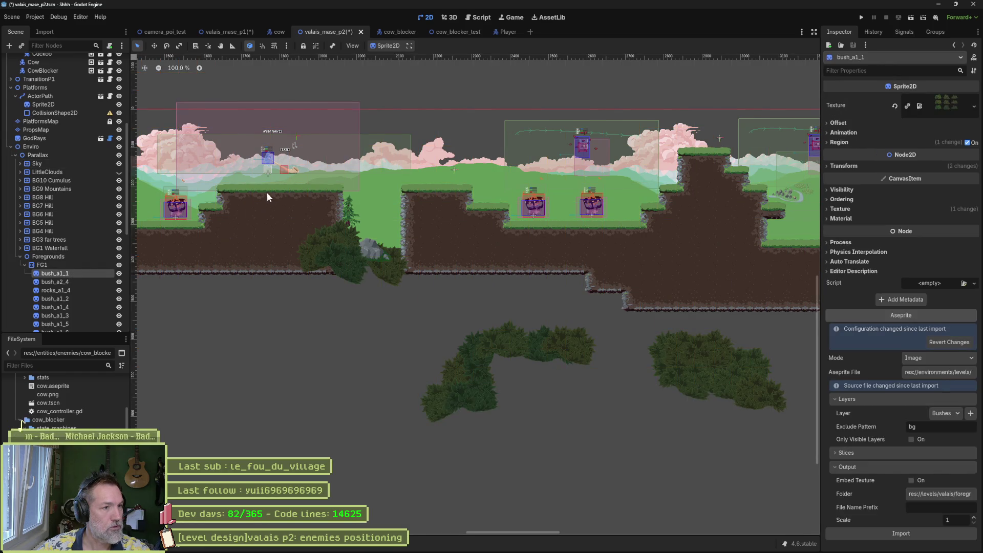
{"action": "left_click", "coordinate": [299, 213]}
{"action": "left_click_drag", "start_coordinate": [308, 232], "coordinate": [316, 239]}
{"action": "left_click", "coordinate": [282, 228]}
{"action": "left_click", "coordinate": [306, 225]}
{"action": "scroll", "coordinate": [303, 215], "scroll_direction": "up", "scroll_amount": 3}
{"action": "left_click_drag", "start_coordinate": [351, 219], "coordinate": [350, 220]}
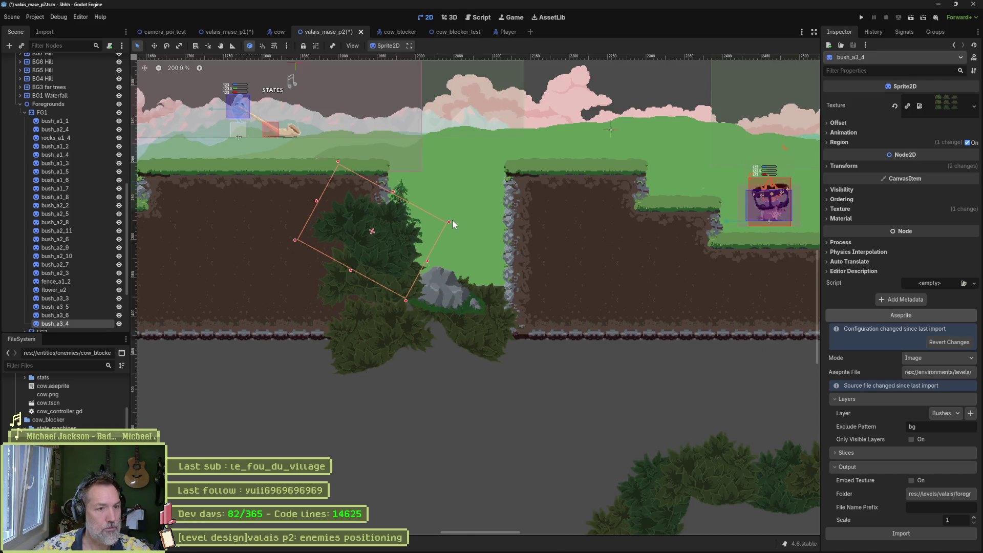
Rotate bush_a3_4 upright and raise it about 30 px, then turn bush_a2_3 nearly upright.
{"action": "key", "text": "s"}
{"action": "key", "text": "e"}
{"action": "left_click_drag", "start_coordinate": [443, 234], "coordinate": [398, 279]}
{"action": "key", "text": "w"}
{"action": "left_click_drag", "start_coordinate": [390, 243], "coordinate": [393, 227]}
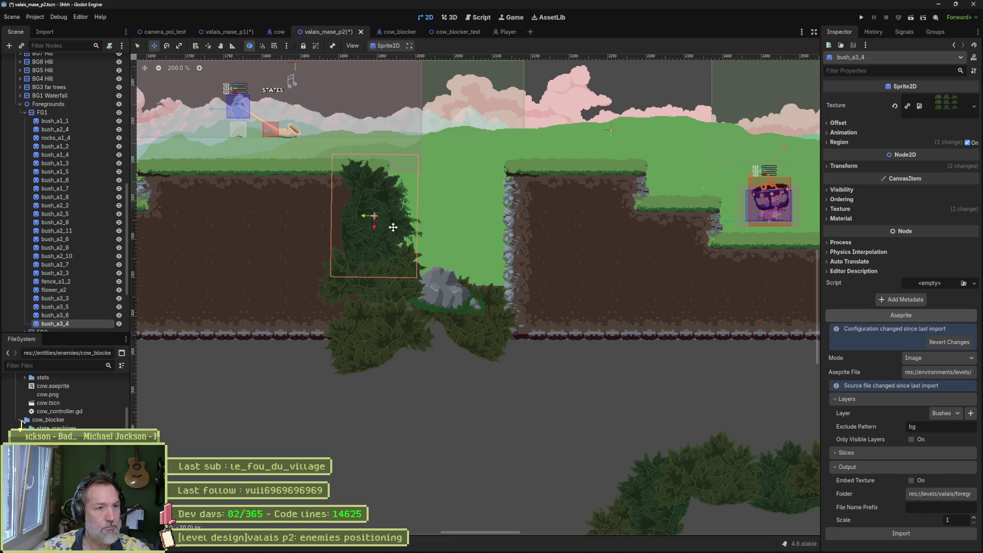
{"action": "key", "text": "q"}
{"action": "left_click", "coordinate": [402, 332]}
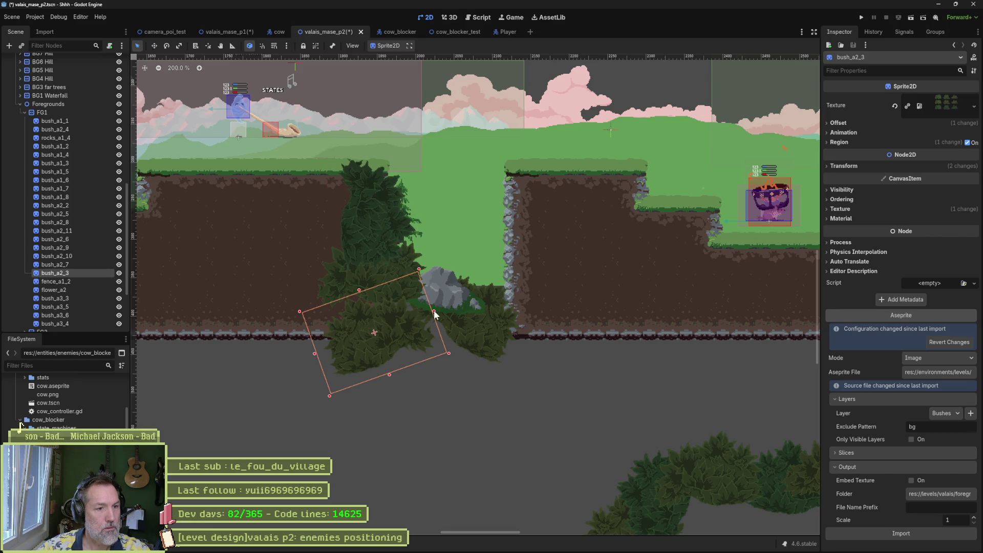
{"action": "key", "text": "e"}
{"action": "mouse_move", "coordinate": [426, 318]}
{"action": "left_mouse_down"}
{"action": "mouse_move", "coordinate": [373, 377]}
{"action": "mouse_move", "coordinate": [389, 358]}
{"action": "mouse_move", "coordinate": [396, 262]}
{"action": "left_mouse_up"}
{"action": "key", "text": "w"}
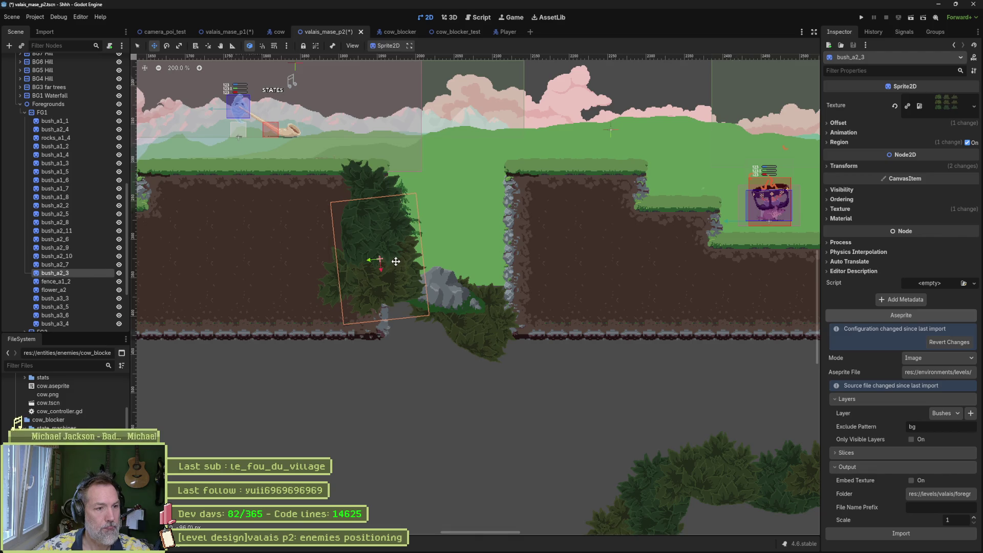
Drop the rock lower into the pit and stand bush_a2_4 nearly upright on the right edge.
{"action": "key", "text": "q"}
{"action": "left_click", "coordinate": [449, 293]}
{"action": "left_click_drag", "start_coordinate": [453, 303], "coordinate": [357, 425]}
{"action": "left_click", "coordinate": [465, 319]}
{"action": "left_click_drag", "start_coordinate": [463, 322], "coordinate": [498, 271]}
{"action": "key", "text": "e"}
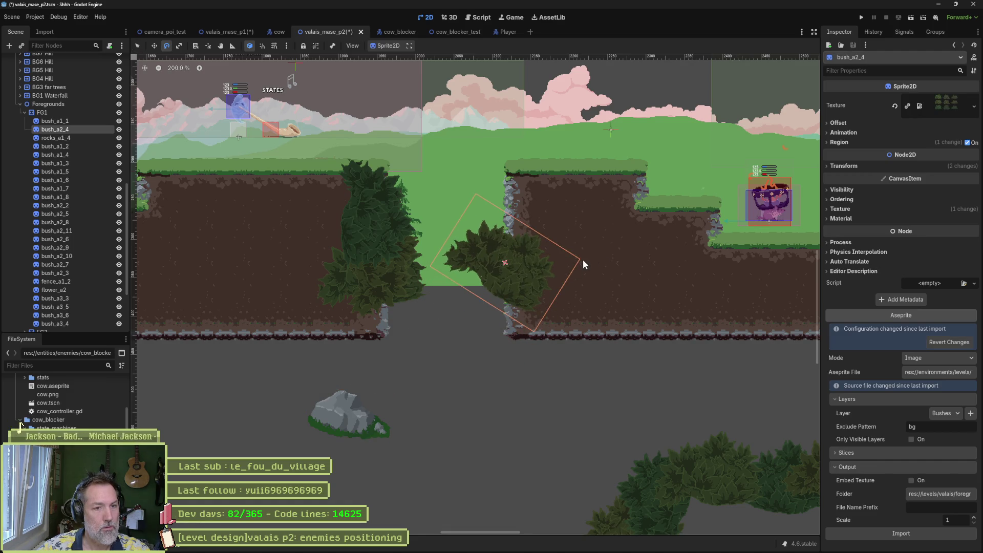
{"action": "mouse_move", "coordinate": [569, 263]}
{"action": "left_mouse_down"}
{"action": "mouse_move", "coordinate": [481, 203]}
{"action": "mouse_move", "coordinate": [527, 232]}
{"action": "mouse_move", "coordinate": [541, 188]}
{"action": "left_mouse_up"}
{"action": "key", "text": "w"}
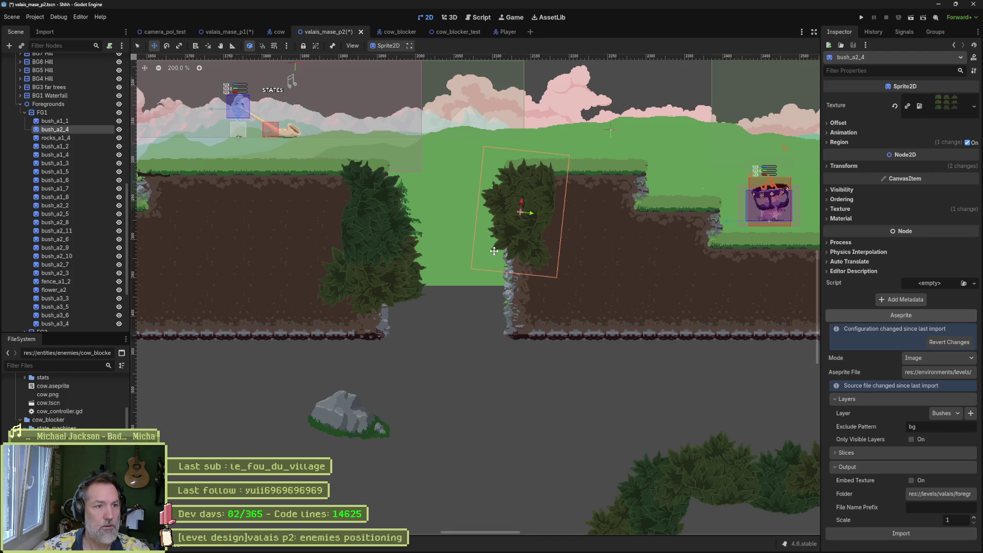
{"action": "scroll", "coordinate": [328, 212], "scroll_direction": "up", "scroll_amount": 3}
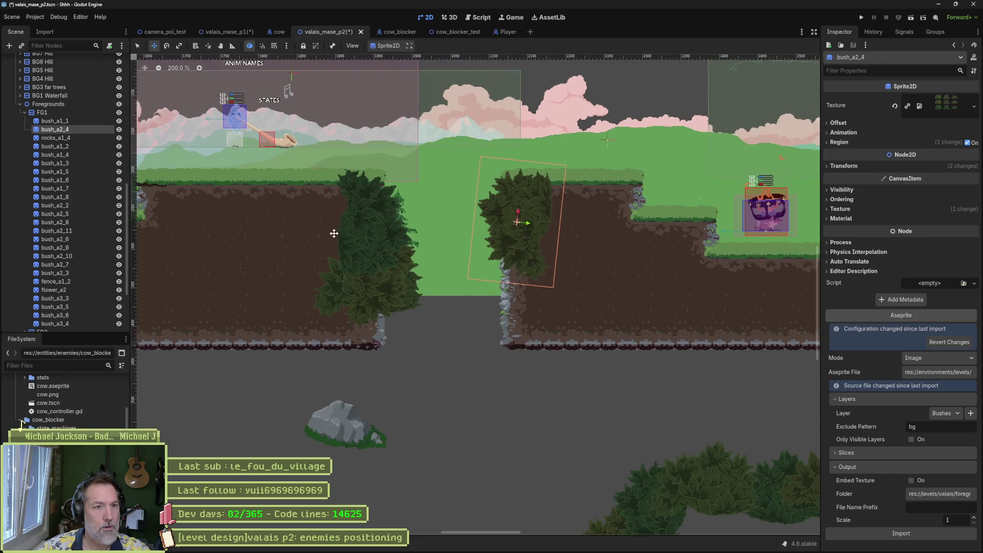
{"action": "key", "text": "q"}
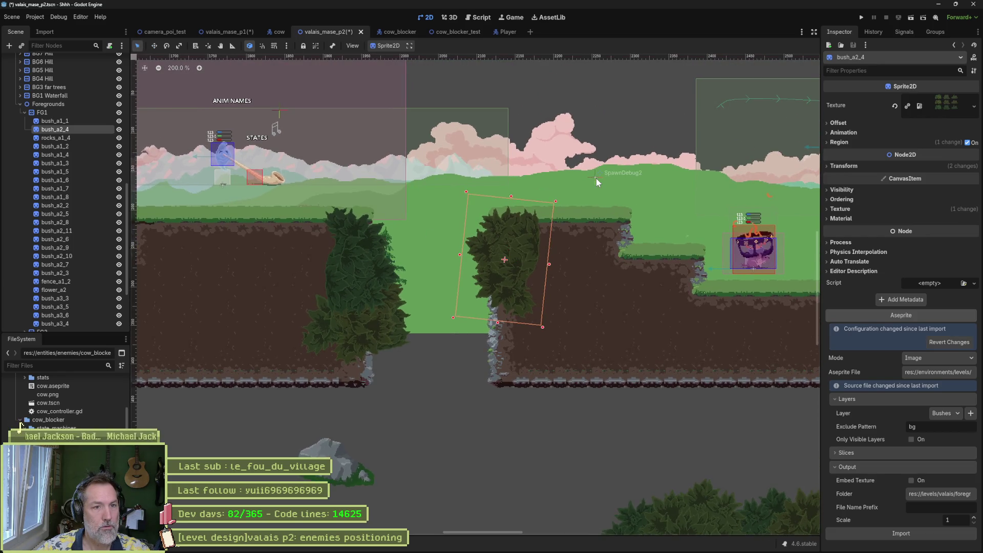
{"action": "scroll", "coordinate": [66, 132], "scroll_direction": "up", "scroll_amount": 8}
{"action": "scroll", "coordinate": [66, 132], "scroll_direction": "up", "scroll_amount": 4}
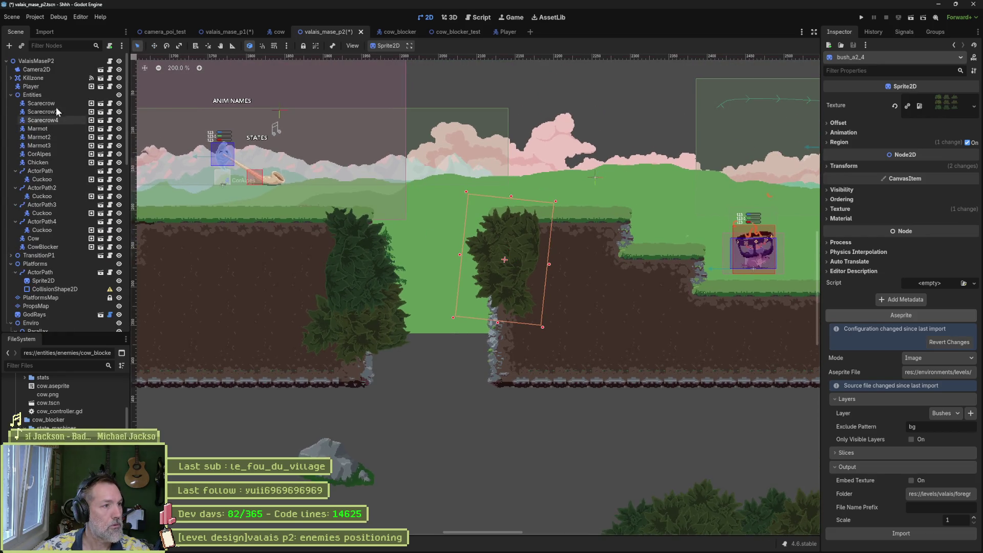
Set the ValaisMaseP2 spawn to SpawnDebug2, then run the scene with F6 and stop it.
{"action": "left_click", "coordinate": [52, 62]}
{"action": "left_click", "coordinate": [872, 123]}
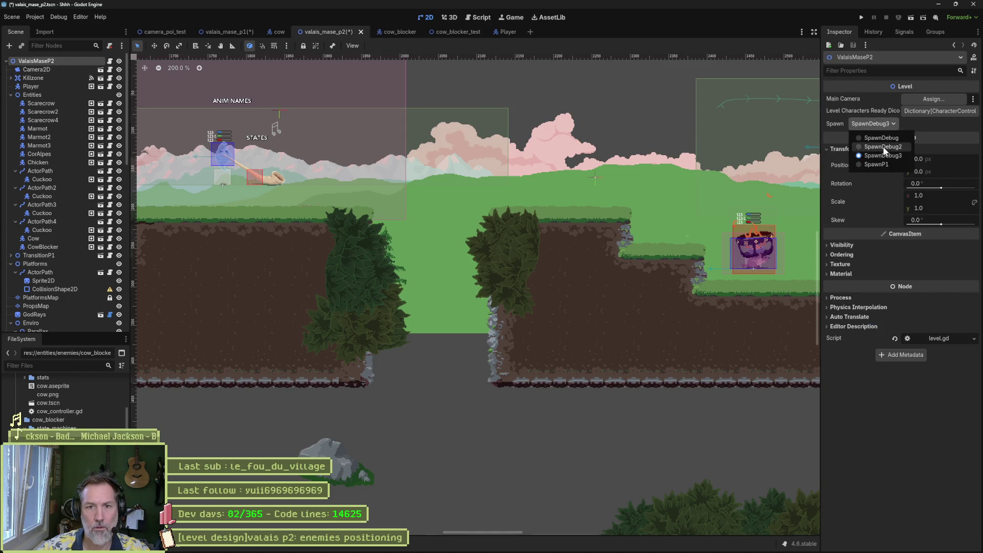
{"action": "left_click", "coordinate": [884, 147]}
{"action": "key", "text": "F6"}
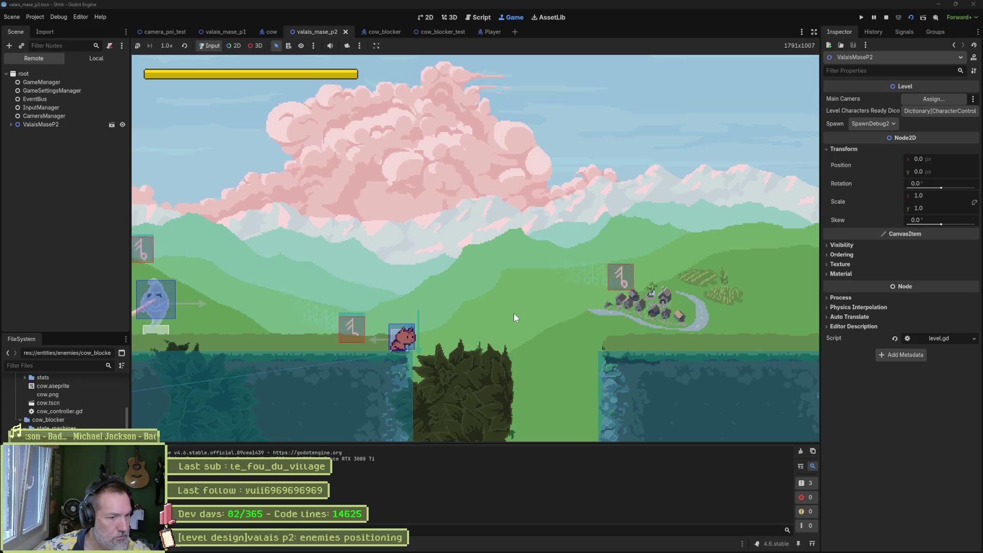
{"action": "key", "text": "F8"}
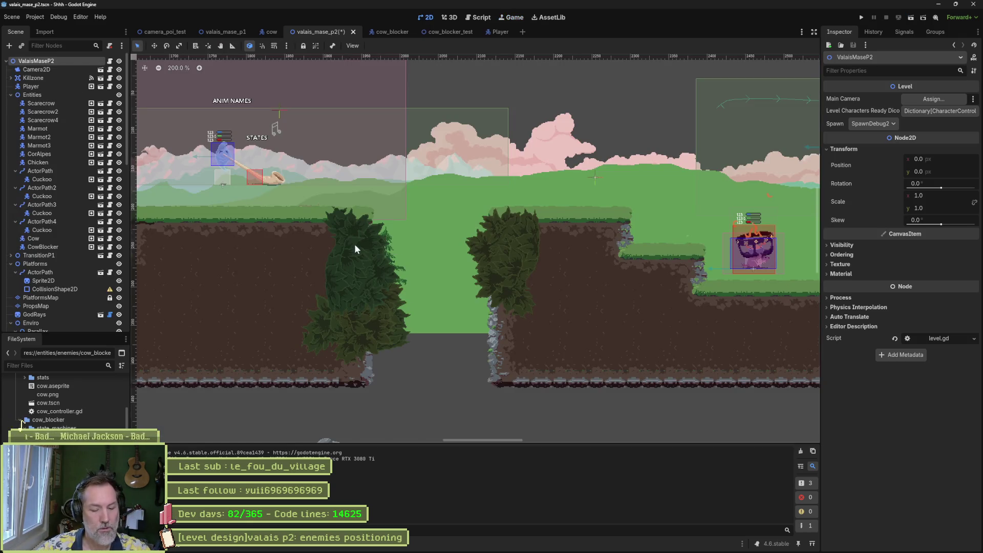
Shift the four pit bushes about 140 px right and playtest the level.
{"action": "mouse_move", "coordinate": [307, 191]}
{"action": "left_mouse_down"}
{"action": "mouse_move", "coordinate": [534, 382]}
{"action": "mouse_move", "coordinate": [523, 354]}
{"action": "left_mouse_up"}
{"action": "key", "text": "ctrl+z"}
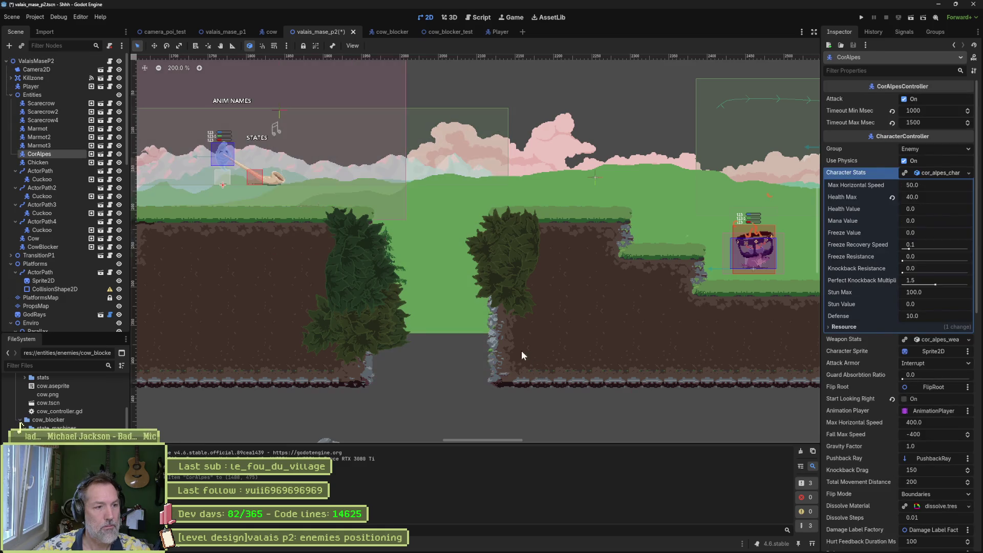
{"action": "left_click_drag", "start_coordinate": [592, 408], "coordinate": [282, 195]}
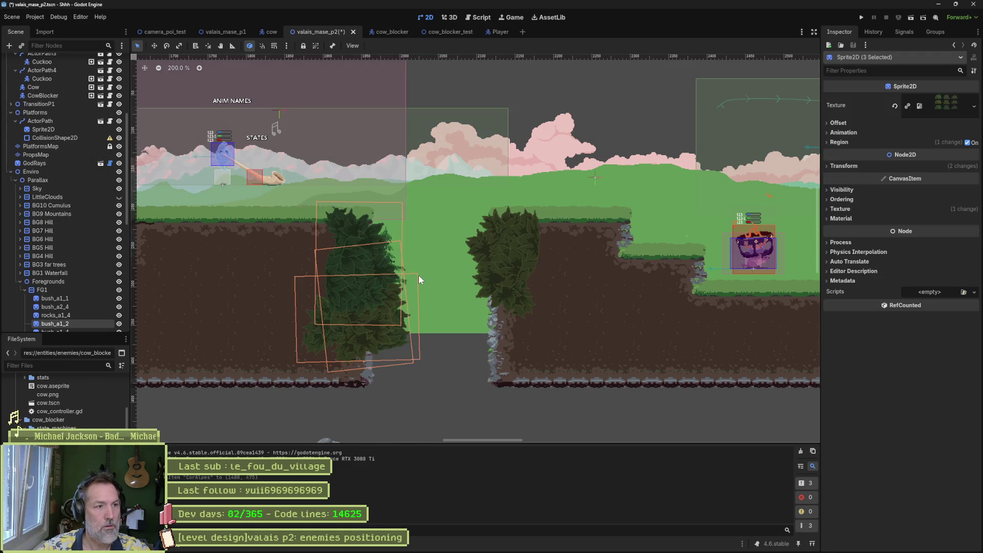
{"action": "left_click_drag", "start_coordinate": [594, 388], "coordinate": [455, 195]}
{"action": "left_click_drag", "start_coordinate": [505, 273], "coordinate": [579, 268]}
{"action": "key", "text": "F5"}
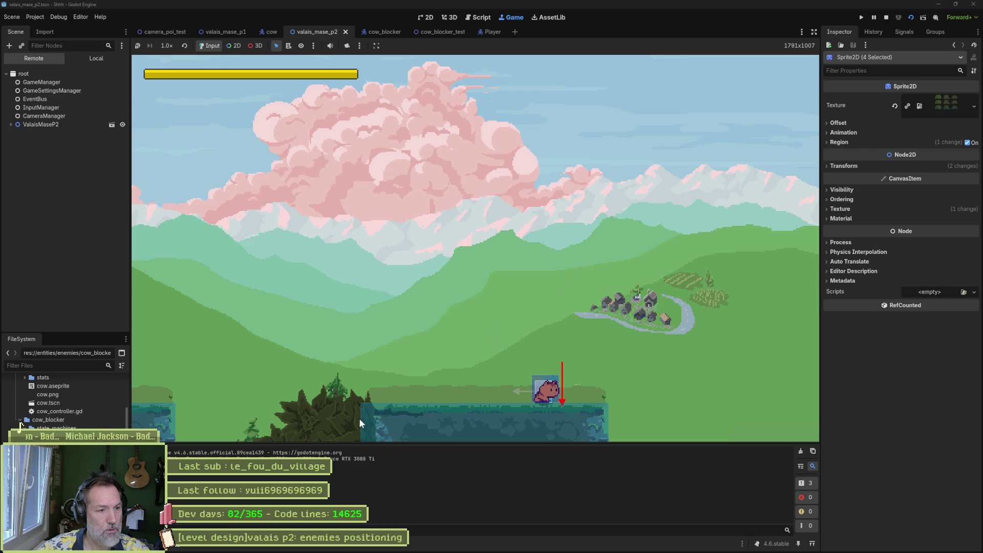
{"action": "key", "text": "F8"}
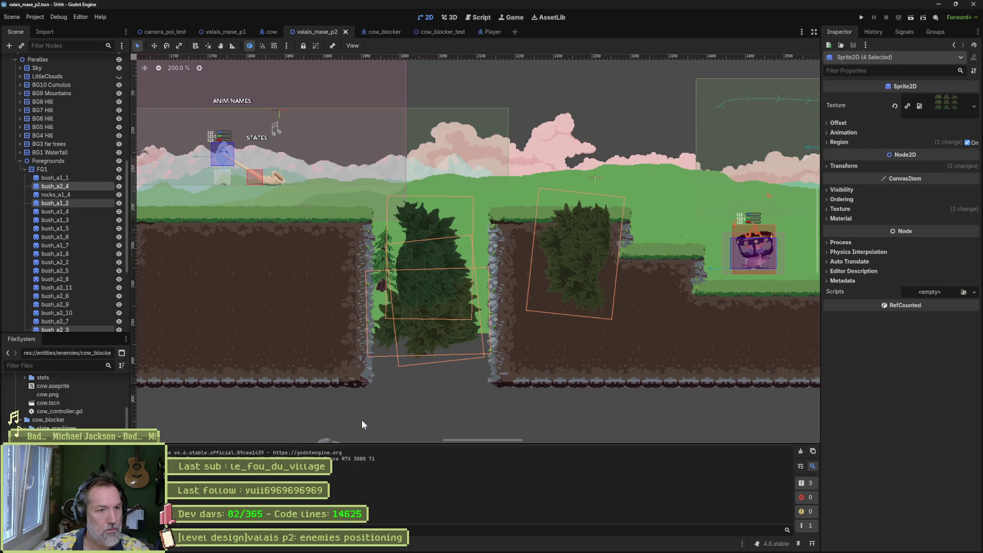
Move the four bushes further right and up, then save the scene.
{"action": "scroll", "coordinate": [399, 346], "scroll_direction": "down", "scroll_amount": 3}
{"action": "mouse_move", "coordinate": [398, 346]}
{"action": "left_mouse_down"}
{"action": "mouse_move", "coordinate": [599, 320]}
{"action": "mouse_move", "coordinate": [728, 320]}
{"action": "mouse_move", "coordinate": [382, 321]}
{"action": "left_mouse_up"}
{"action": "scroll", "coordinate": [726, 321], "scroll_direction": "down", "scroll_amount": 3}
{"action": "scroll", "coordinate": [503, 321], "scroll_direction": "up", "scroll_amount": 8}
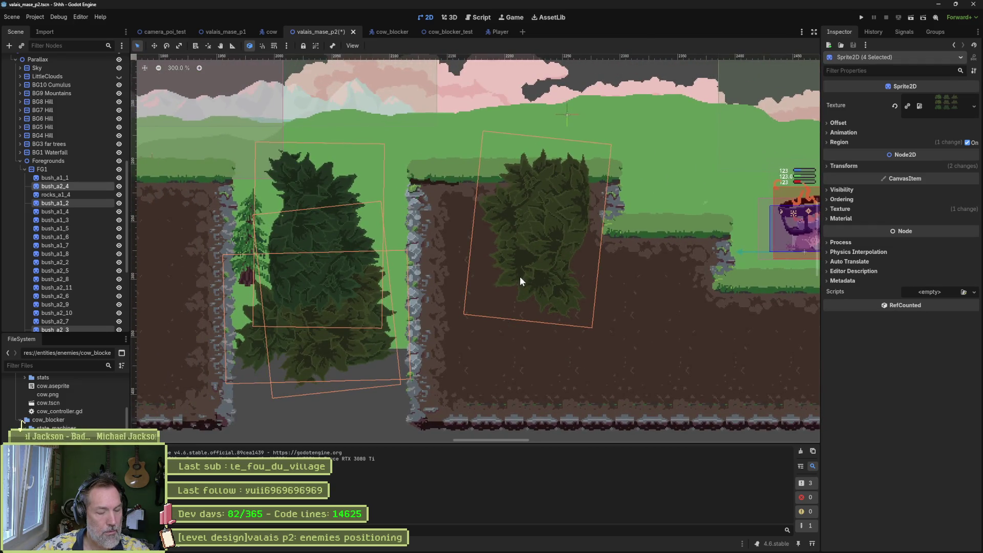
{"action": "key", "text": "w"}
{"action": "mouse_move", "coordinate": [528, 254]}
{"action": "left_mouse_down"}
{"action": "mouse_move", "coordinate": [608, 256]}
{"action": "mouse_move", "coordinate": [632, 248]}
{"action": "mouse_move", "coordinate": [637, 229]}
{"action": "left_mouse_up"}
{"action": "key", "text": "ctrl+s"}
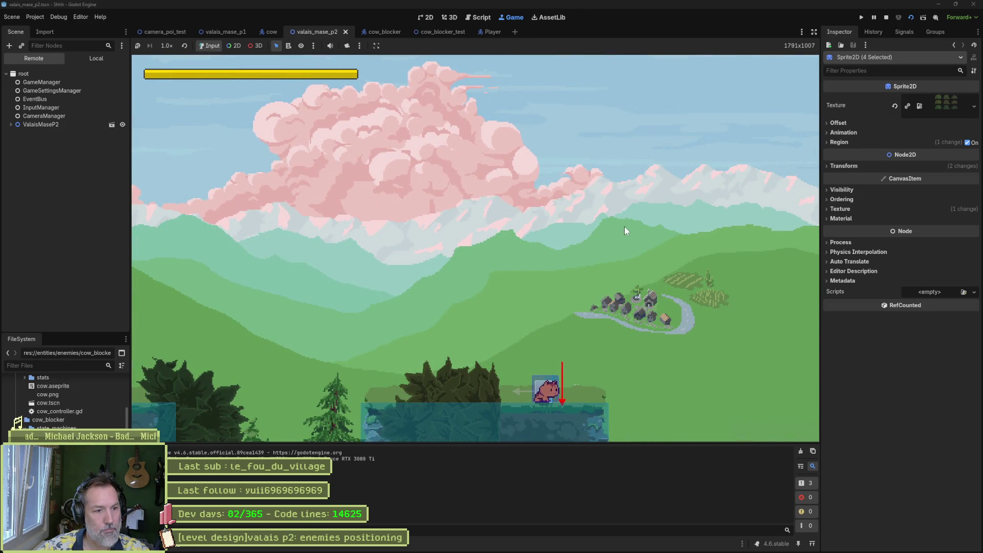
Shift the four pit bushes slightly left and run the scene to check them.
{"action": "key", "text": "F8"}
{"action": "left_click_drag", "start_coordinate": [626, 231], "coordinate": [559, 244]}
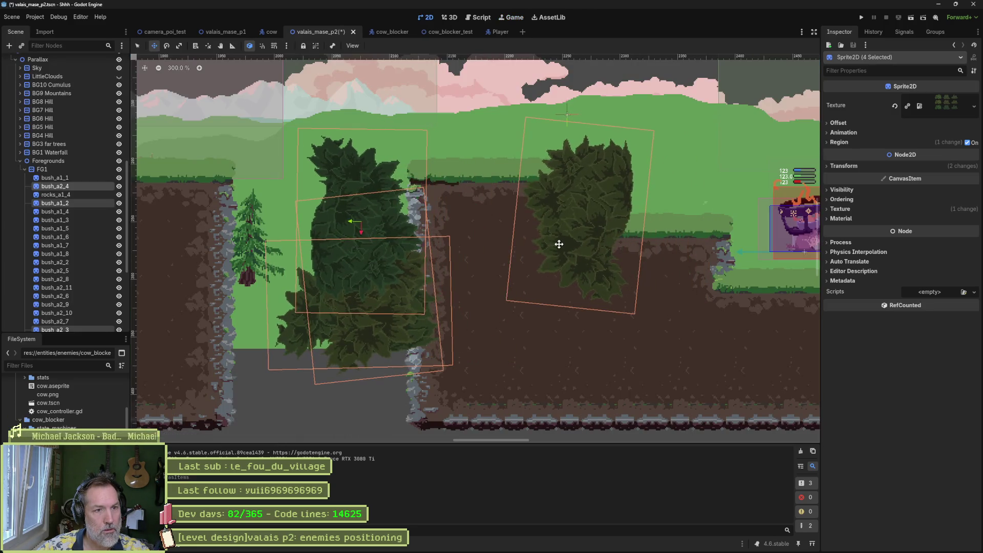
{"action": "key", "text": "F5"}
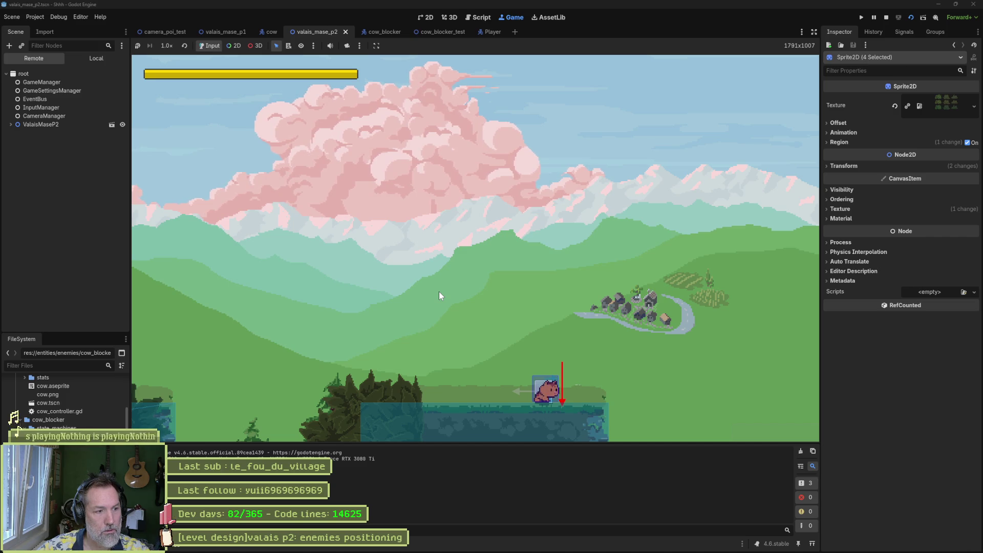
{"action": "key", "text": "F8"}
Lower the four bushes about 8 px, nudge bush_a2_4 down-right, then save and playtest.
{"action": "left_click_drag", "start_coordinate": [415, 271], "coordinate": [415, 281]}
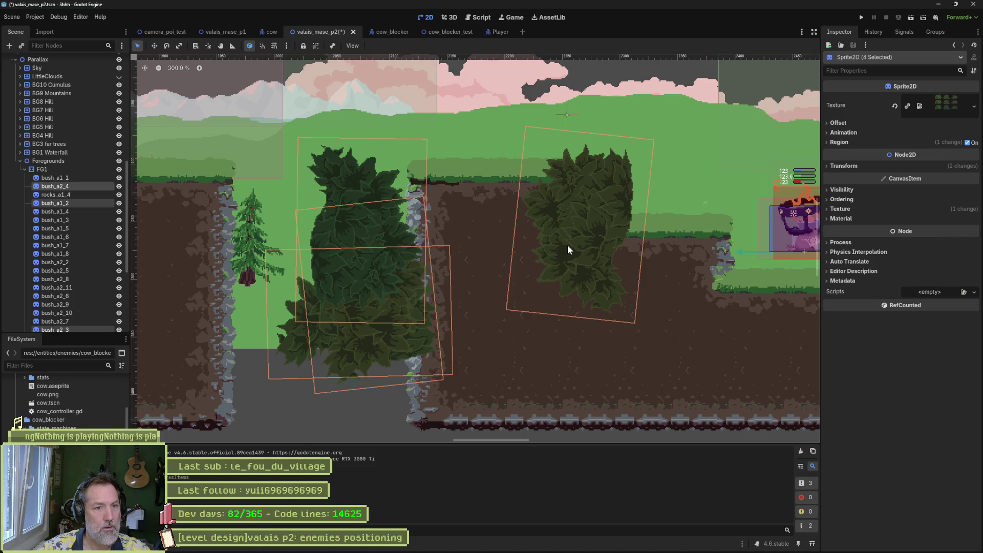
{"action": "left_click", "coordinate": [576, 287]}
{"action": "key", "text": "w"}
{"action": "left_click_drag", "start_coordinate": [582, 241], "coordinate": [598, 248]}
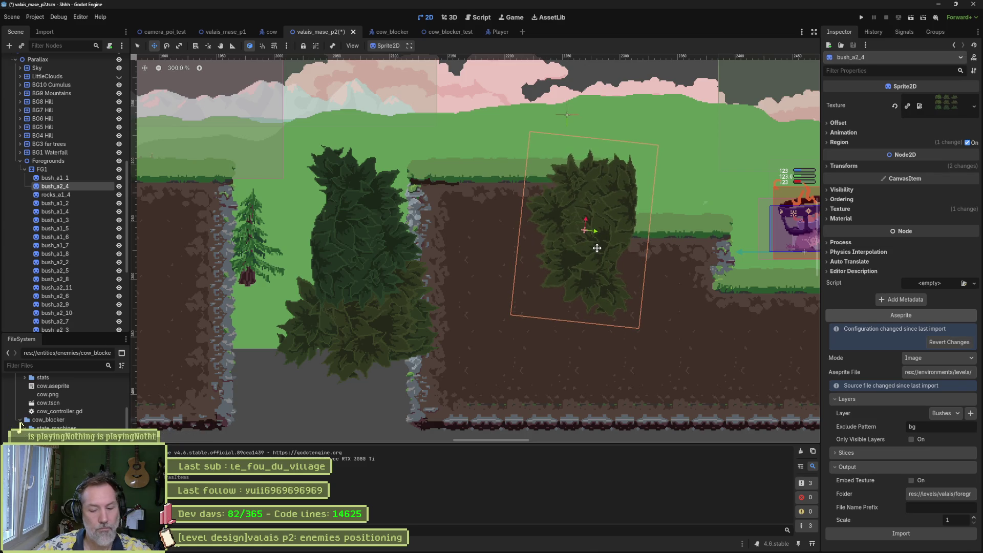
{"action": "key", "text": "F6"}
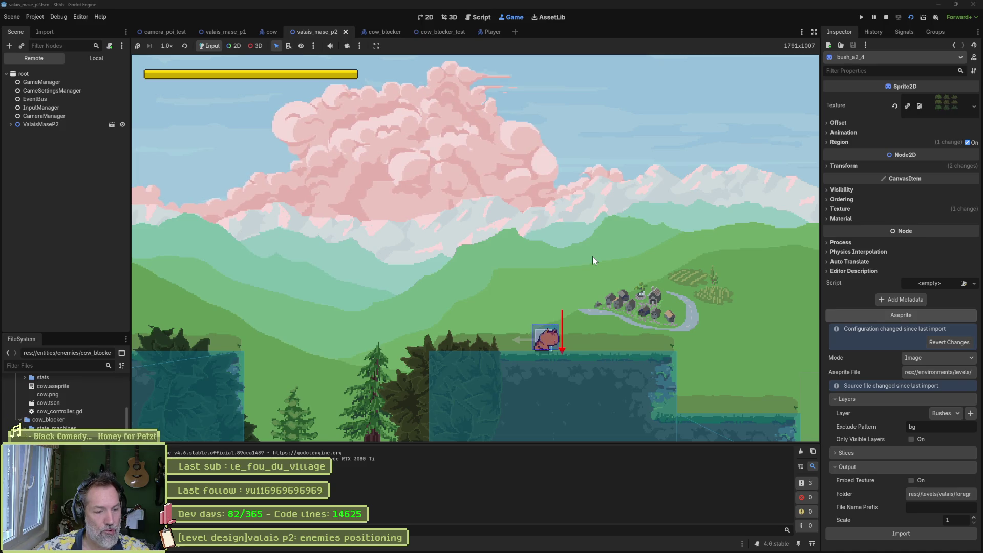
{"action": "key", "text": "F8"}
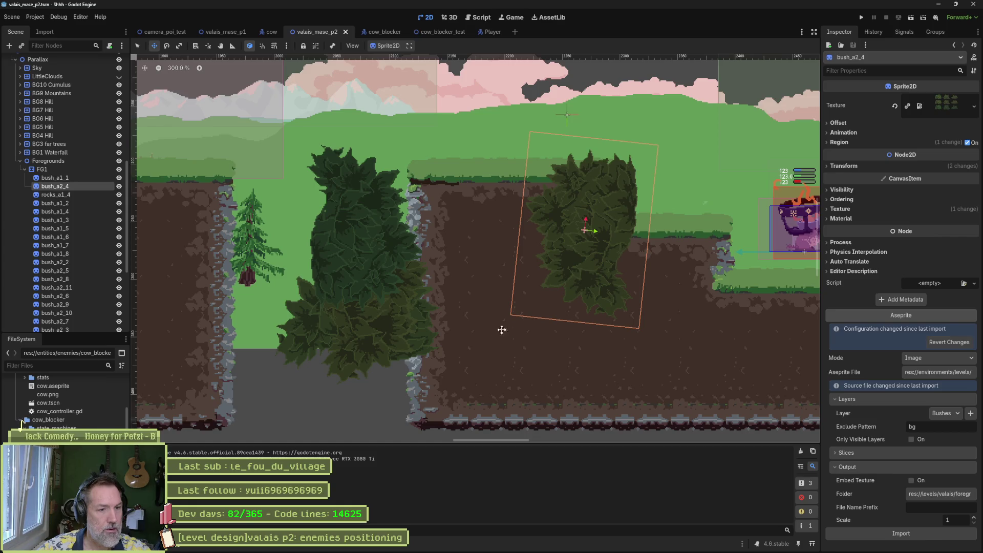
{"action": "scroll", "coordinate": [580, 362], "scroll_direction": "down", "scroll_amount": 2}
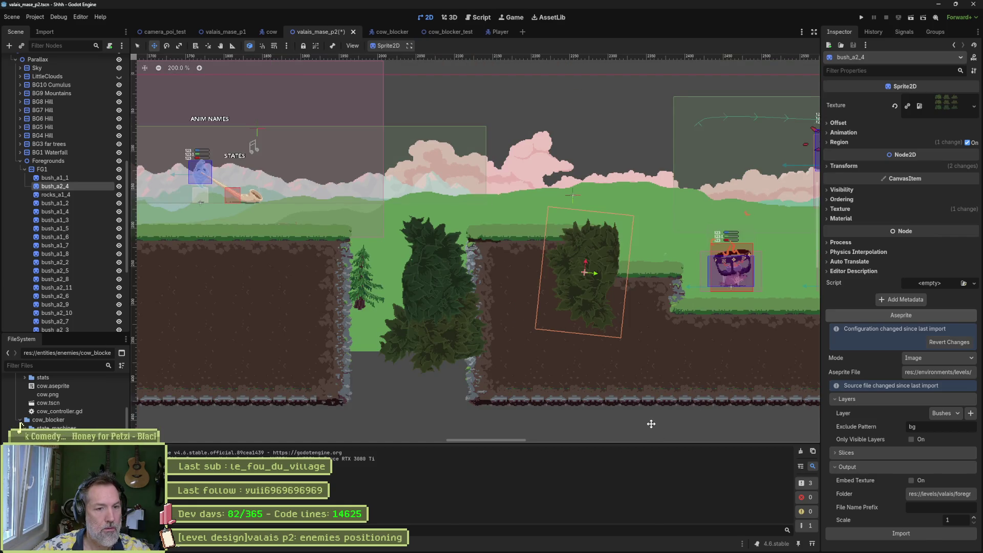
Lower the five pit bushes a few pixels and nudge bush_a2_3 down and right.
{"action": "mouse_move", "coordinate": [651, 424]}
{"action": "left_mouse_down"}
{"action": "mouse_move", "coordinate": [490, 212]}
{"action": "mouse_move", "coordinate": [370, 187]}
{"action": "left_mouse_up"}
{"action": "left_click_drag", "start_coordinate": [454, 291], "coordinate": [453, 296]}
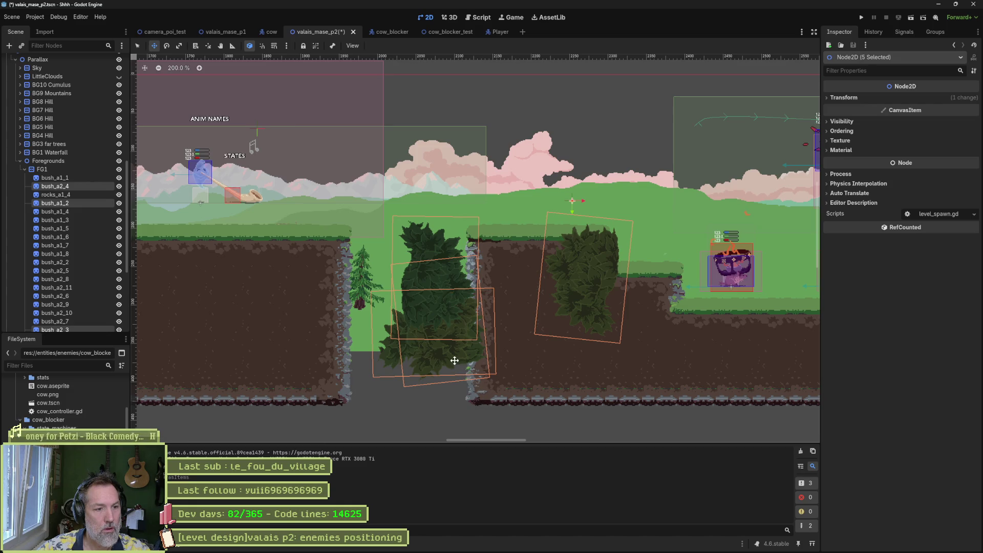
{"action": "left_click", "coordinate": [384, 389]}
{"action": "left_click", "coordinate": [444, 343]}
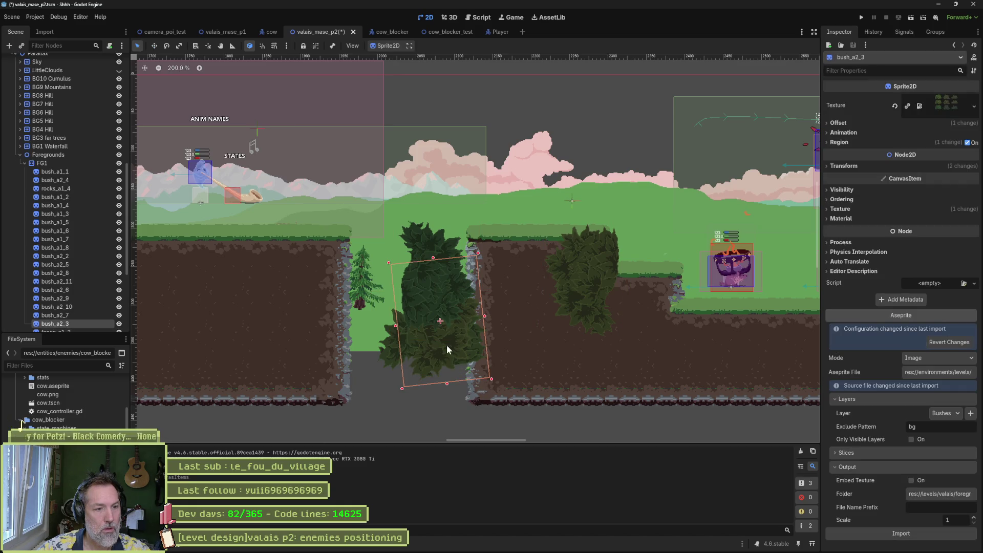
{"action": "mouse_move", "coordinate": [452, 346]}
{"action": "left_mouse_down"}
{"action": "mouse_move", "coordinate": [417, 358]}
{"action": "mouse_move", "coordinate": [384, 397]}
{"action": "mouse_move", "coordinate": [515, 411]}
{"action": "left_mouse_up"}
Adjust bush_a1_2, then select two pit bushes and move them lower.
{"action": "left_click", "coordinate": [389, 351]}
{"action": "key", "text": "w"}
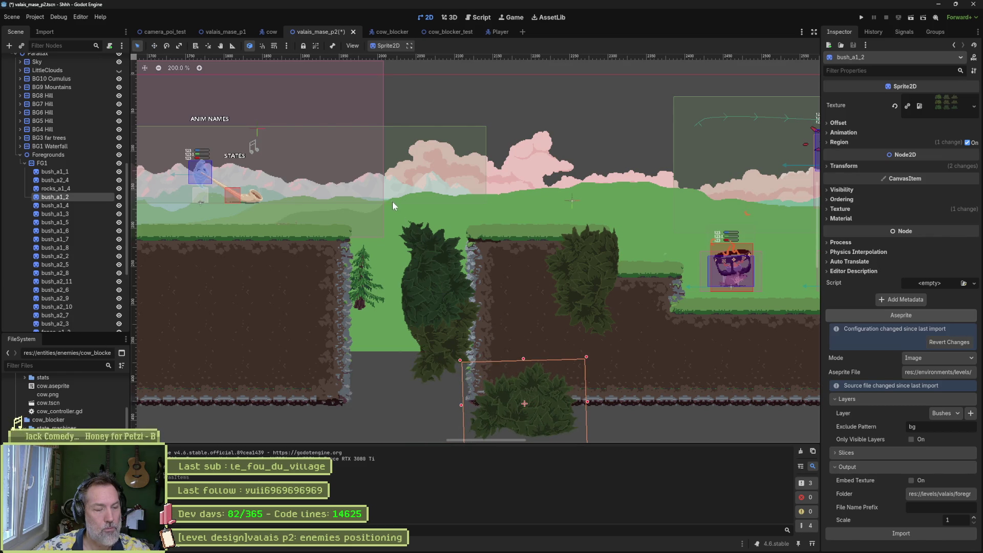
{"action": "mouse_move", "coordinate": [389, 194]}
{"action": "left_mouse_down"}
{"action": "mouse_move", "coordinate": [443, 292]}
{"action": "mouse_move", "coordinate": [409, 231]}
{"action": "left_mouse_up"}
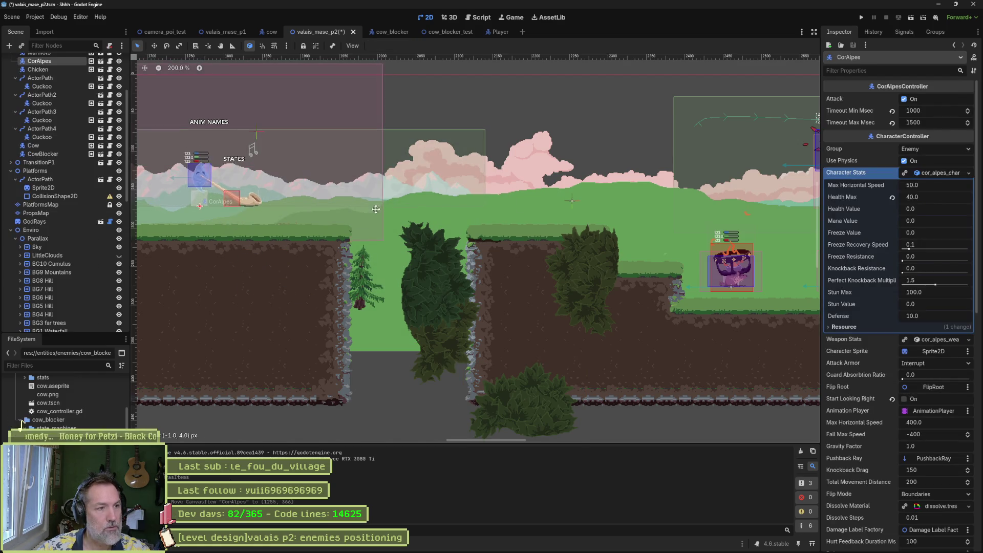
{"action": "mouse_move", "coordinate": [516, 188]}
{"action": "left_mouse_down"}
{"action": "mouse_move", "coordinate": [407, 356]}
{"action": "mouse_move", "coordinate": [404, 401]}
{"action": "mouse_move", "coordinate": [392, 400]}
{"action": "left_mouse_up"}
{"action": "left_click_drag", "start_coordinate": [432, 322], "coordinate": [436, 340]}
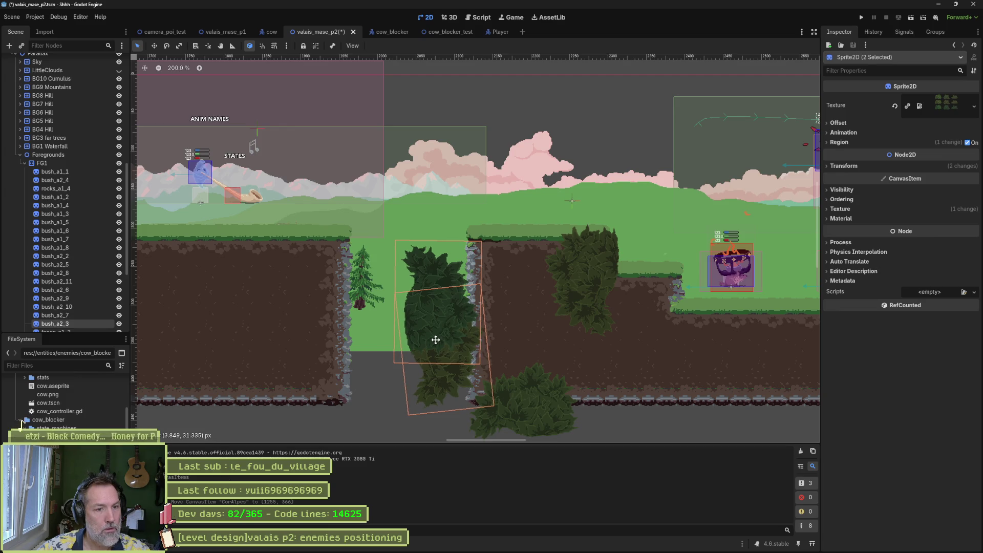
Save and playtest valais_mase_p2, running the cat left and right with jumps past the pit.
{"action": "key", "text": "F6"}
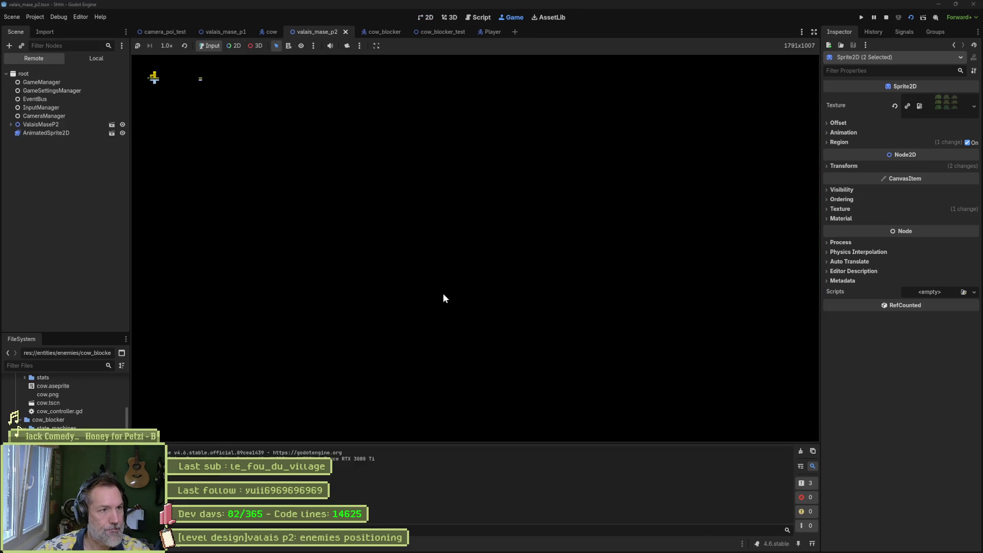
{"action": "key", "text": "Left"}
{"action": "key", "text": "space"}
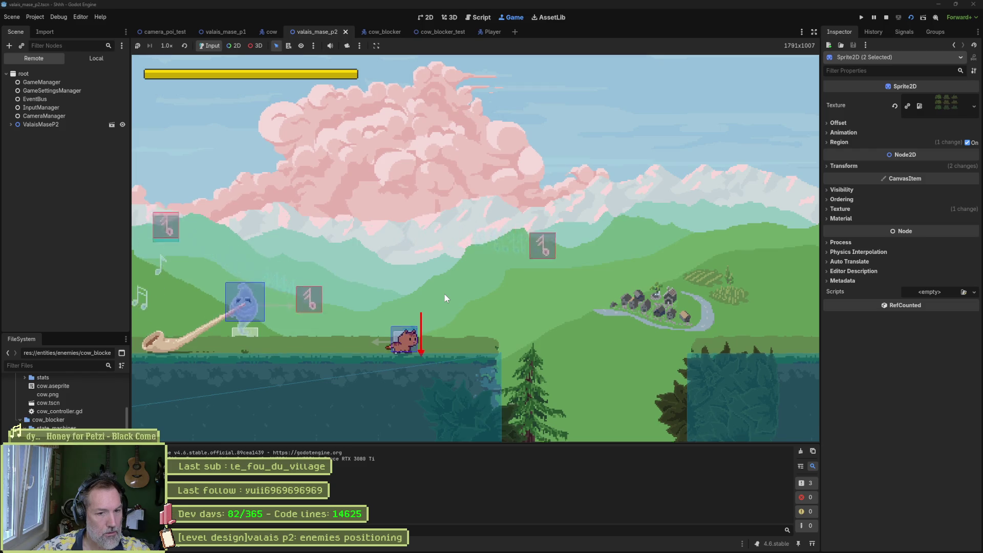
{"action": "key", "text": "Right"}
{"action": "key", "text": "space"}
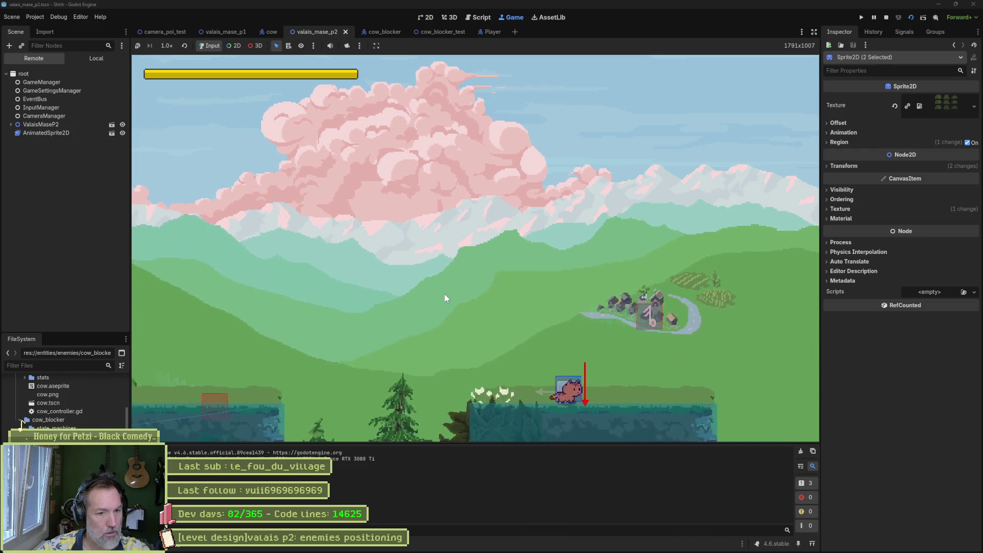
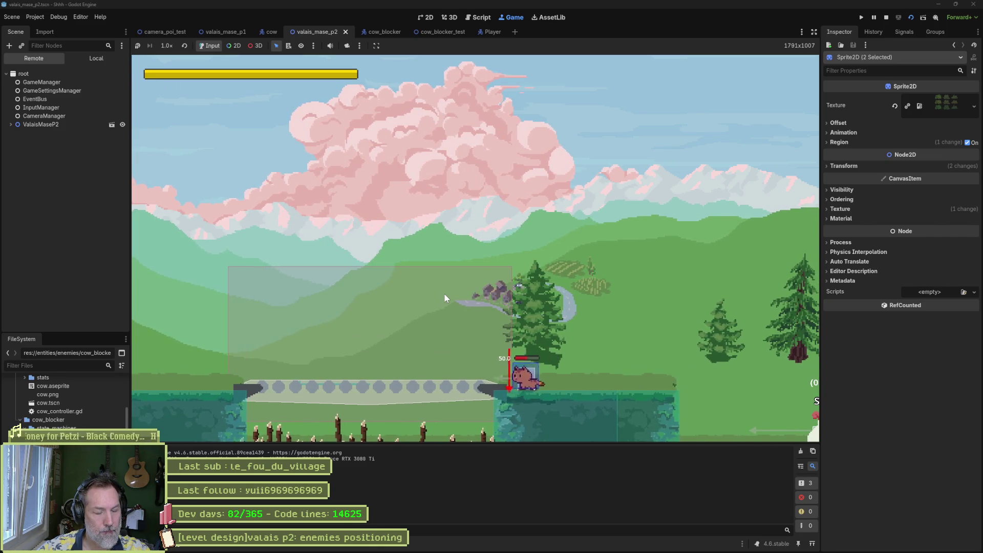
Stop the game and move bush_a2_11 and bush_a1_6 up into the ground.
{"action": "key", "text": "F8"}
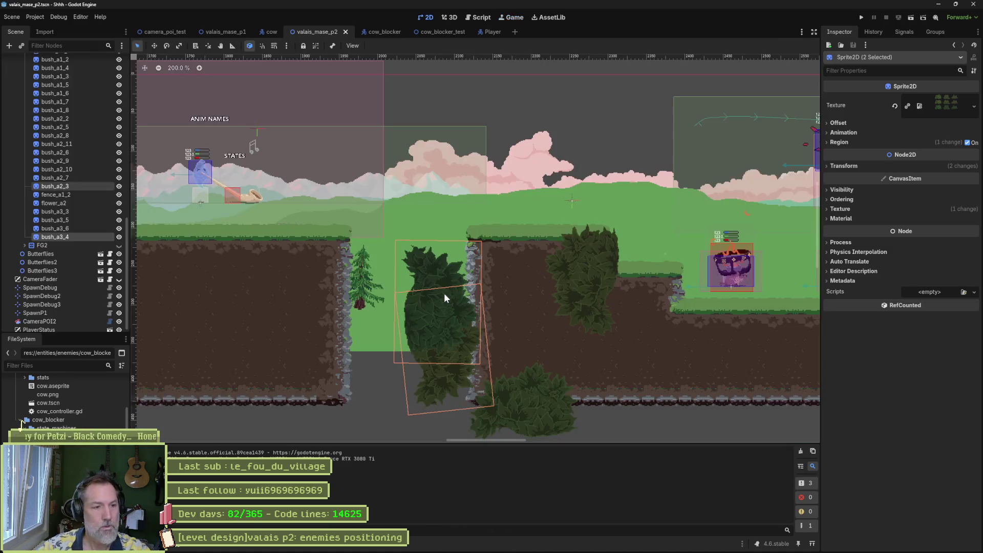
{"action": "scroll", "coordinate": [531, 299], "scroll_direction": "down", "scroll_amount": 8}
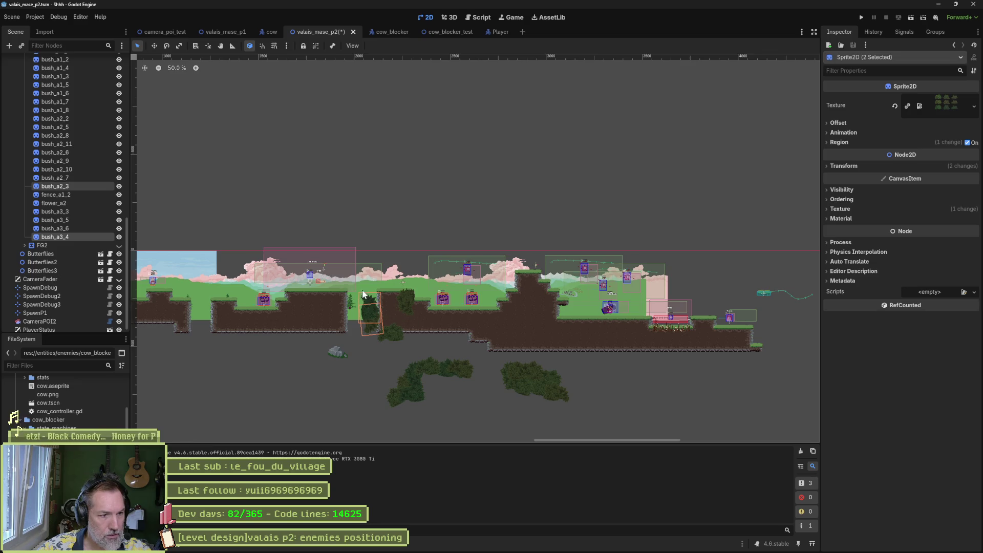
{"action": "left_click", "coordinate": [539, 392]}
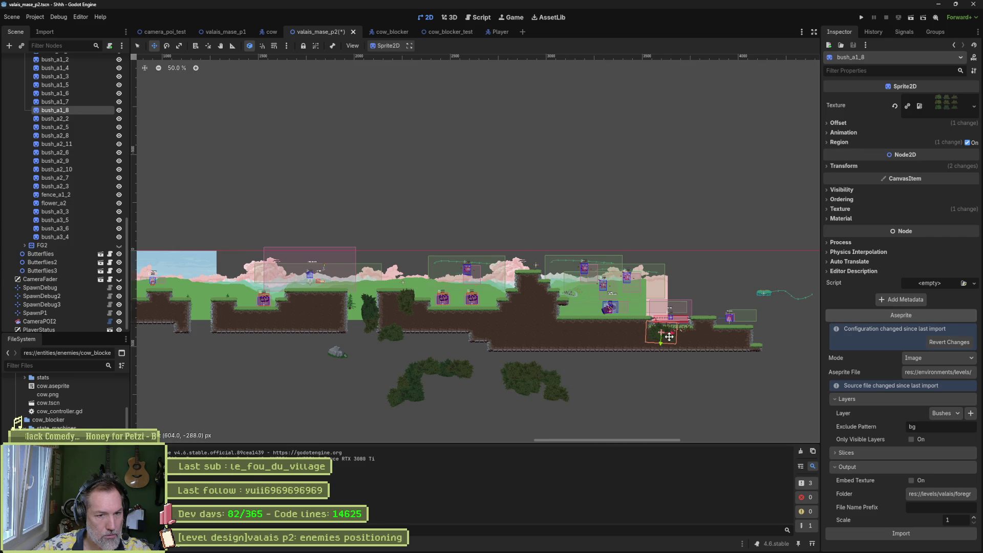
{"action": "left_click", "coordinate": [558, 399]}
{"action": "left_click_drag", "start_coordinate": [588, 387], "coordinate": [674, 342]}
{"action": "left_click_drag", "start_coordinate": [553, 382], "coordinate": [654, 350]}
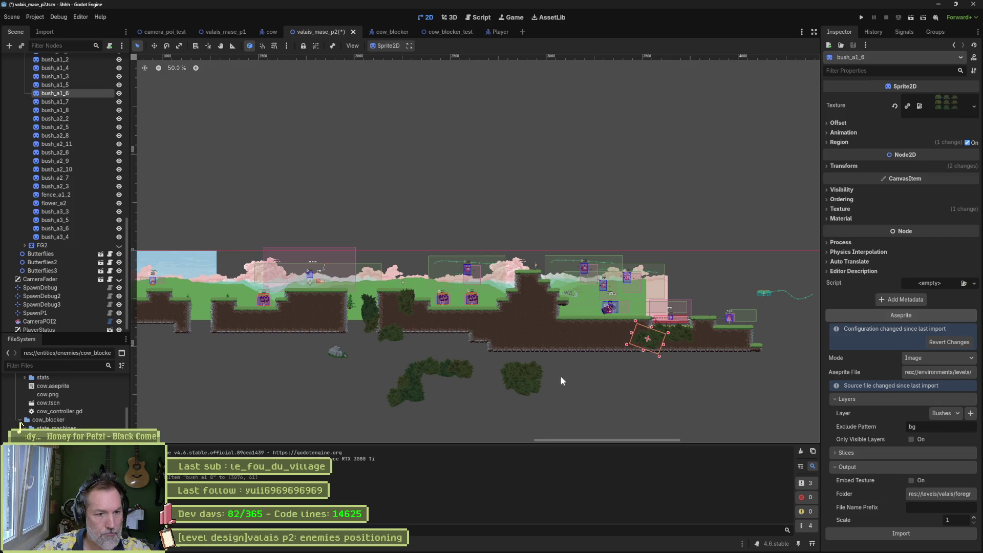
Select the four bushes under the bridge, excluding the CowBlocker, and move them right beneath it.
{"action": "left_click", "coordinate": [450, 378]}
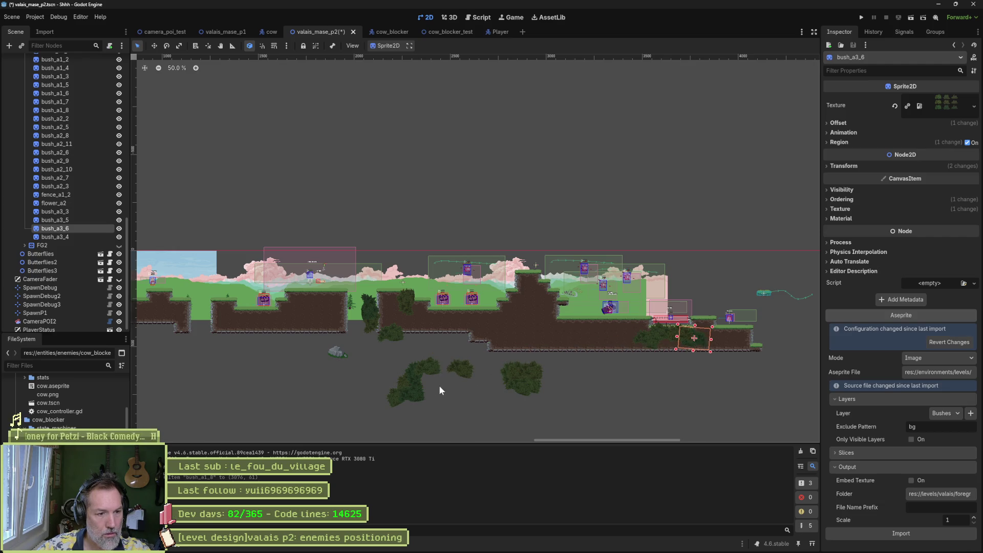
{"action": "left_click_drag", "start_coordinate": [424, 402], "coordinate": [629, 360]}
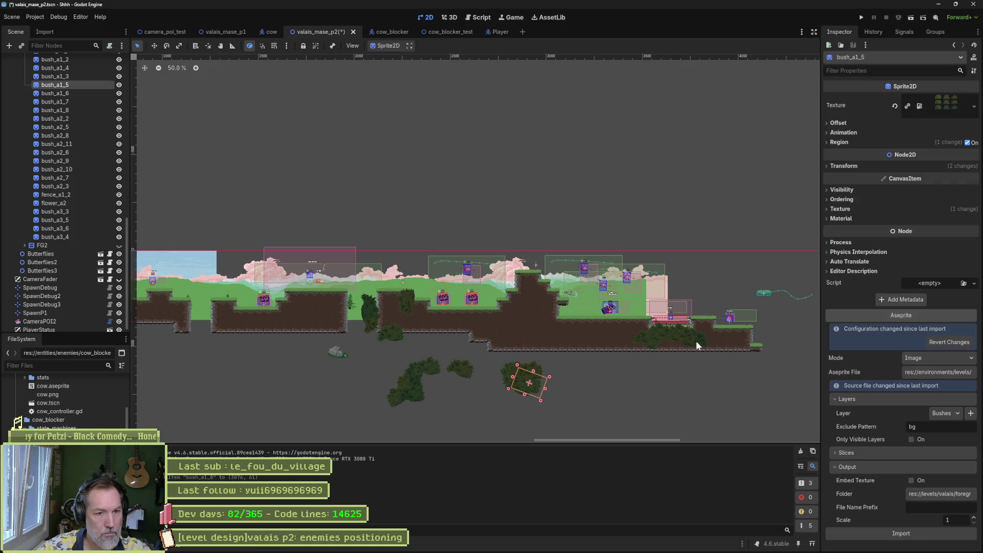
{"action": "scroll", "coordinate": [696, 341], "scroll_direction": "up", "scroll_amount": 5}
{"action": "mouse_move", "coordinate": [591, 329]}
{"action": "left_mouse_down"}
{"action": "mouse_move", "coordinate": [721, 333]}
{"action": "mouse_move", "coordinate": [694, 404]}
{"action": "mouse_move", "coordinate": [609, 385]}
{"action": "mouse_move", "coordinate": [365, 270]}
{"action": "left_mouse_up"}
{"action": "scroll", "coordinate": [675, 328], "scroll_direction": "down", "scroll_amount": 2}
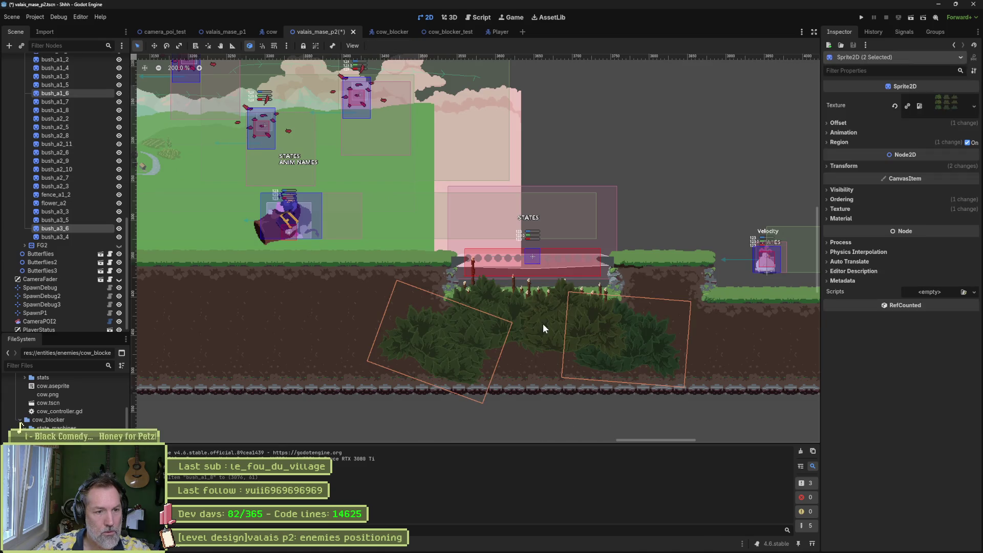
{"action": "mouse_move", "coordinate": [344, 426]}
{"action": "left_mouse_down"}
{"action": "mouse_move", "coordinate": [544, 307]}
{"action": "mouse_move", "coordinate": [717, 246]}
{"action": "left_mouse_up"}
{"action": "key", "text": "ctrl+z"}
{"action": "key", "text": "ctrl+shift+z"}
{"action": "left_click", "coordinate": [533, 258], "text": "shift"}
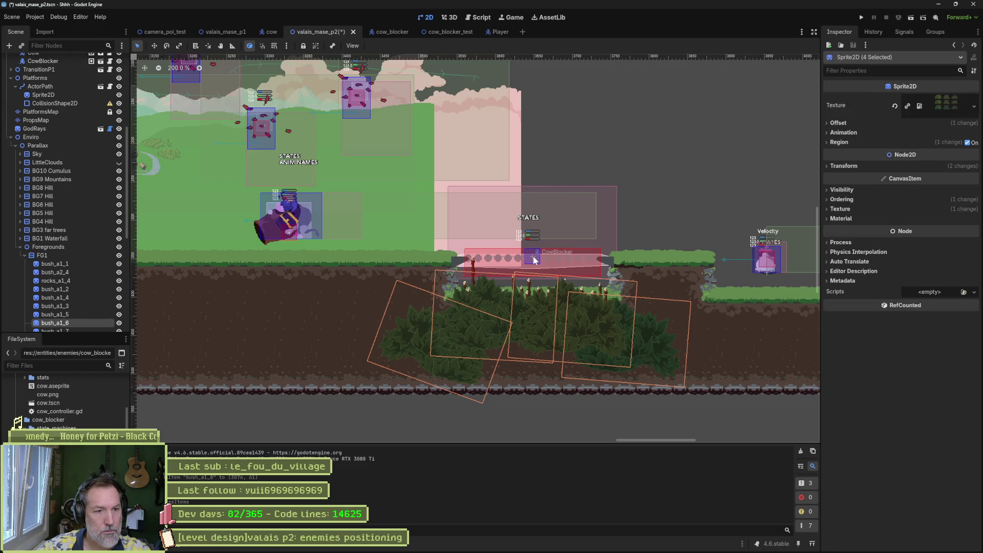
{"action": "left_click_drag", "start_coordinate": [603, 333], "coordinate": [706, 339]}
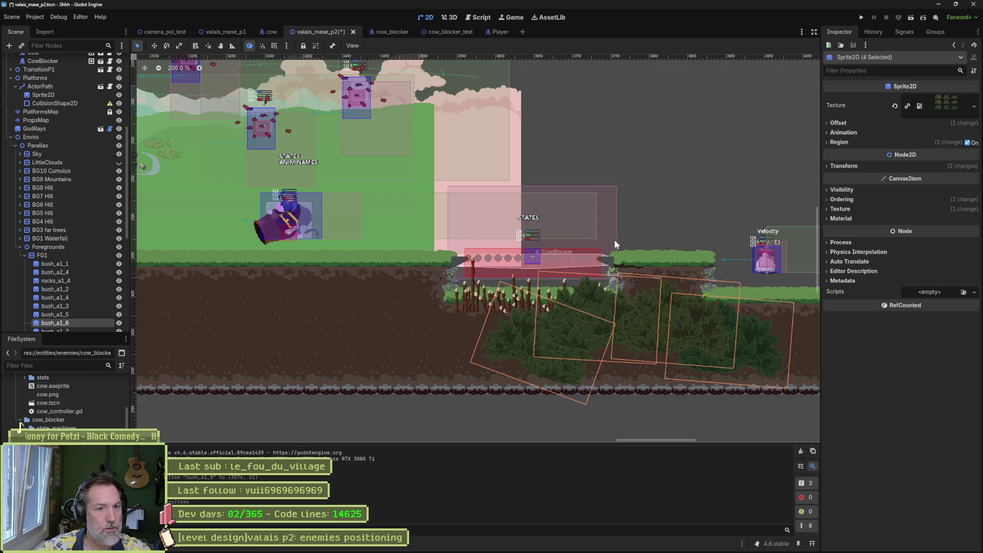
{"action": "scroll", "coordinate": [463, 226], "scroll_direction": "down", "scroll_amount": 3}
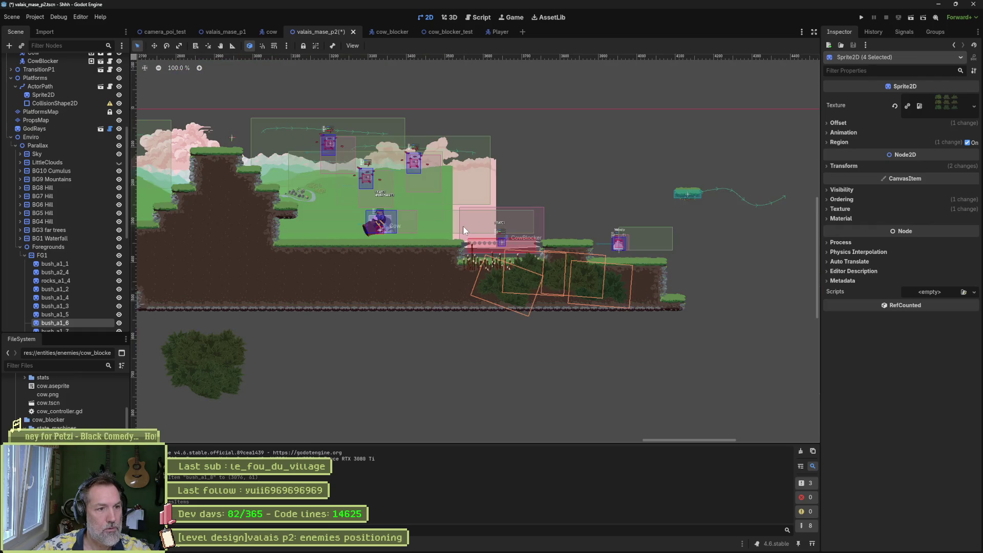
Duplicate SpawnDebug3 as SpawnDebug4 and place it beside the bridge.
{"action": "left_click", "coordinate": [233, 137]}
{"action": "key", "text": "ctrl+d"}
{"action": "key", "text": "w"}
{"action": "left_click_drag", "start_coordinate": [566, 238], "coordinate": [553, 237]}
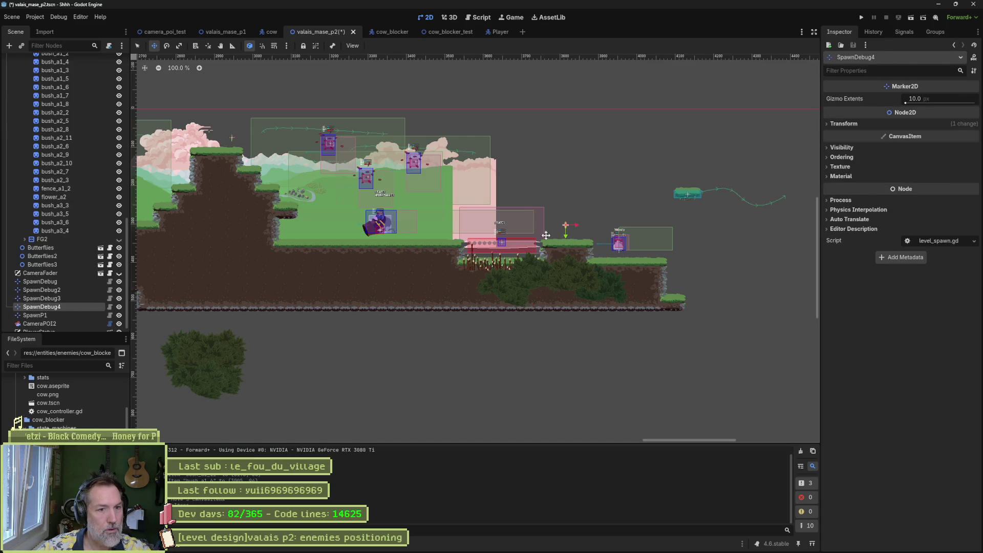
{"action": "scroll", "coordinate": [60, 94], "scroll_direction": "up", "scroll_amount": 15}
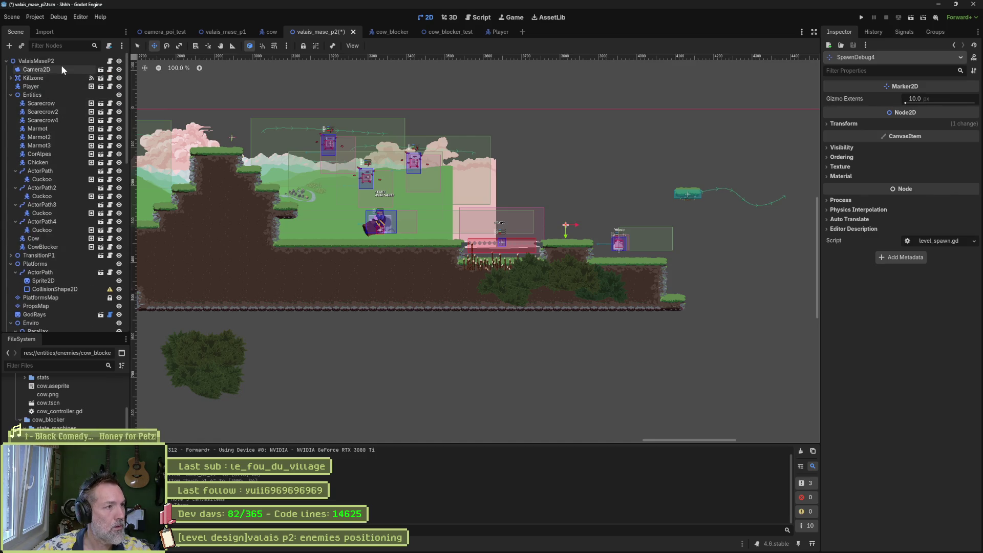
Set ValaisMaseP2's Spawn to SpawnDebug4 and run the scene with F6.
{"action": "left_click", "coordinate": [62, 61]}
{"action": "left_click", "coordinate": [889, 123]}
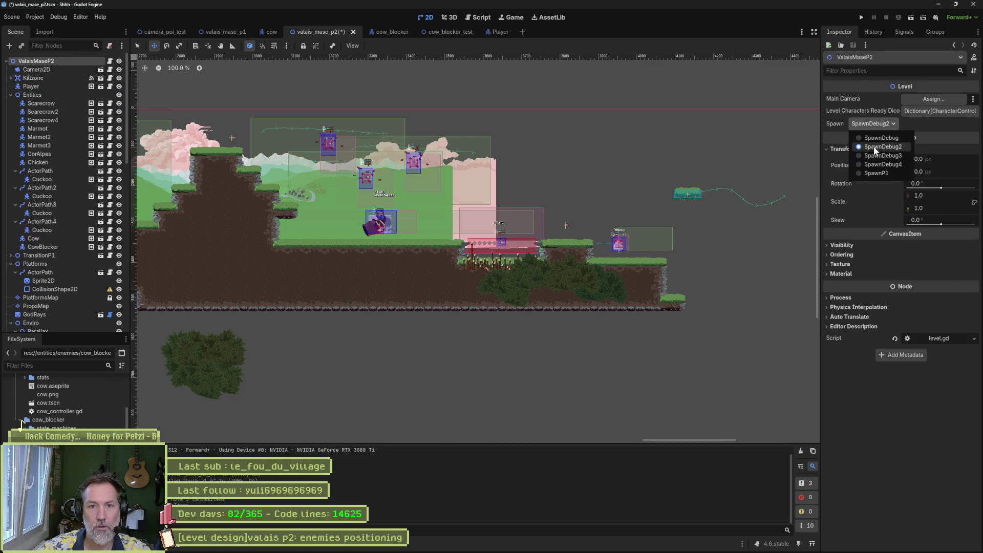
{"action": "key", "text": "F6"}
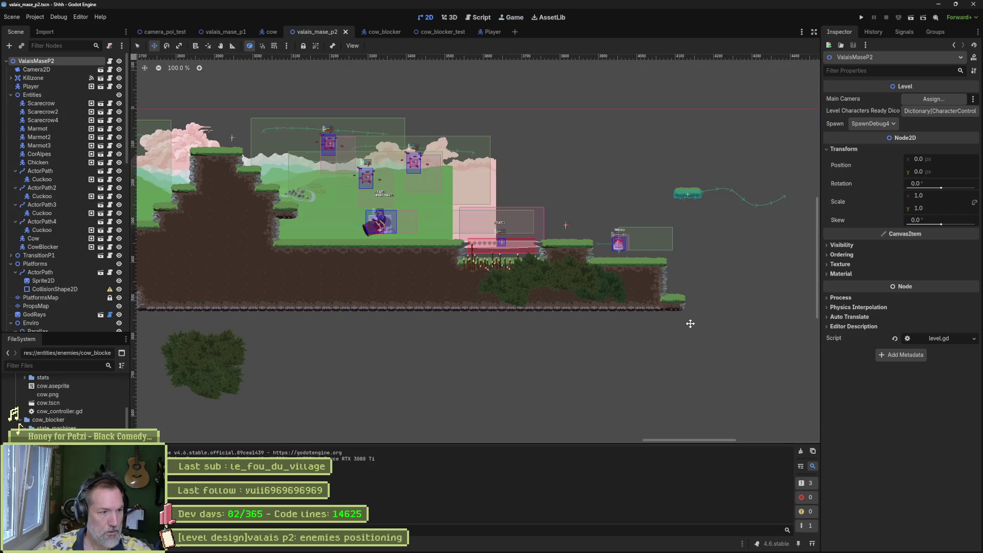
Stop the game, reselect the four bushes without the Chicken, move them right, and test-run.
{"action": "key", "text": "F8"}
{"action": "mouse_move", "coordinate": [727, 360]}
{"action": "left_mouse_down"}
{"action": "mouse_move", "coordinate": [640, 343]}
{"action": "mouse_move", "coordinate": [669, 351]}
{"action": "mouse_move", "coordinate": [416, 235]}
{"action": "left_mouse_up"}
{"action": "key", "text": "q"}
{"action": "left_click", "coordinate": [640, 352]}
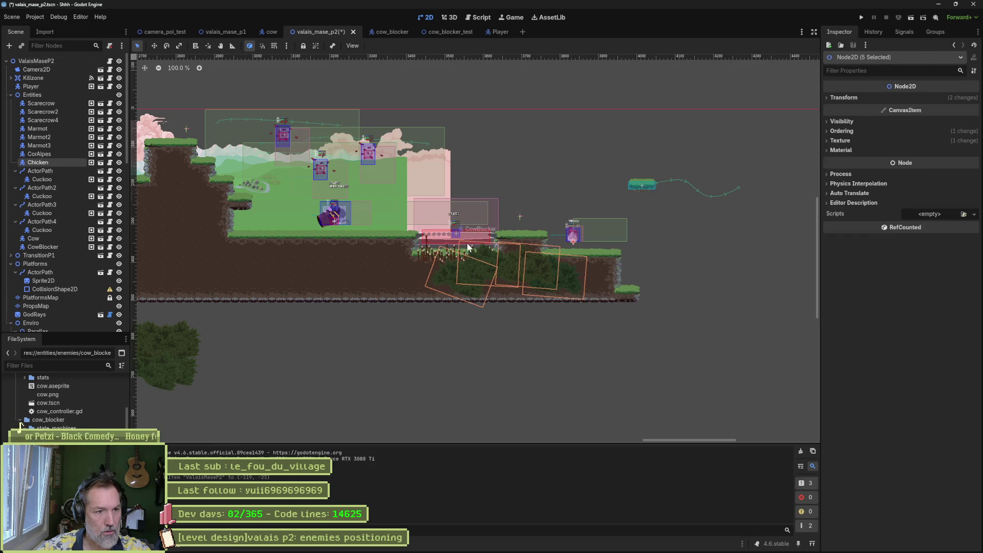
{"action": "left_click", "coordinate": [575, 244], "text": "shift"}
{"action": "key", "text": "w"}
{"action": "left_click_drag", "start_coordinate": [579, 285], "coordinate": [608, 284]}
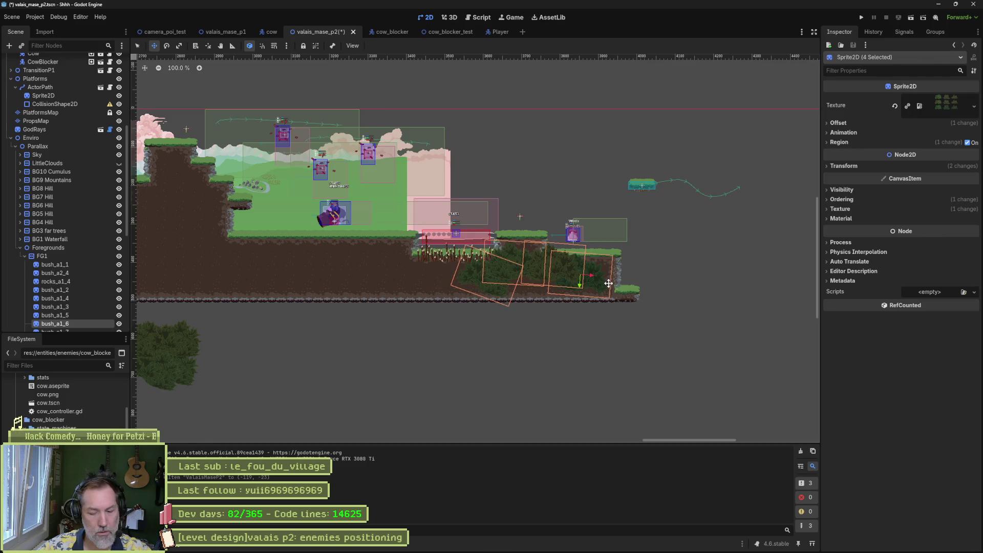
{"action": "key", "text": "F6"}
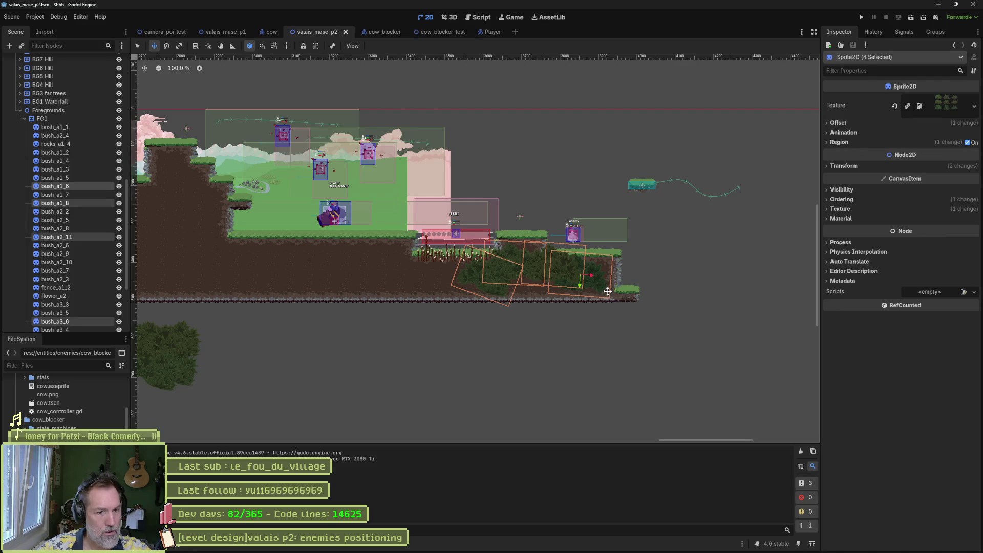
Shift the four bushes another 40 px right, rerun the scene, then stop it.
{"action": "left_click_drag", "start_coordinate": [610, 290], "coordinate": [635, 291]}
{"action": "key", "text": "F6"}
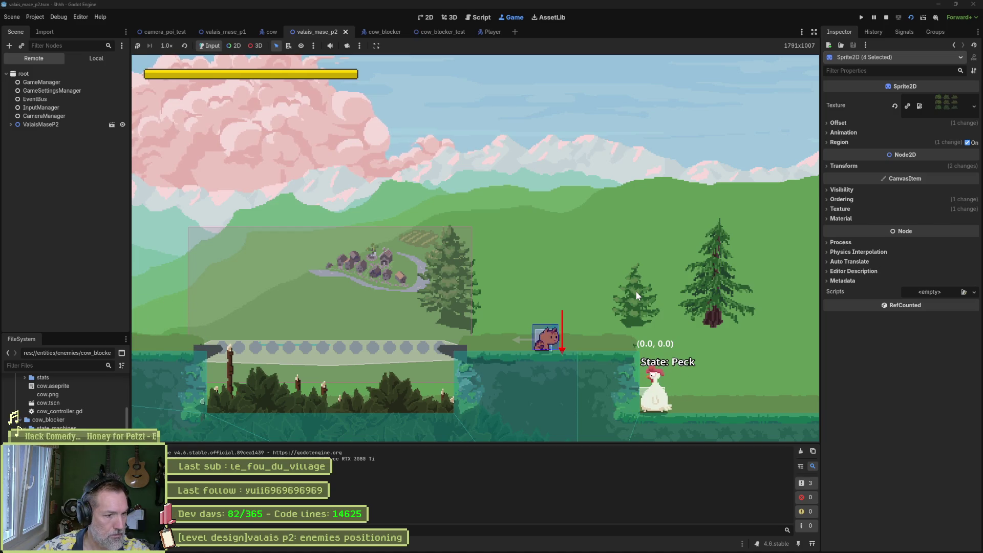
{"action": "key", "text": "ctrl+F1"}
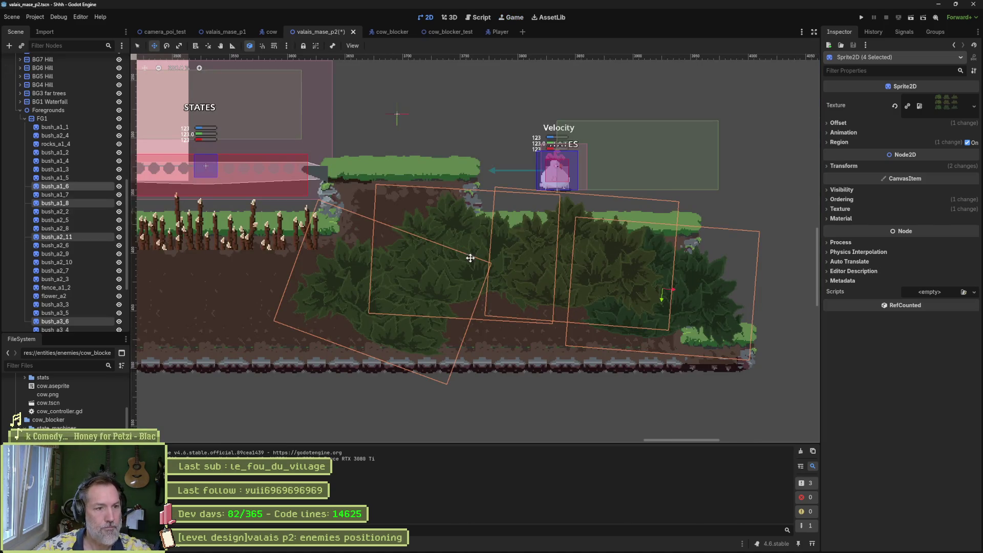
Nudge bush_a1_8 down and reposition bush_a2_11 slightly left, down, then up.
{"action": "key", "text": "q"}
{"action": "left_click", "coordinate": [460, 259]}
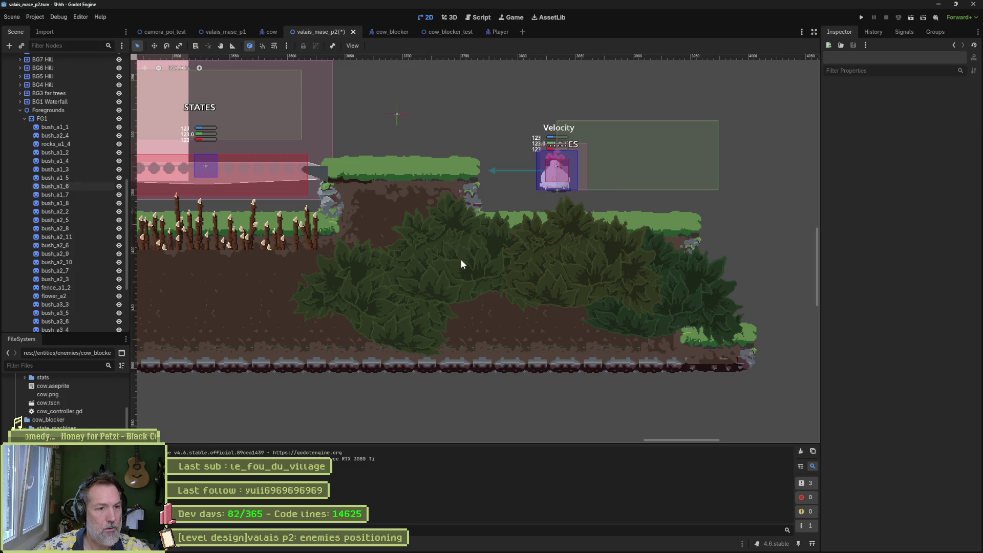
{"action": "left_click_drag", "start_coordinate": [446, 273], "coordinate": [447, 291]}
{"action": "left_click", "coordinate": [589, 276]}
{"action": "mouse_move", "coordinate": [556, 270]}
{"action": "left_mouse_down"}
{"action": "mouse_move", "coordinate": [475, 254]}
{"action": "mouse_move", "coordinate": [575, 264]}
{"action": "mouse_move", "coordinate": [595, 280]}
{"action": "left_mouse_up"}
{"action": "mouse_move", "coordinate": [450, 333]}
{"action": "left_mouse_down"}
{"action": "mouse_move", "coordinate": [454, 297]}
{"action": "mouse_move", "coordinate": [464, 293]}
{"action": "left_mouse_up"}
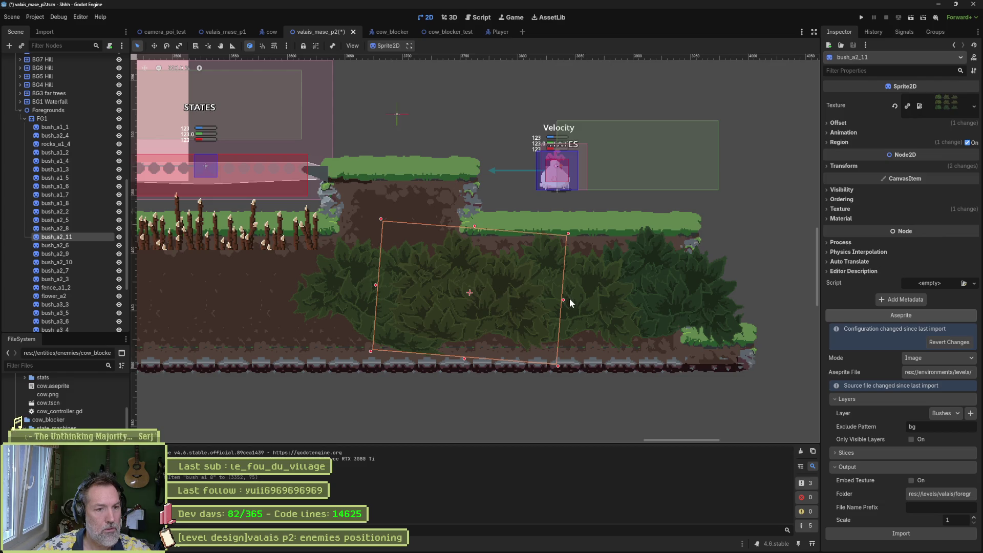
Straighten bush_a3_6 to 0 degrees and nudge bush_a1_8 a couple of pixels.
{"action": "left_click", "coordinate": [592, 290]}
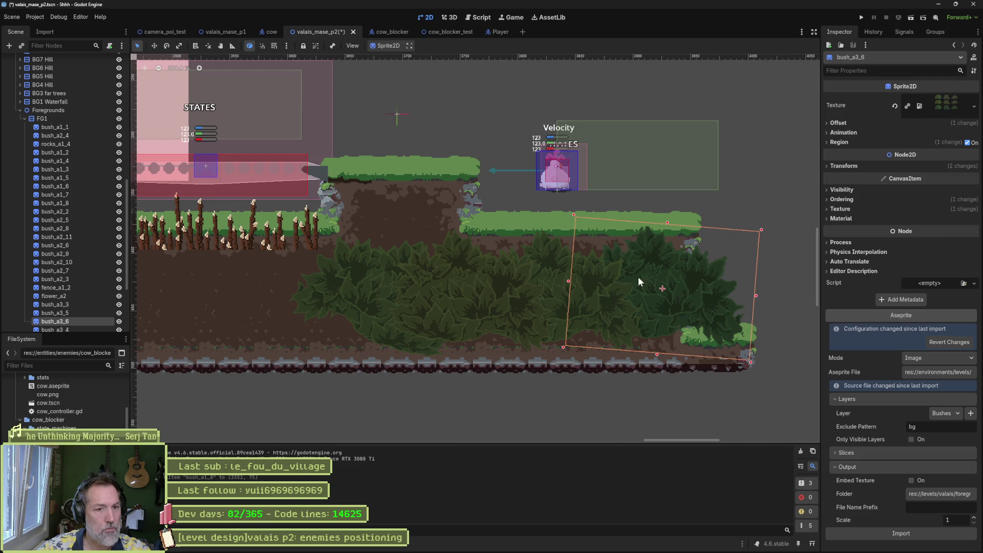
{"action": "key", "text": "e"}
{"action": "left_click_drag", "start_coordinate": [767, 227], "coordinate": [745, 235]}
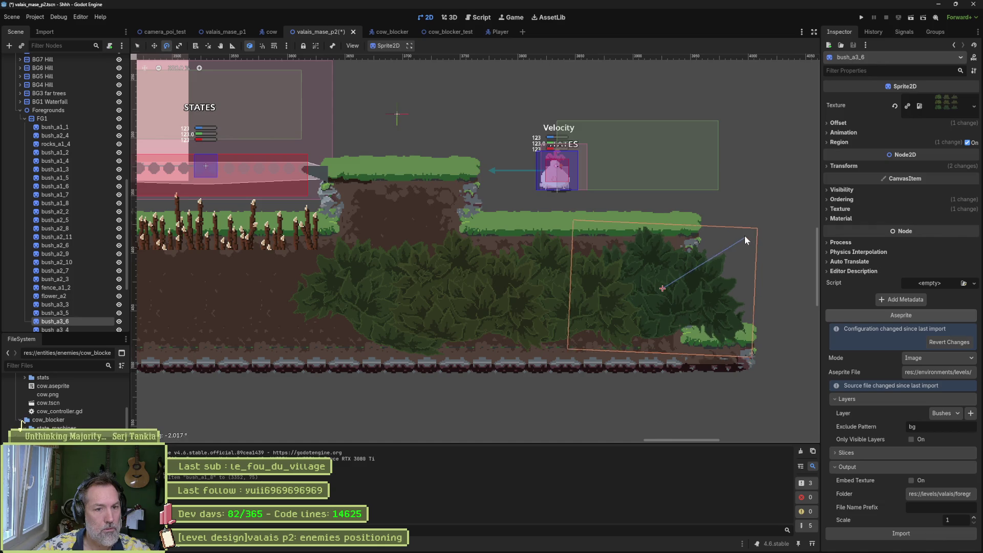
{"action": "left_click", "coordinate": [553, 297]}
{"action": "key", "text": "w"}
{"action": "left_click_drag", "start_coordinate": [636, 249], "coordinate": [637, 249]}
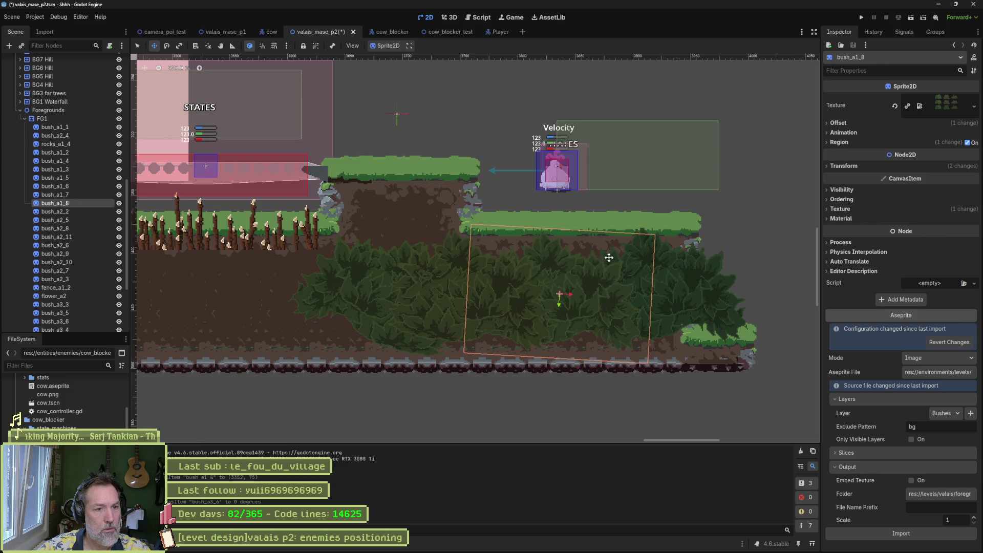
Tilt bush_a2_11 about 12 degrees, then save and run the scene.
{"action": "key", "text": "q"}
{"action": "left_click", "coordinate": [441, 280]}
{"action": "key", "text": "e"}
{"action": "mouse_move", "coordinate": [527, 271]}
{"action": "left_mouse_down"}
{"action": "mouse_move", "coordinate": [529, 283]}
{"action": "mouse_move", "coordinate": [512, 282]}
{"action": "left_mouse_up"}
{"action": "key", "text": "w"}
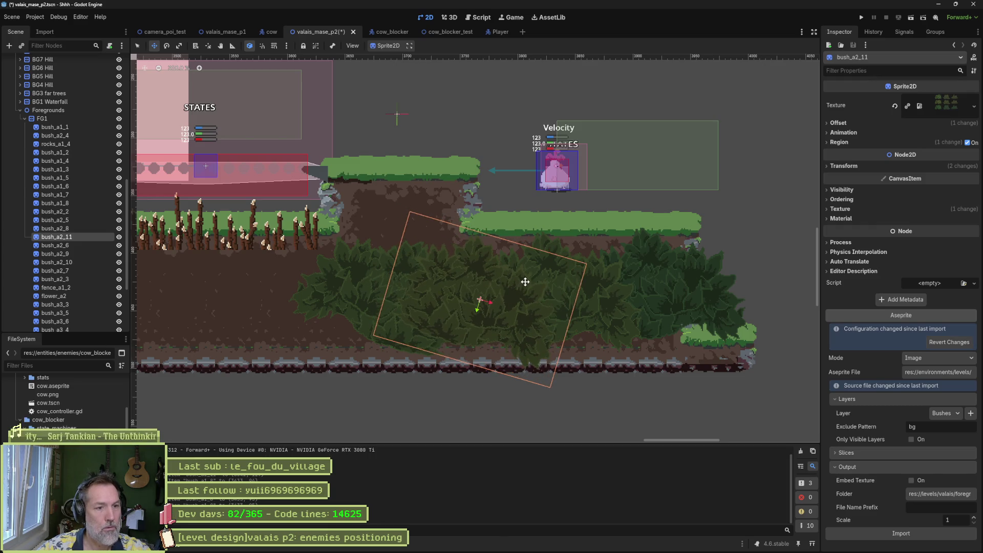
{"action": "key", "text": "F6"}
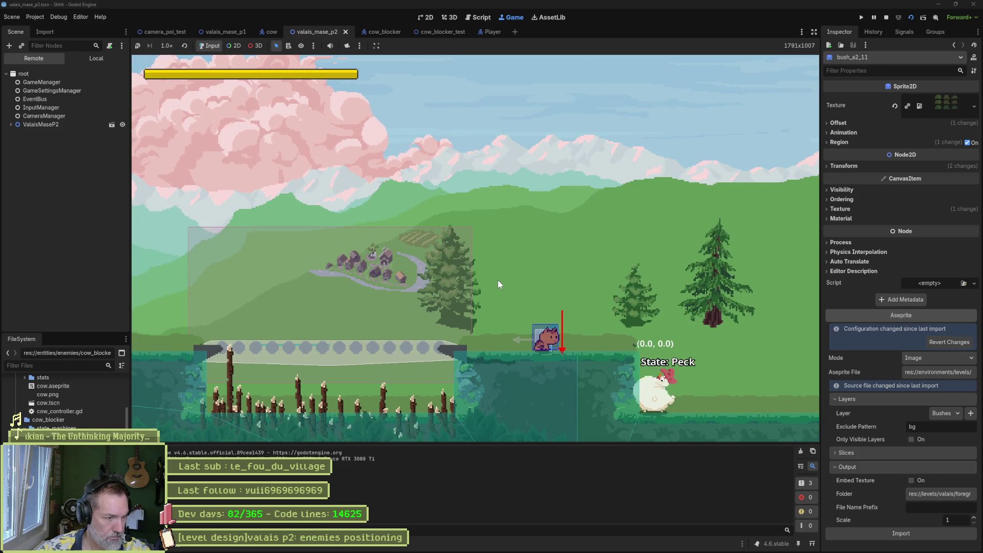
Paint Terrain 0 on PlatformsMap below the spike row, then save and run the level.
{"action": "key", "text": "F8"}
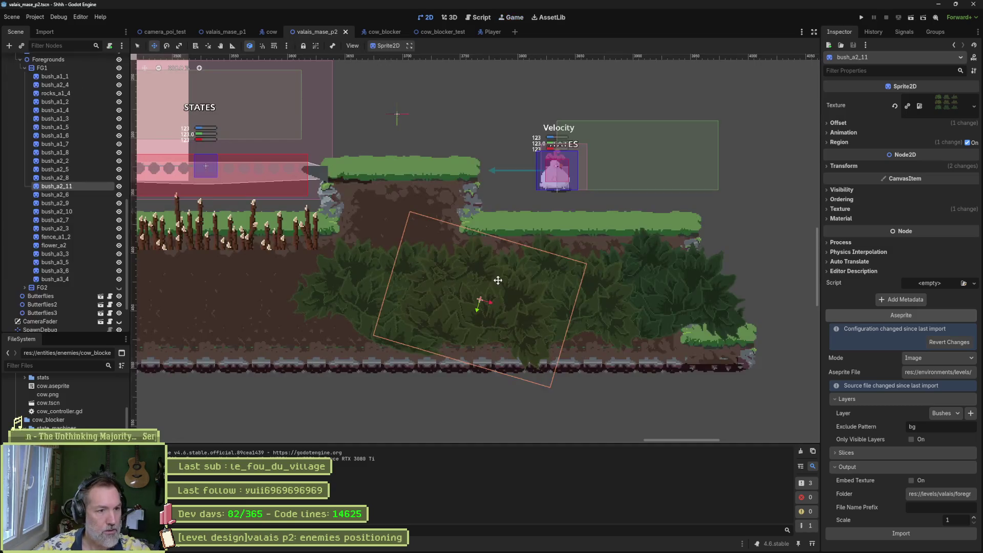
{"action": "left_click_drag", "start_coordinate": [303, 238], "coordinate": [540, 250]}
{"action": "scroll", "coordinate": [81, 183], "scroll_direction": "up", "scroll_amount": 10}
{"action": "left_click", "coordinate": [67, 197]}
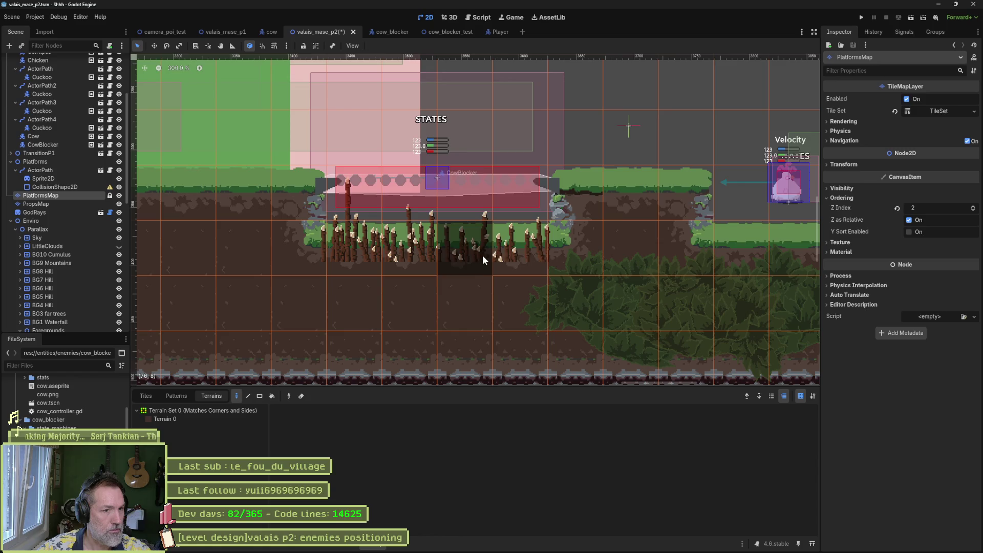
{"action": "left_click", "coordinate": [210, 418]}
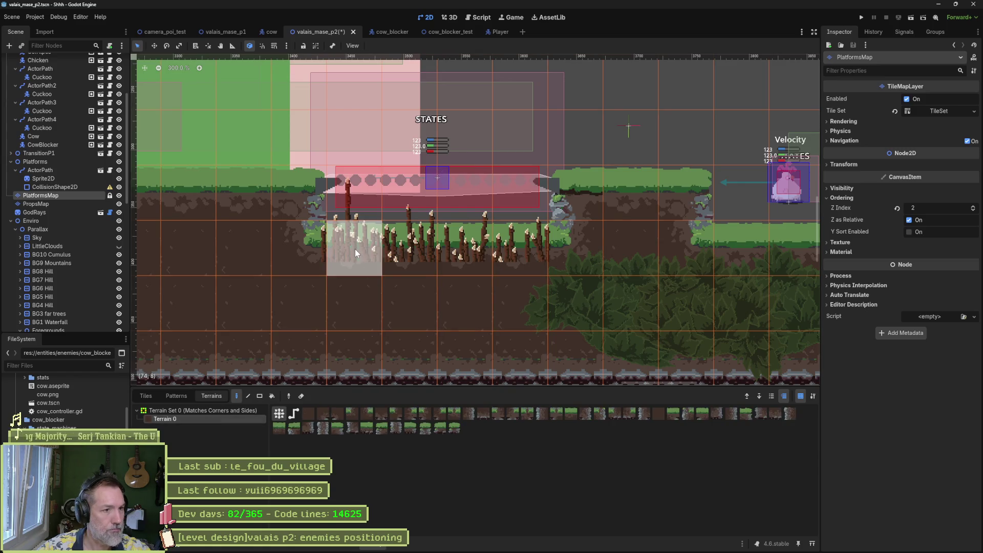
{"action": "left_click_drag", "start_coordinate": [356, 248], "coordinate": [510, 256]}
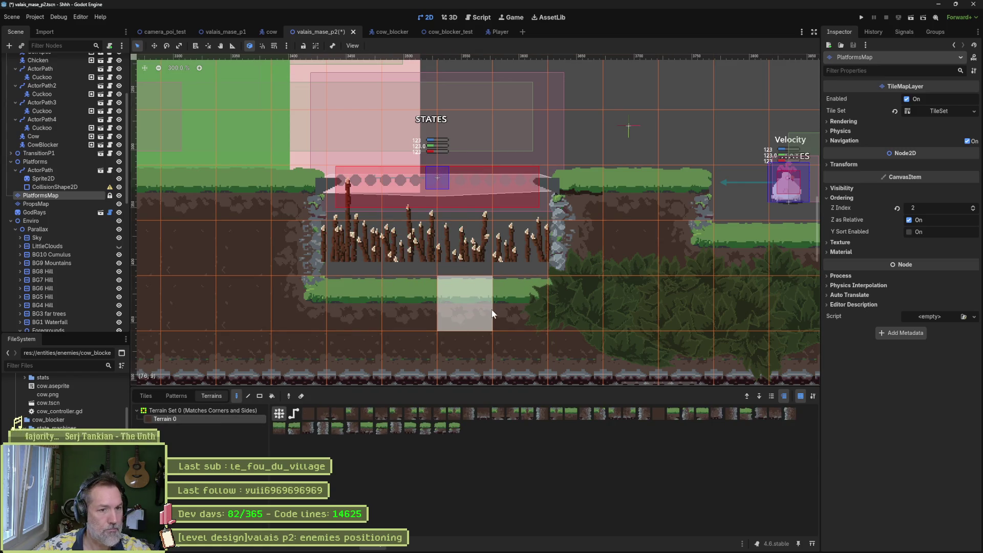
{"action": "key", "text": "ctrl+s"}
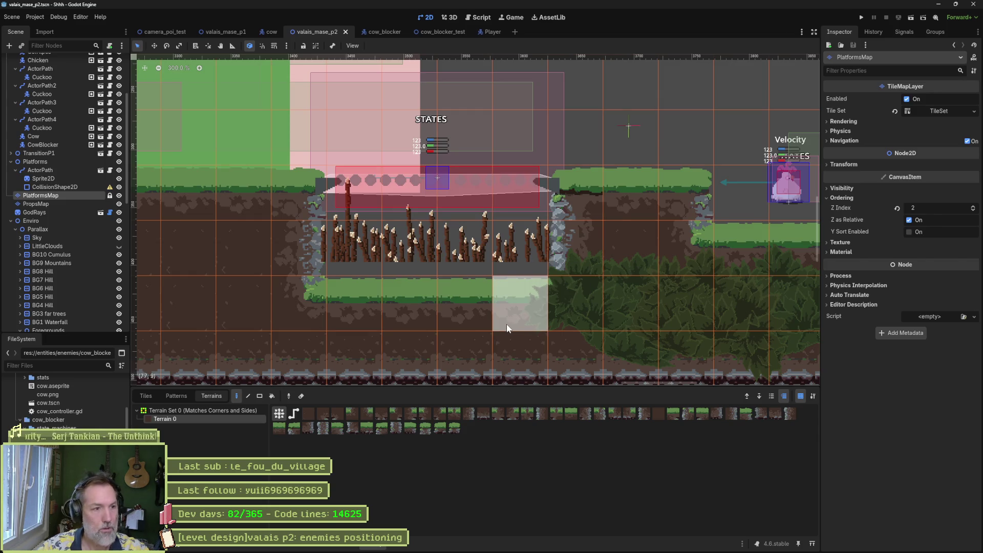
{"action": "key", "text": "F6"}
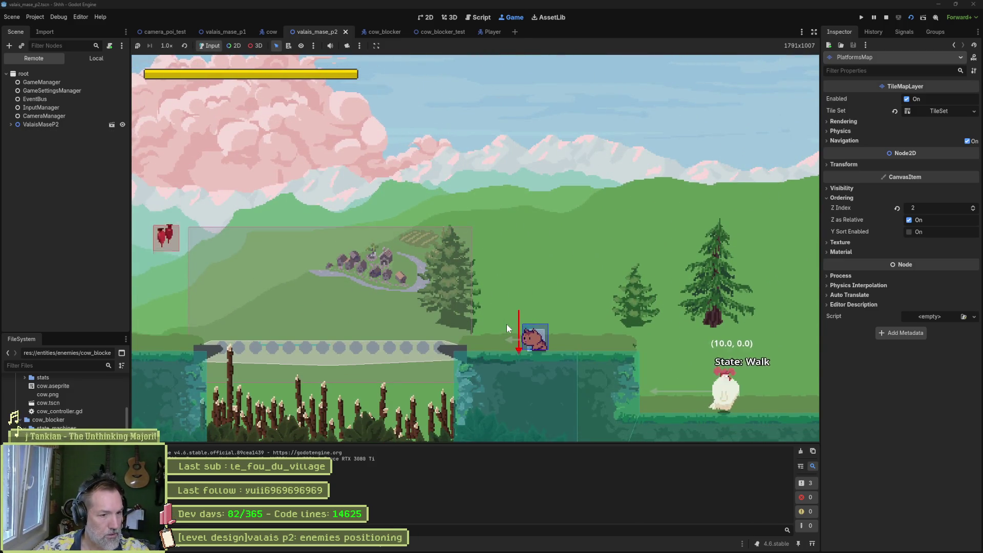
Box-select the four bushes on the lower ground, raise them slightly, and test-run the level.
{"action": "key", "text": "F8"}
{"action": "scroll", "coordinate": [463, 322], "scroll_direction": "down", "scroll_amount": 2}
{"action": "mouse_move", "coordinate": [773, 364]}
{"action": "left_mouse_down"}
{"action": "mouse_move", "coordinate": [693, 318]}
{"action": "mouse_move", "coordinate": [405, 232]}
{"action": "mouse_move", "coordinate": [410, 215]}
{"action": "mouse_move", "coordinate": [400, 211]}
{"action": "left_mouse_up"}
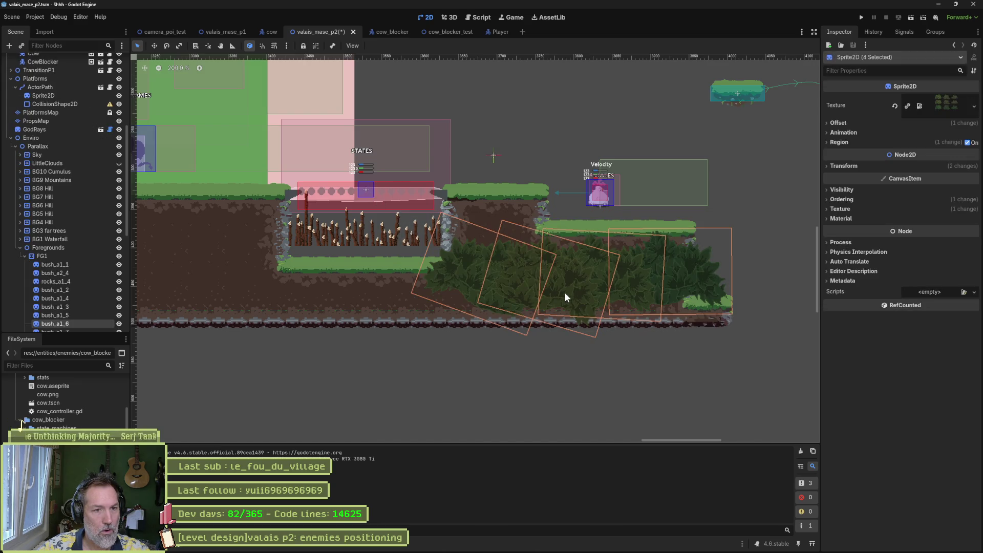
{"action": "mouse_move", "coordinate": [582, 293]}
{"action": "left_mouse_down"}
{"action": "mouse_move", "coordinate": [501, 290]}
{"action": "mouse_move", "coordinate": [557, 291]}
{"action": "left_mouse_up"}
{"action": "left_click_drag", "start_coordinate": [672, 282], "coordinate": [673, 269]}
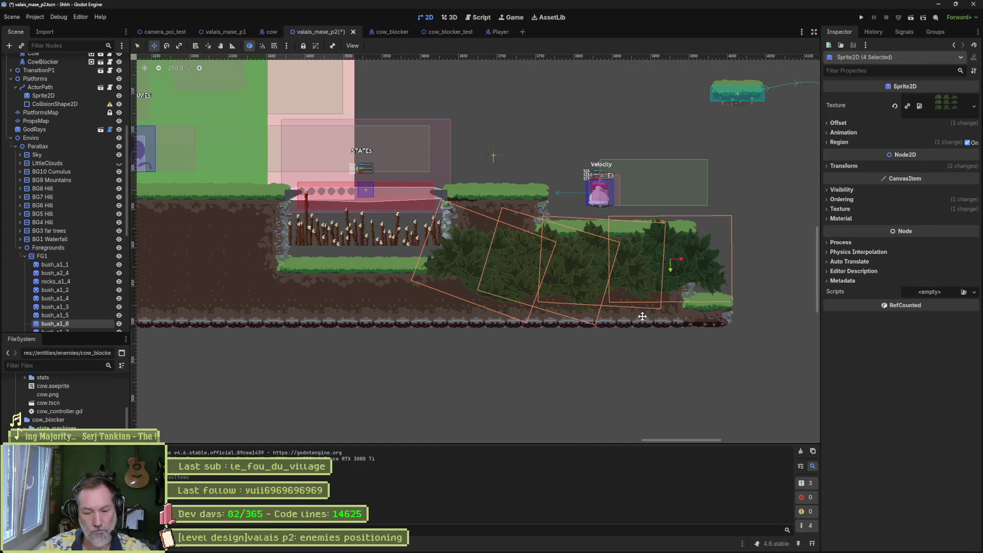
{"action": "key", "text": "F6"}
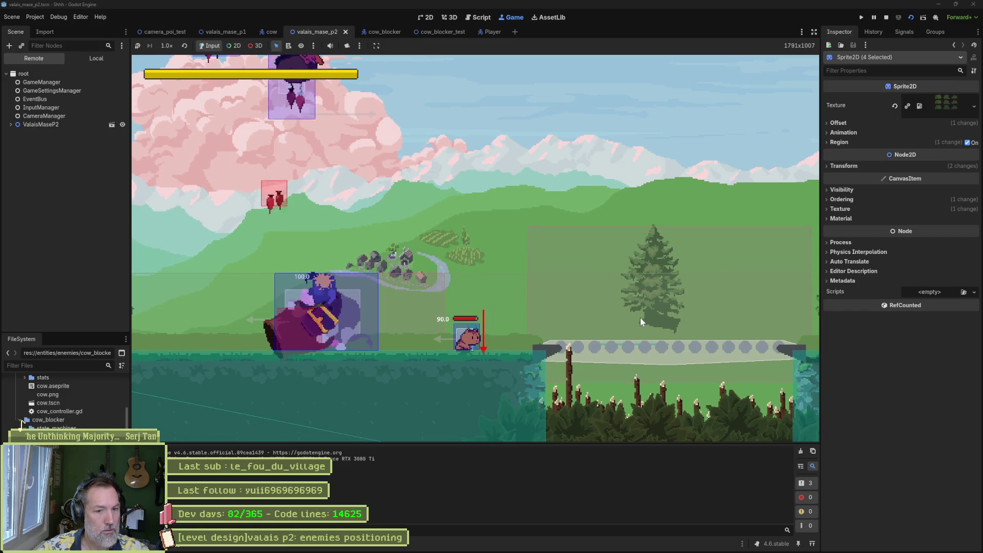
Check the Debug menu without changes, rerun the level, then switch to Aseprite.
{"action": "key", "text": "F8"}
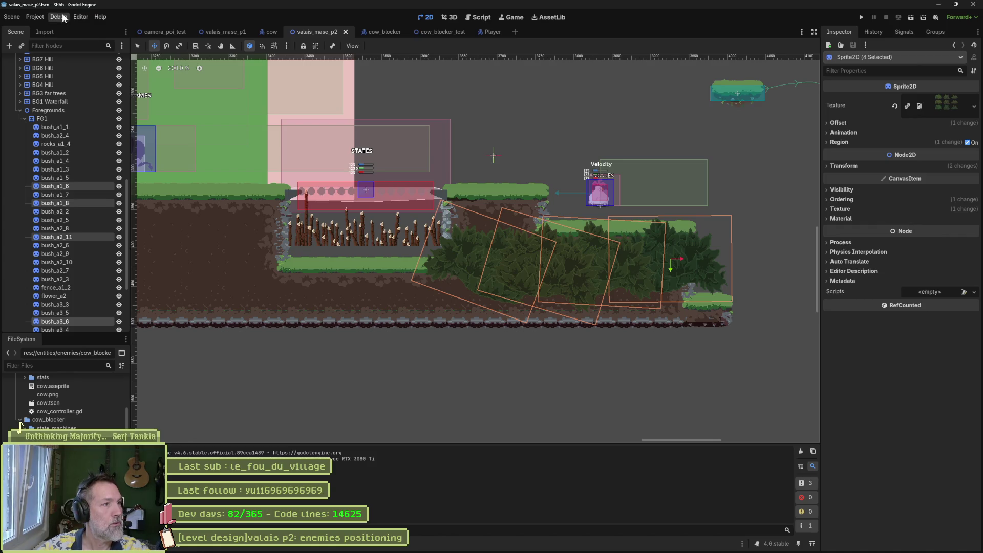
{"action": "left_click", "coordinate": [65, 16]}
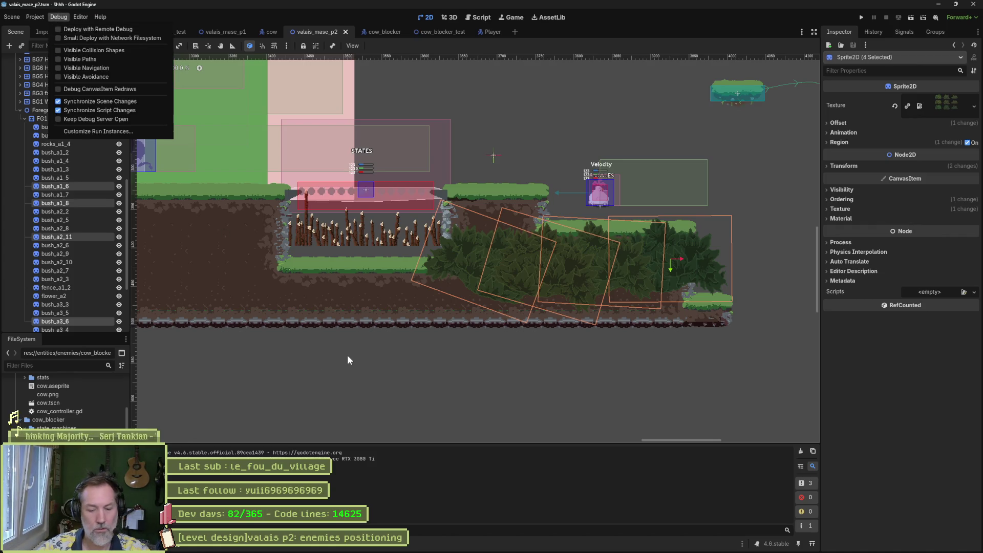
{"action": "left_click", "coordinate": [370, 355]}
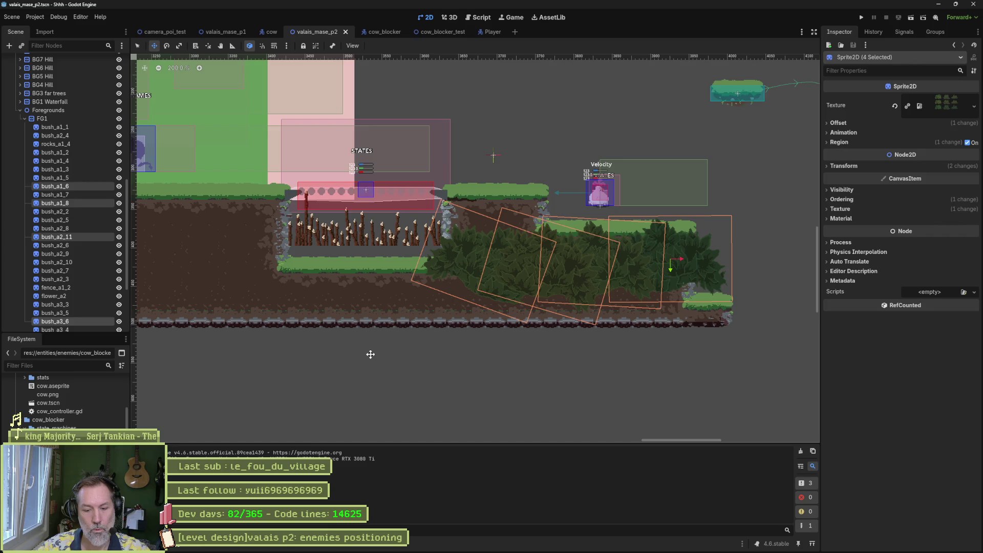
{"action": "key", "text": "F6"}
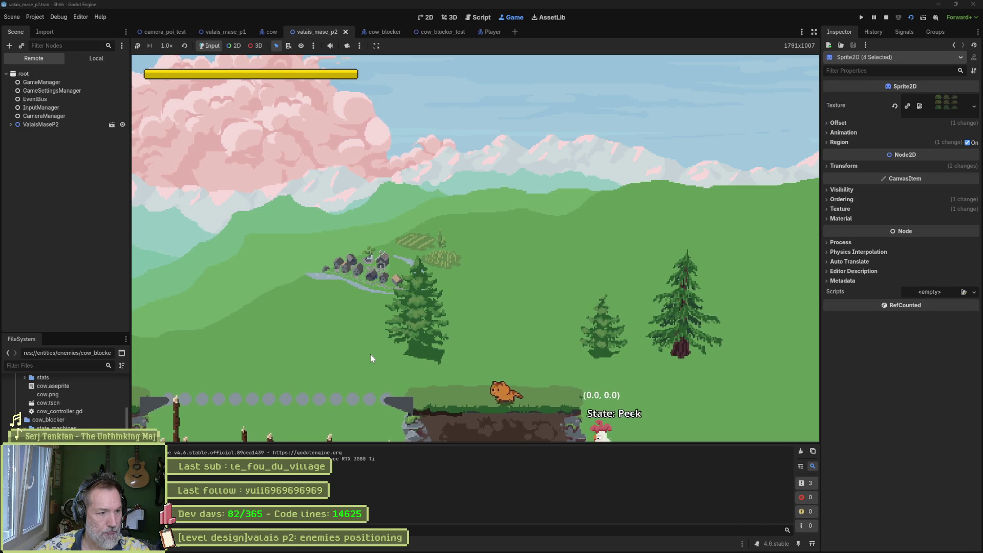
{"action": "key", "text": "alt+Tab"}
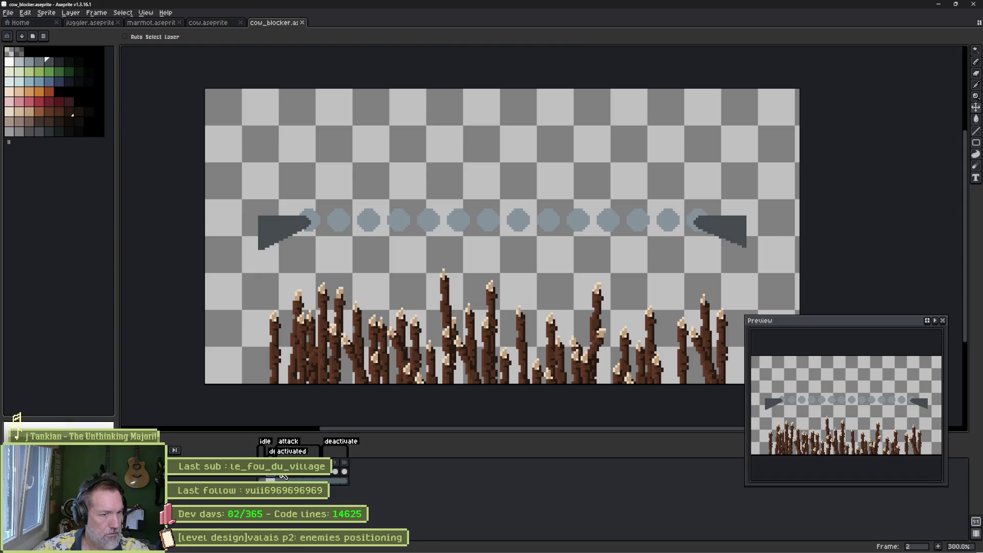
On frame 3, move the brown stick down behind the purple spear.
{"action": "left_click", "coordinate": [283, 475]}
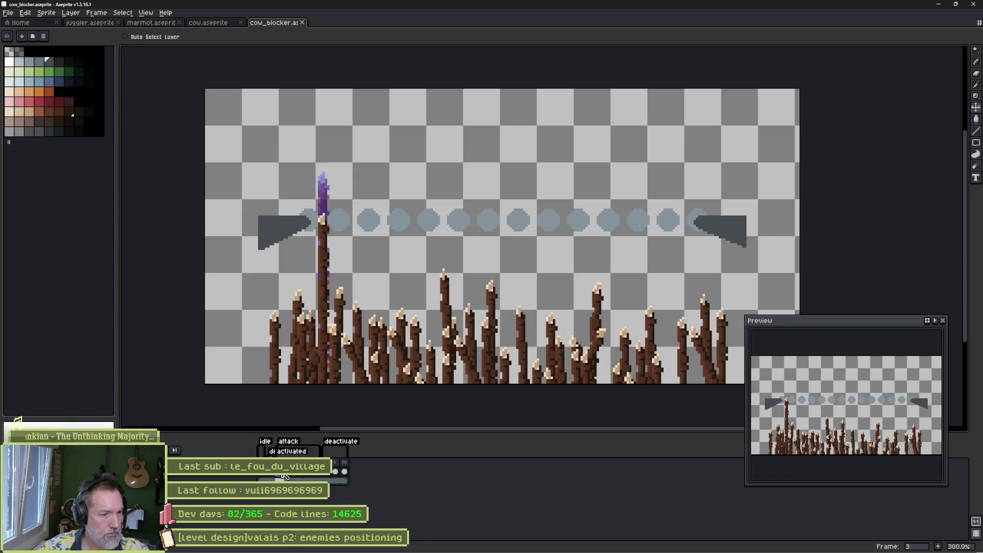
{"action": "mouse_move", "coordinate": [284, 475]}
{"action": "left_mouse_down"}
{"action": "mouse_move", "coordinate": [306, 477]}
{"action": "mouse_move", "coordinate": [285, 477]}
{"action": "left_mouse_up"}
{"action": "key", "text": "w"}
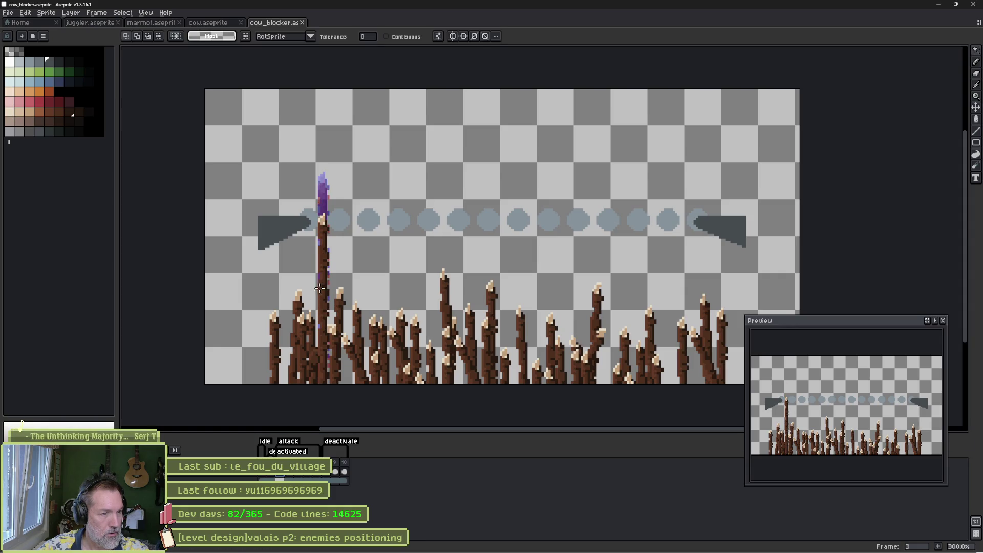
{"action": "key", "text": "v"}
{"action": "left_click_drag", "start_coordinate": [321, 288], "coordinate": [318, 360]}
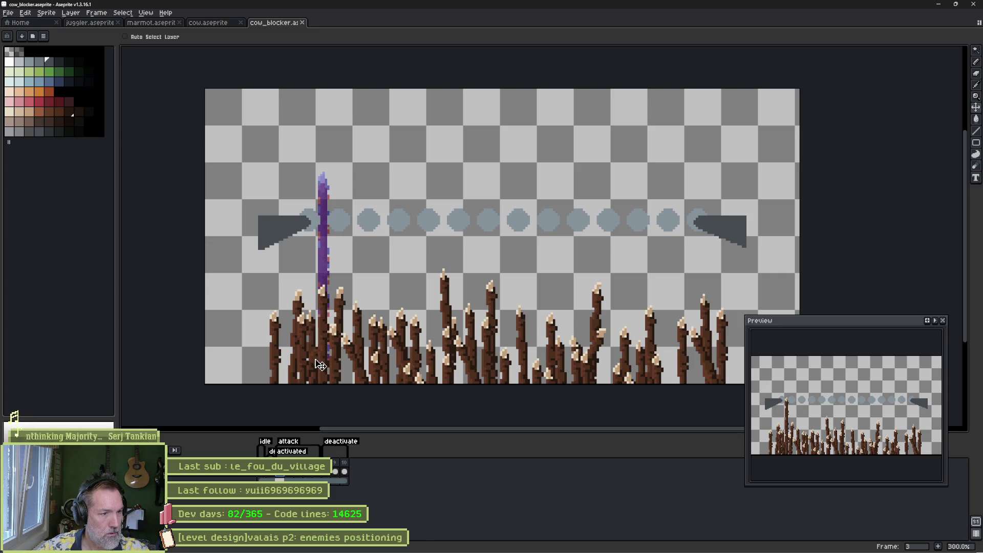
Lower the brown stick on frames 7 and 6, then preview the animation from frame 3.
{"action": "left_click", "coordinate": [294, 477]}
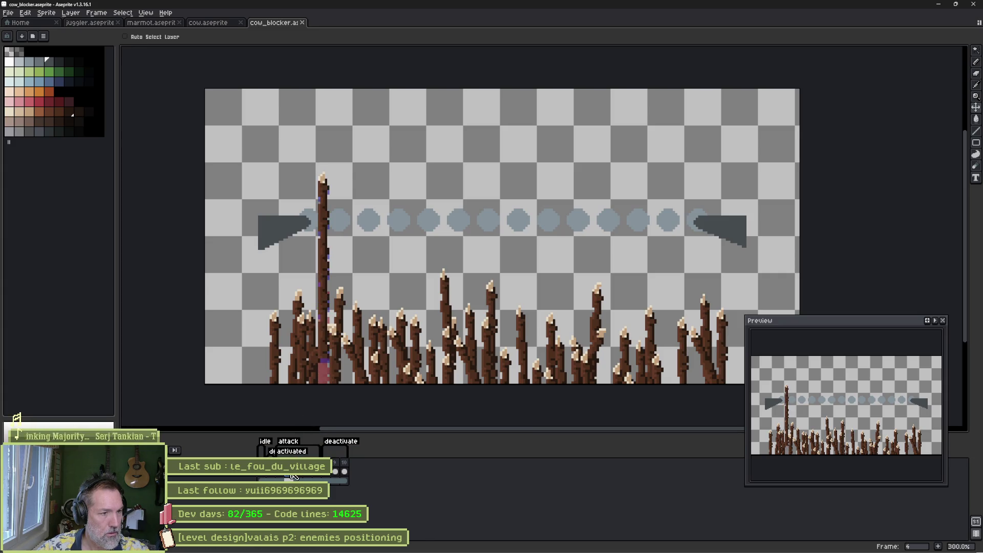
{"action": "left_click", "coordinate": [308, 476]}
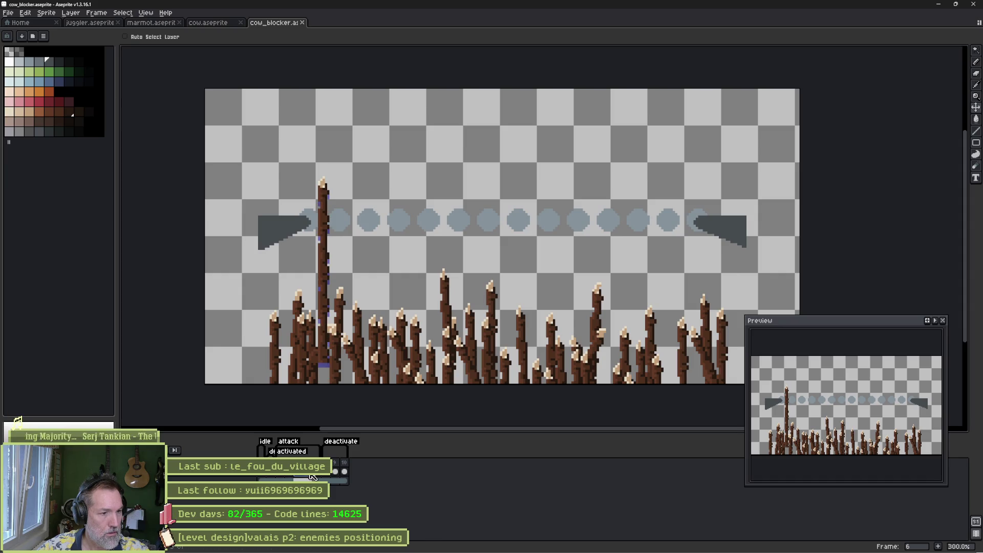
{"action": "left_click", "coordinate": [318, 477]}
{"action": "left_click_drag", "start_coordinate": [328, 305], "coordinate": [324, 404]}
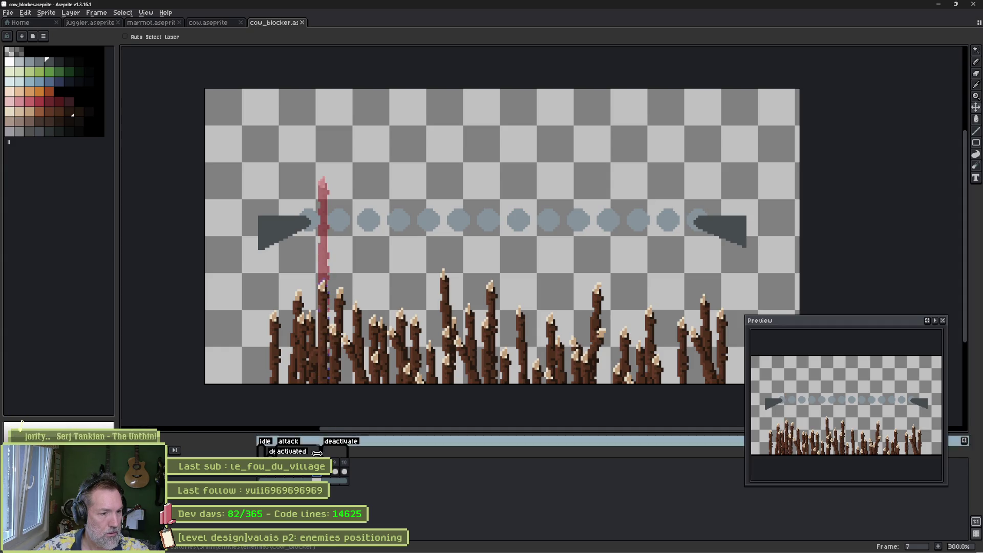
{"action": "left_click", "coordinate": [313, 477]}
{"action": "left_click_drag", "start_coordinate": [330, 315], "coordinate": [327, 336]}
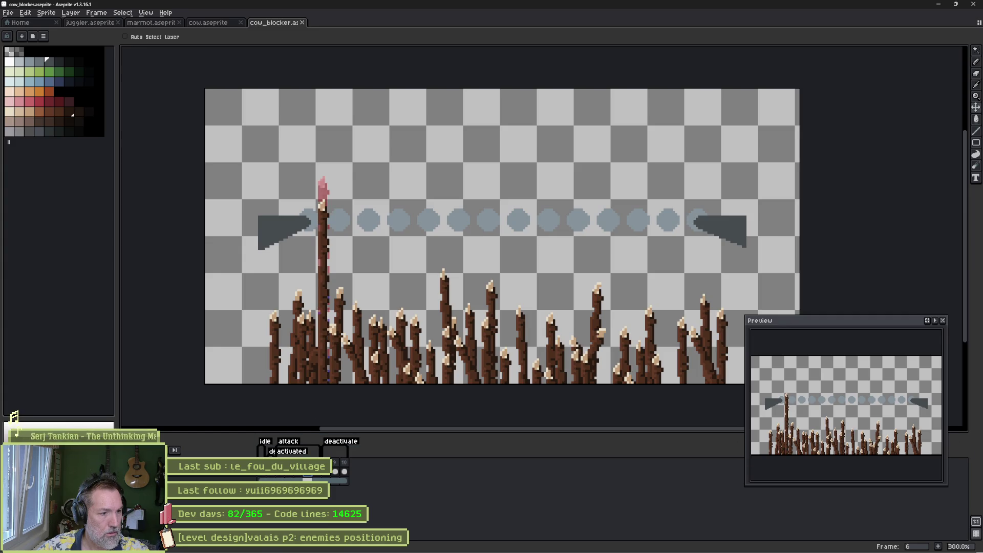
{"action": "left_click", "coordinate": [279, 479]}
{"action": "key", "text": "Return"}
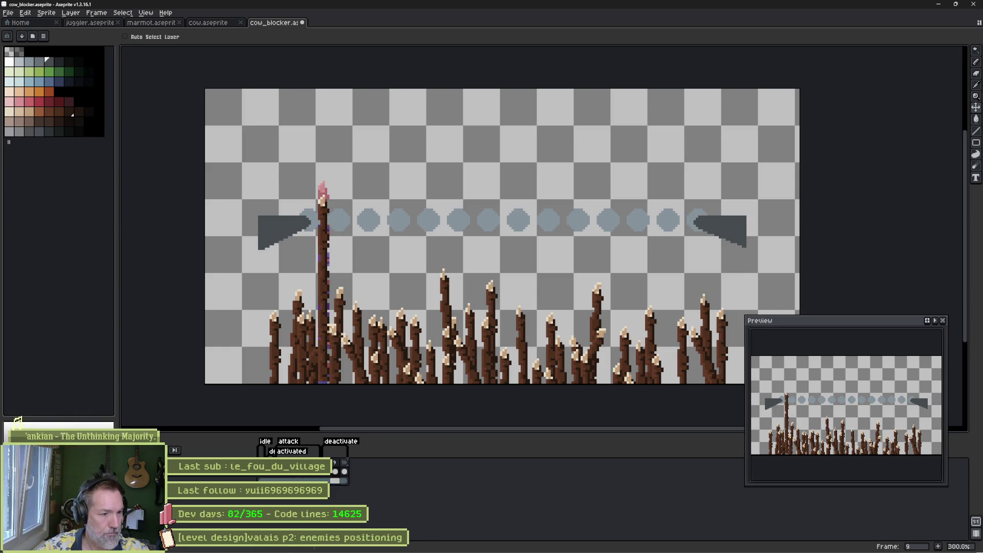
Lower the brown stick on frame 10, save the sprite, and return to Godot.
{"action": "left_click", "coordinate": [344, 473]}
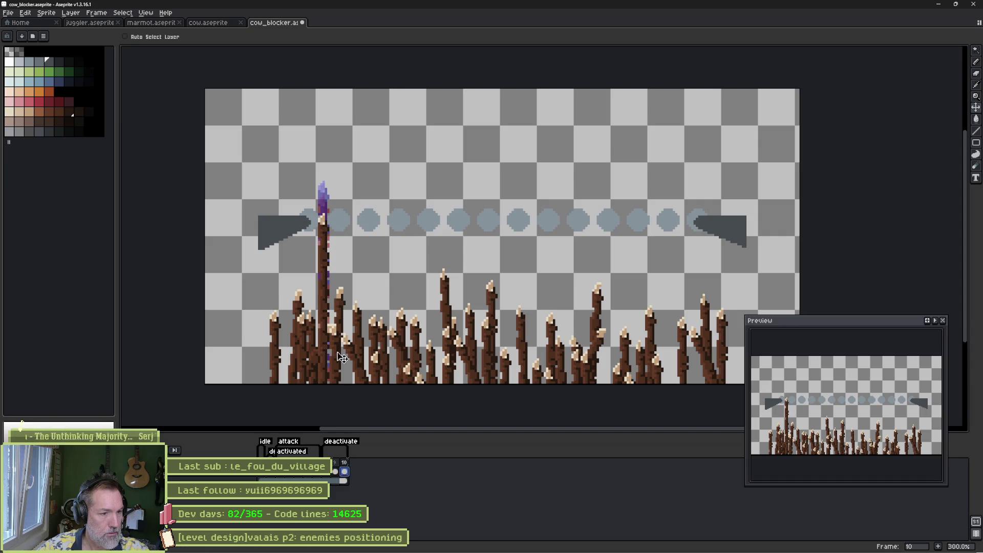
{"action": "left_click_drag", "start_coordinate": [332, 323], "coordinate": [340, 388]}
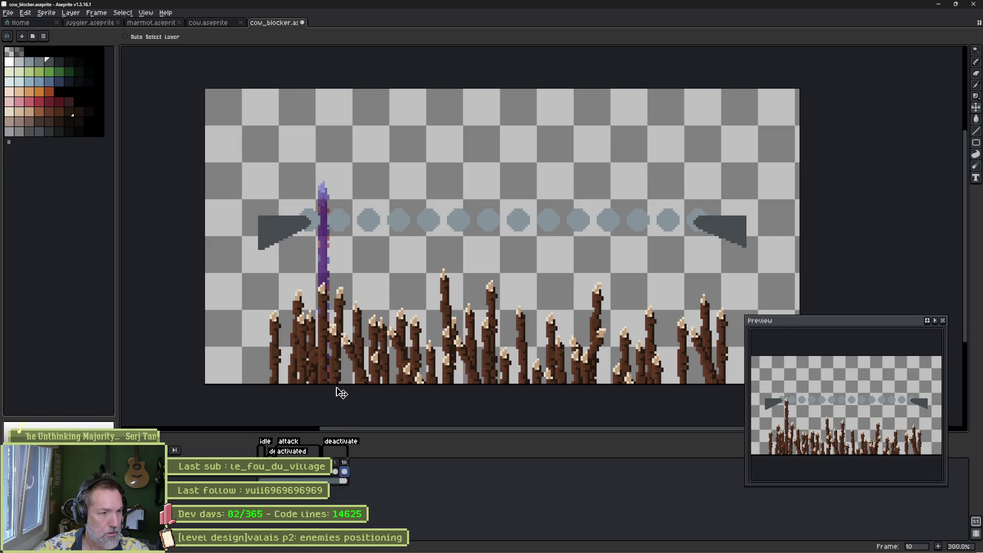
{"action": "key", "text": "ctrl+s"}
{"action": "key", "text": "alt+Tab"}
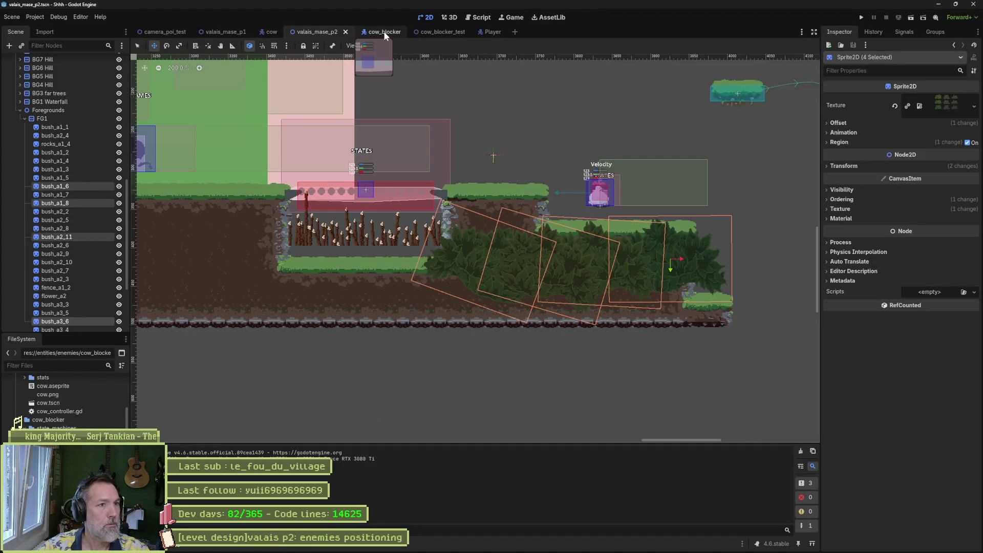
Open and save the cow_blocker scene.
{"action": "left_click", "coordinate": [399, 33]}
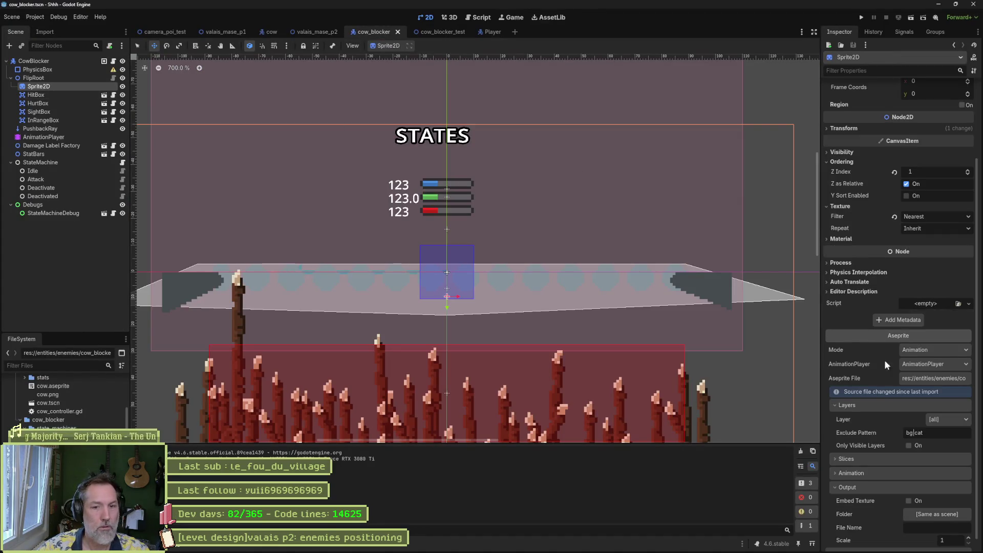
{"action": "scroll", "coordinate": [882, 357], "scroll_direction": "down", "scroll_amount": 1}
{"action": "key", "text": "ctrl+s"}
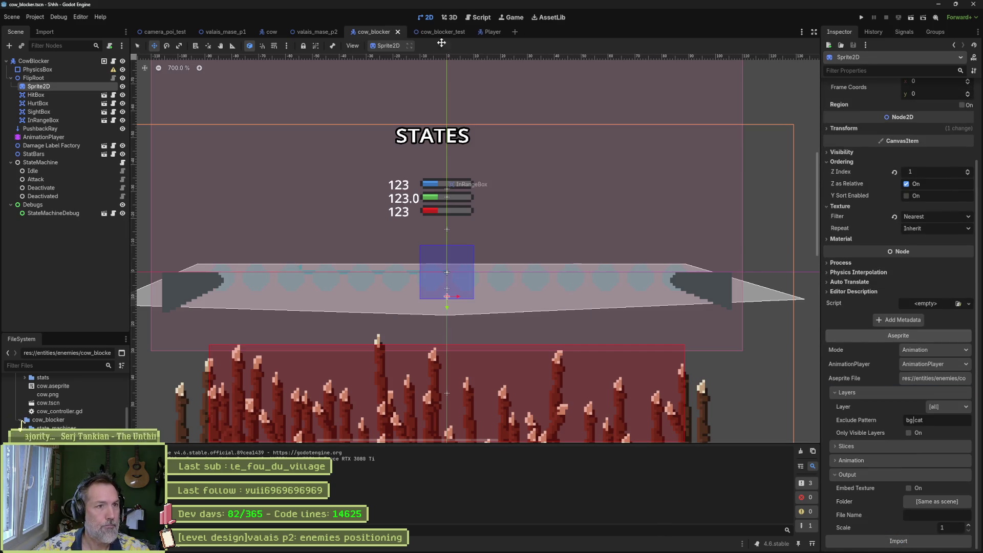
Run the cow_blocker_test scene, stop it, and bring Aseprite back to the front.
{"action": "left_click", "coordinate": [440, 33]}
{"action": "key", "text": "F6"}
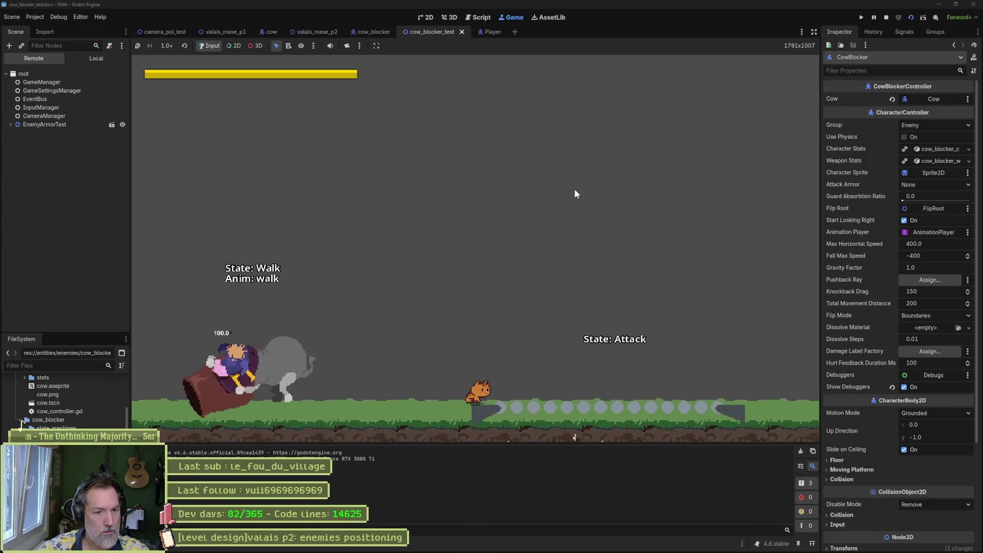
{"action": "key", "text": "F8"}
{"action": "mouse_move", "coordinate": [568, 545]}
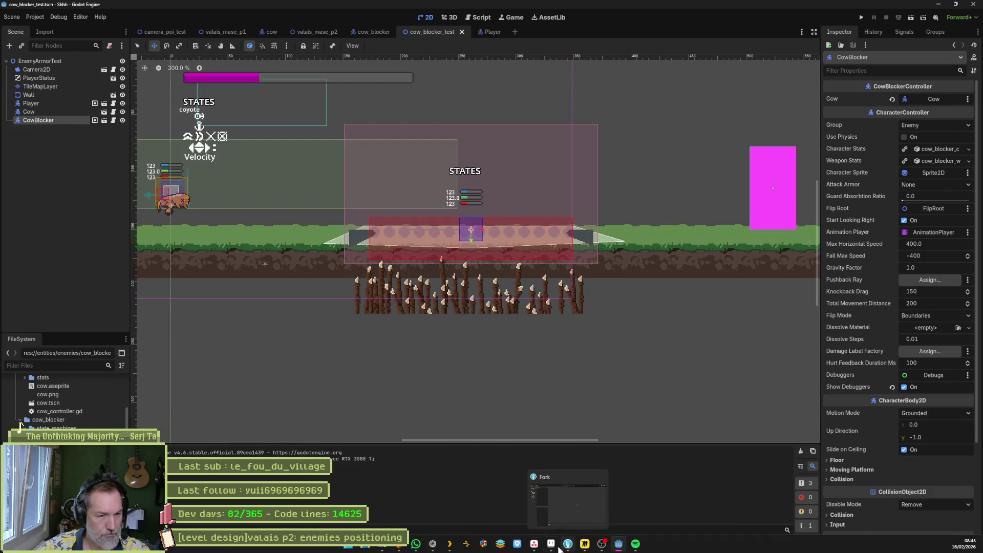
{"action": "left_click", "coordinate": [568, 500]}
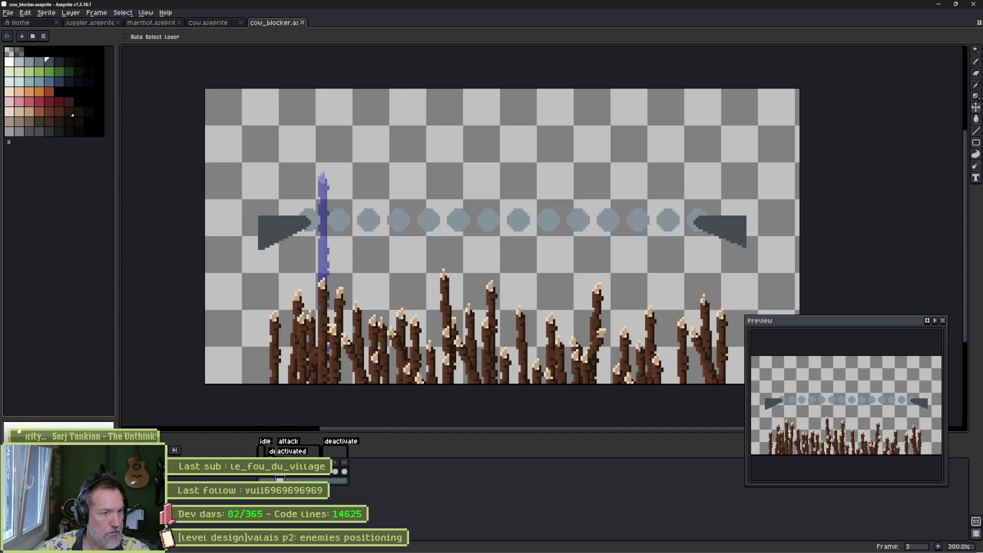
Raise the tall stalk on frames 4 and 6 of cow_blocker, then return to Godot.
{"action": "left_click_drag", "start_coordinate": [330, 246], "coordinate": [330, 216]}
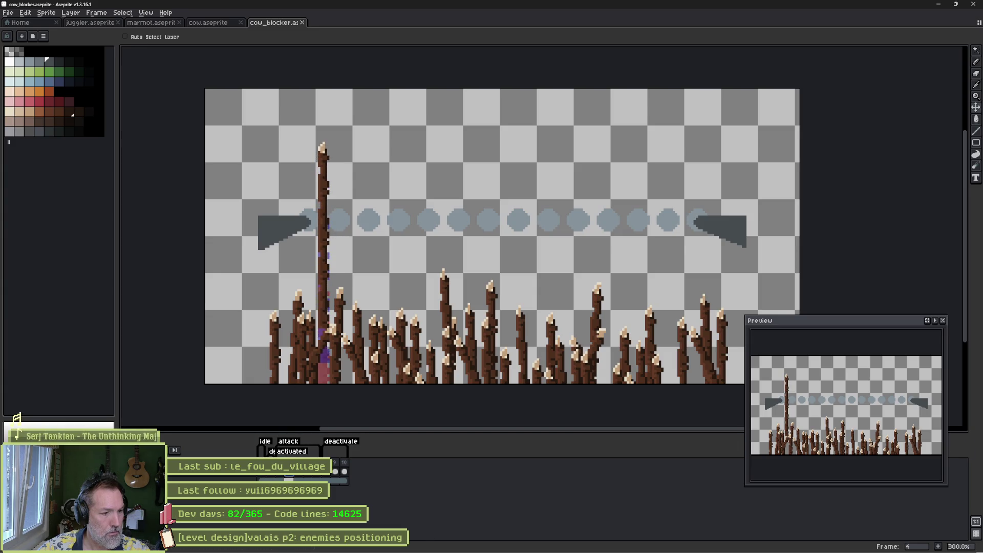
{"action": "left_click", "coordinate": [303, 475]}
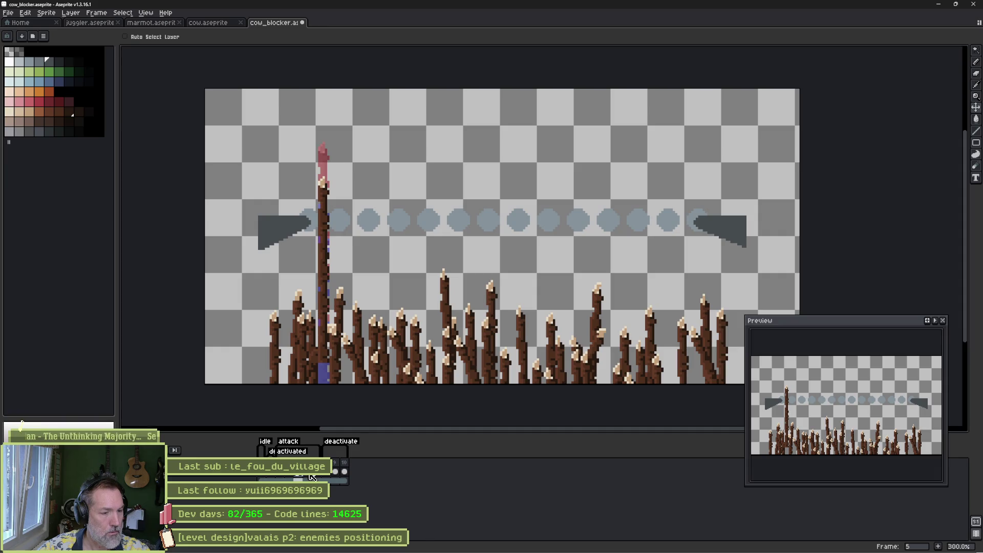
{"action": "left_click", "coordinate": [312, 476]}
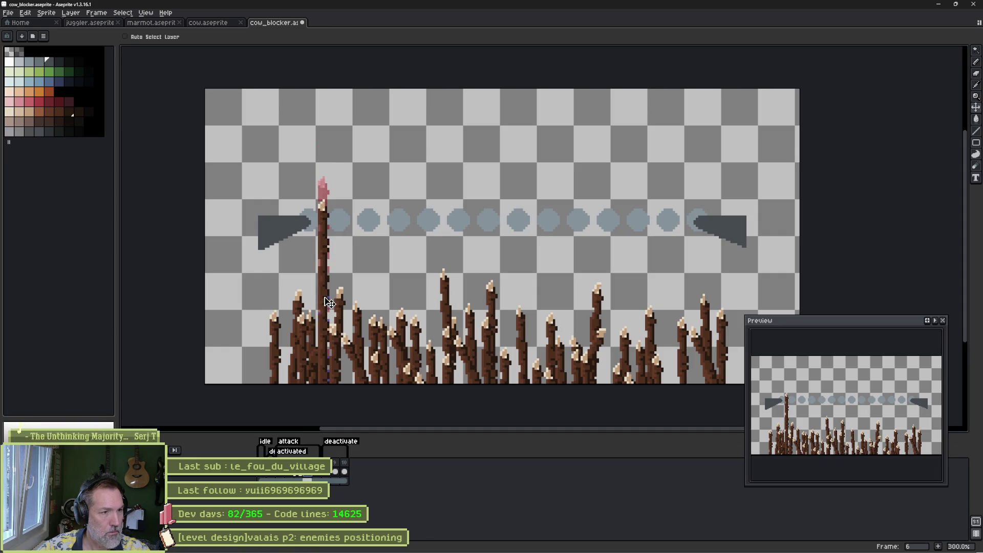
{"action": "left_click_drag", "start_coordinate": [328, 302], "coordinate": [328, 291]}
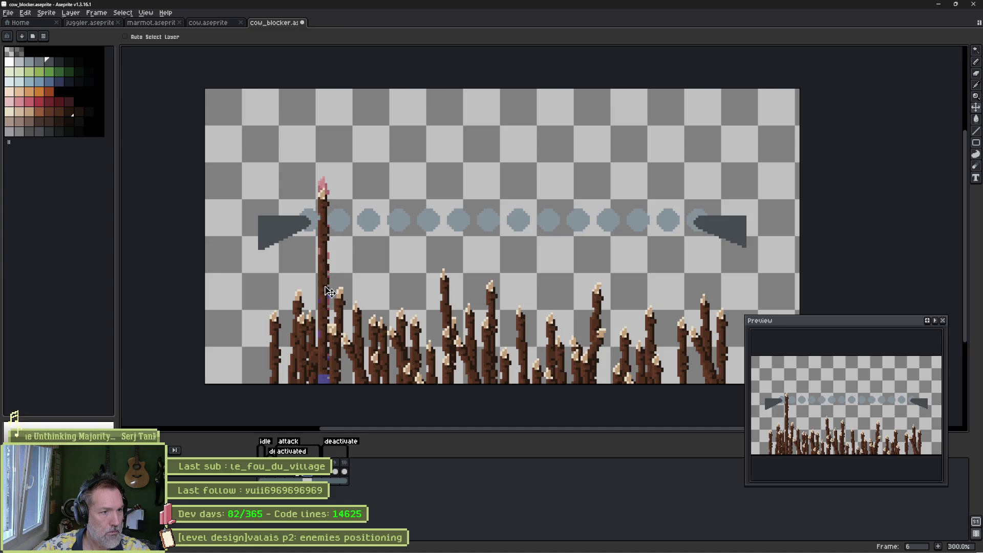
{"action": "left_click", "coordinate": [318, 478]}
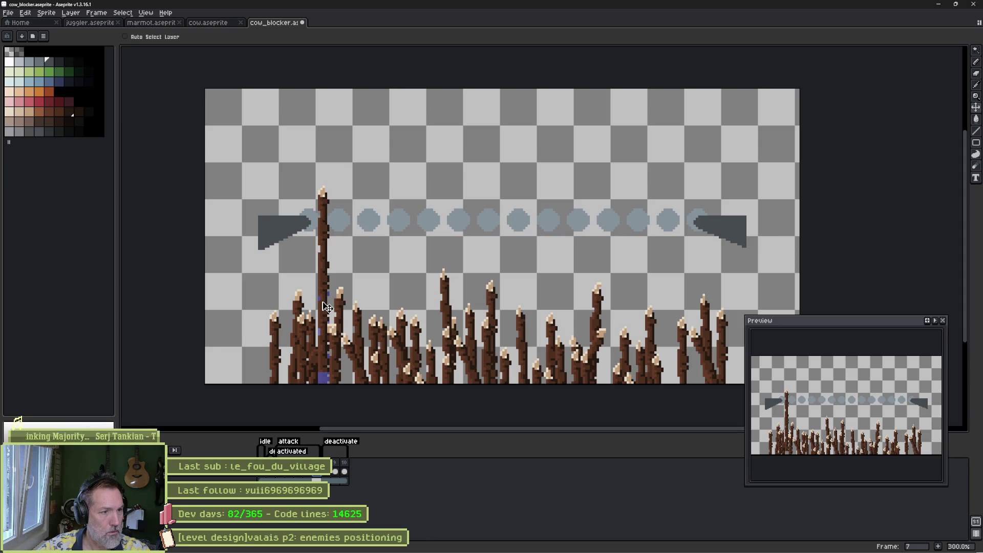
{"action": "key", "text": "alt+Tab"}
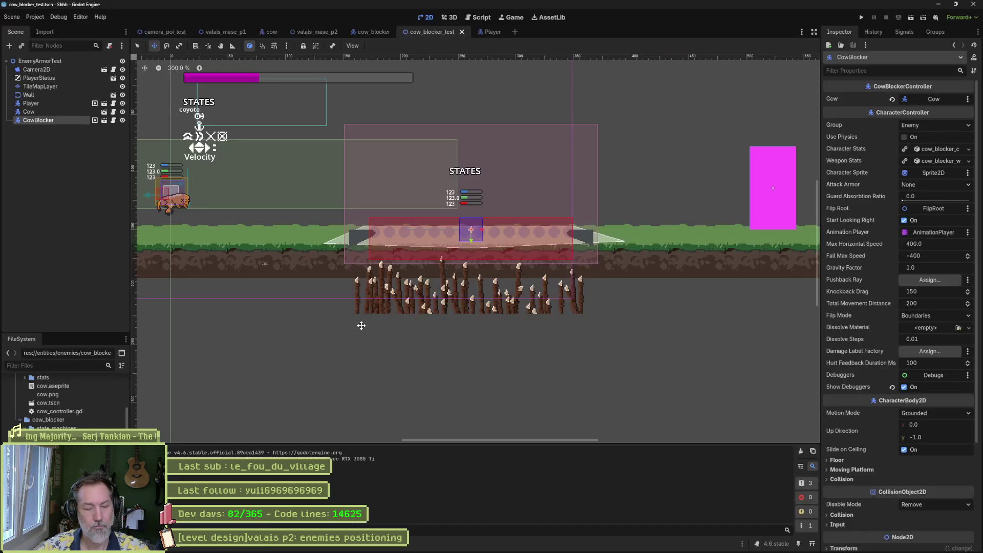
{"action": "left_click", "coordinate": [373, 32]}
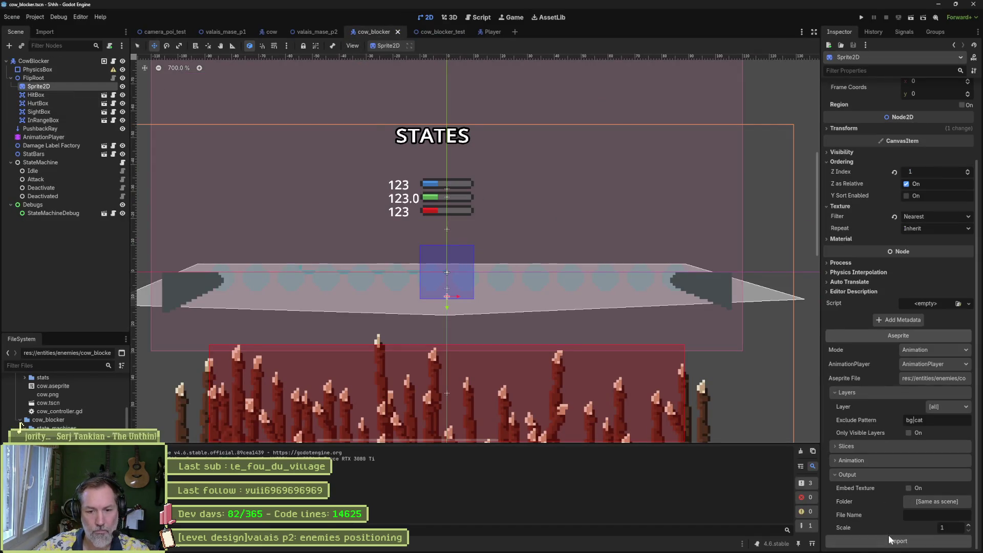
{"action": "left_click", "coordinate": [433, 31]}
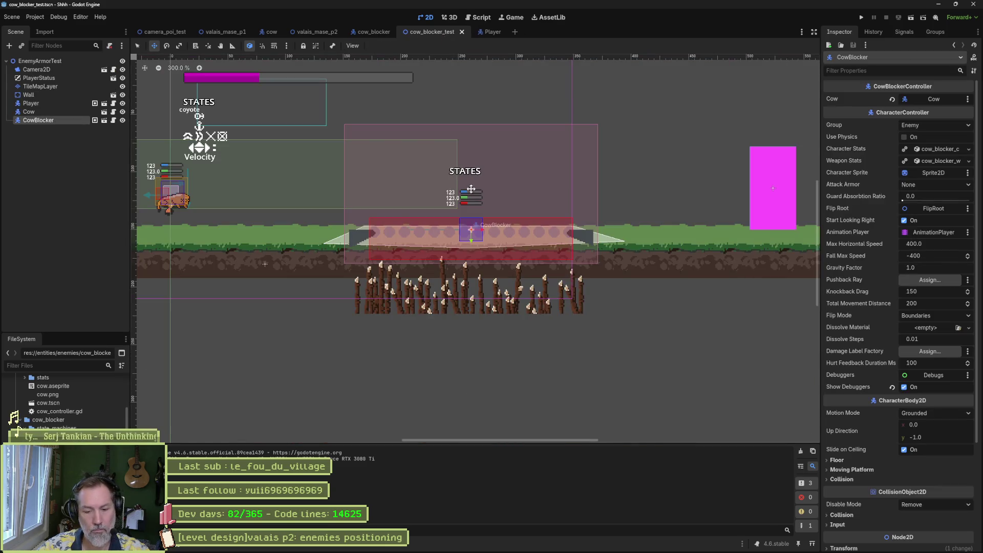
{"action": "key", "text": "F6"}
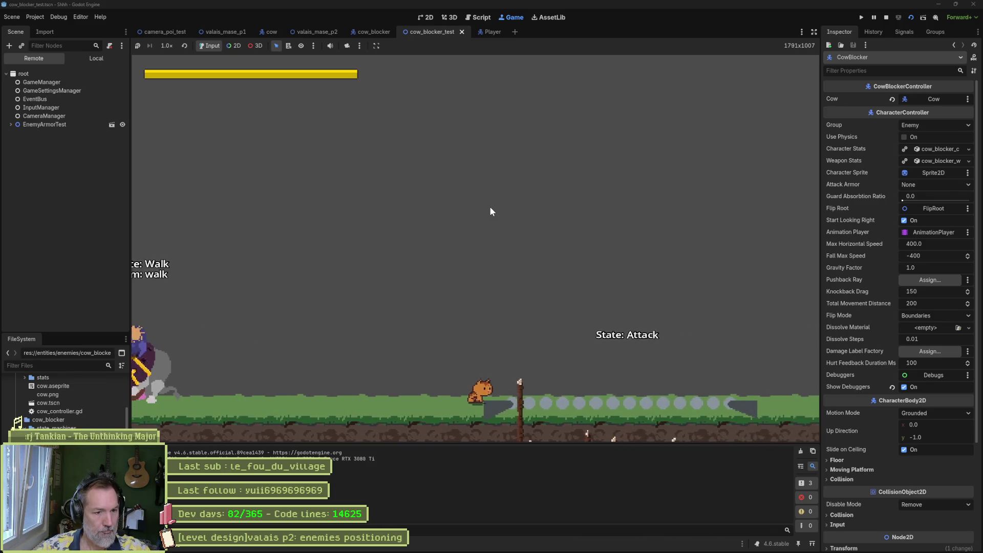
{"action": "key", "text": "F8"}
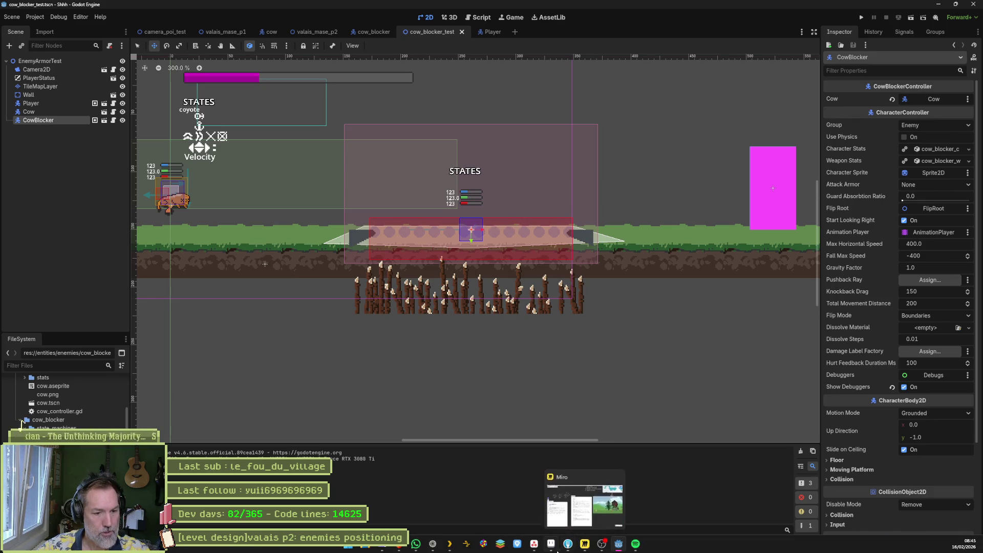
{"action": "left_click", "coordinate": [552, 549]}
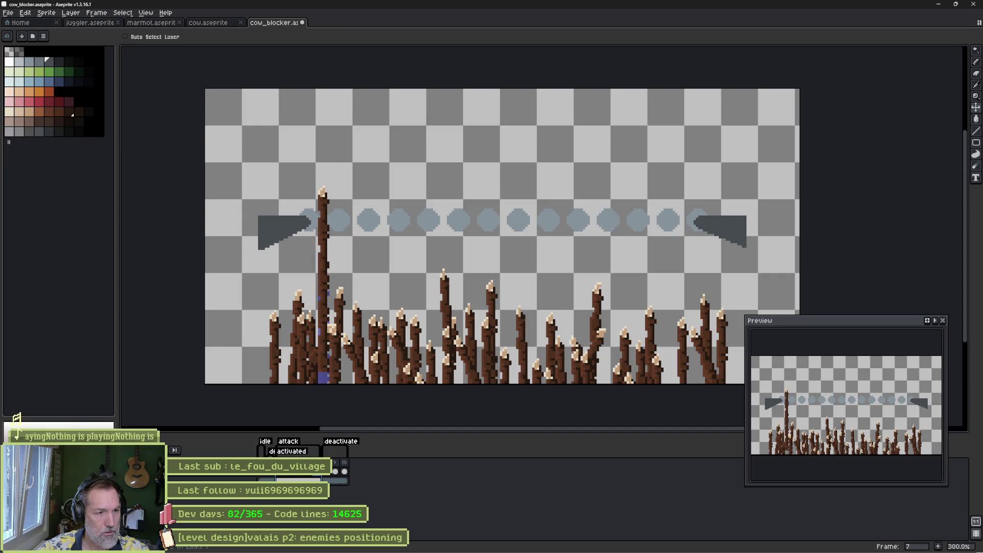
{"action": "key", "text": "alt+Tab"}
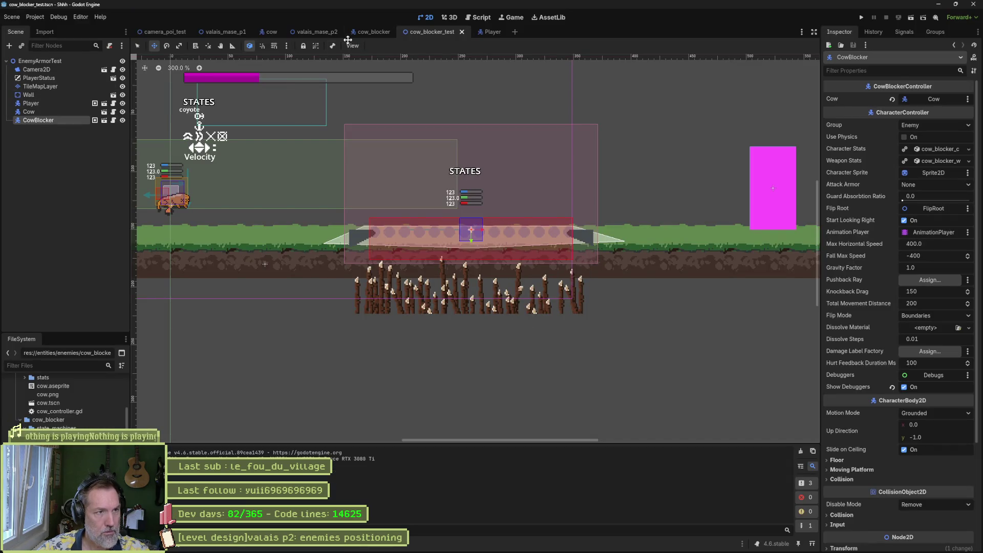
Reimport the cow_blocker Aseprite sprite and scrub through its attack animation in AnimationPlayer.
{"action": "left_click", "coordinate": [361, 32]}
{"action": "left_click", "coordinate": [901, 541]}
{"action": "left_click", "coordinate": [46, 137]}
{"action": "left_click", "coordinate": [343, 388]}
{"action": "left_click", "coordinate": [349, 409]}
{"action": "left_click_drag", "start_coordinate": [210, 404], "coordinate": [406, 407]}
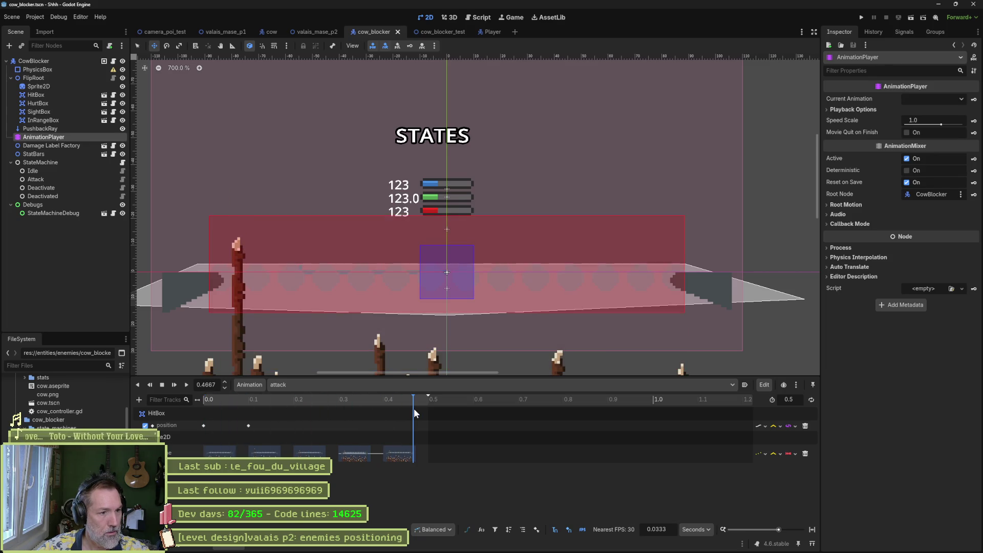
Play-test the cow_blocker_test scene, stop it, and switch back to Aseprite.
{"action": "key", "text": "ctrl+Tab"}
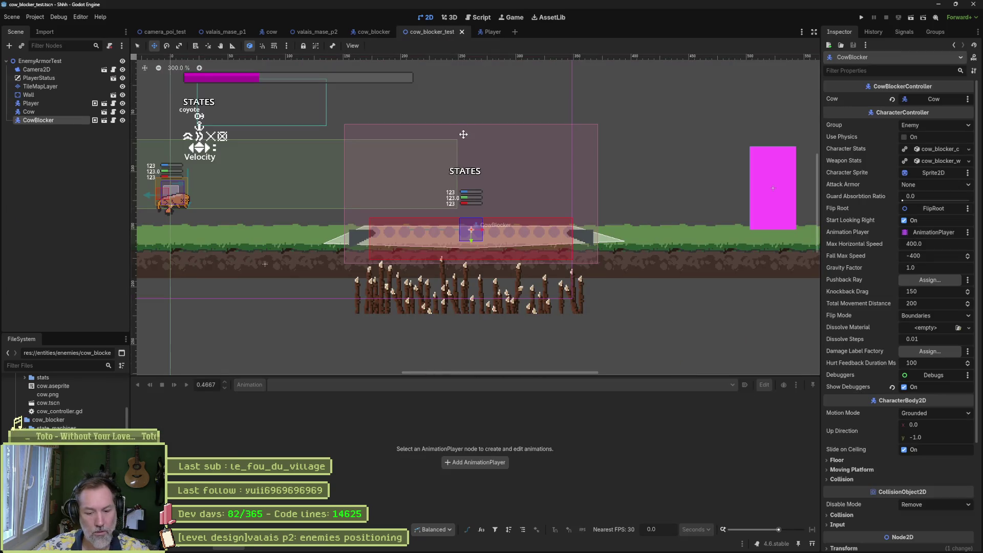
{"action": "key", "text": "F6"}
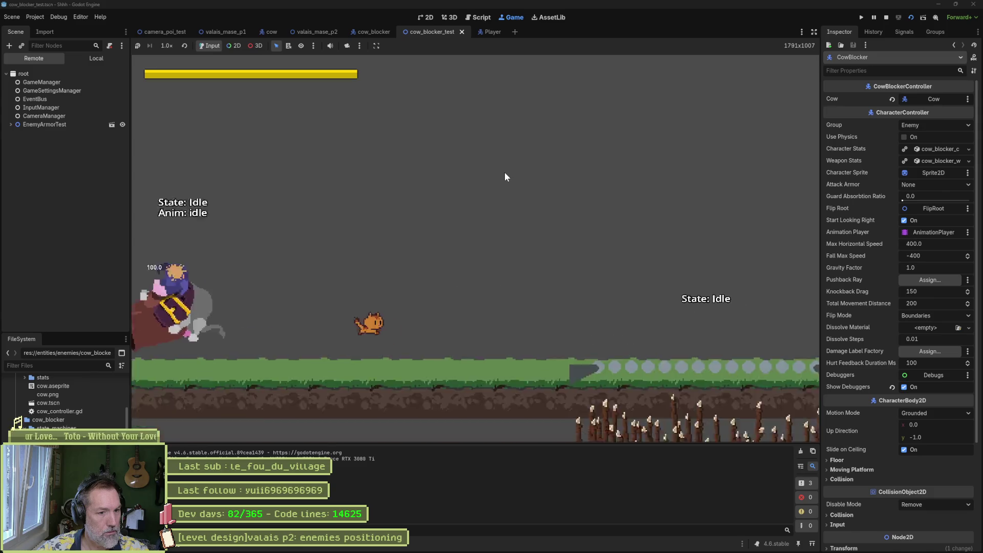
{"action": "key", "text": "F8"}
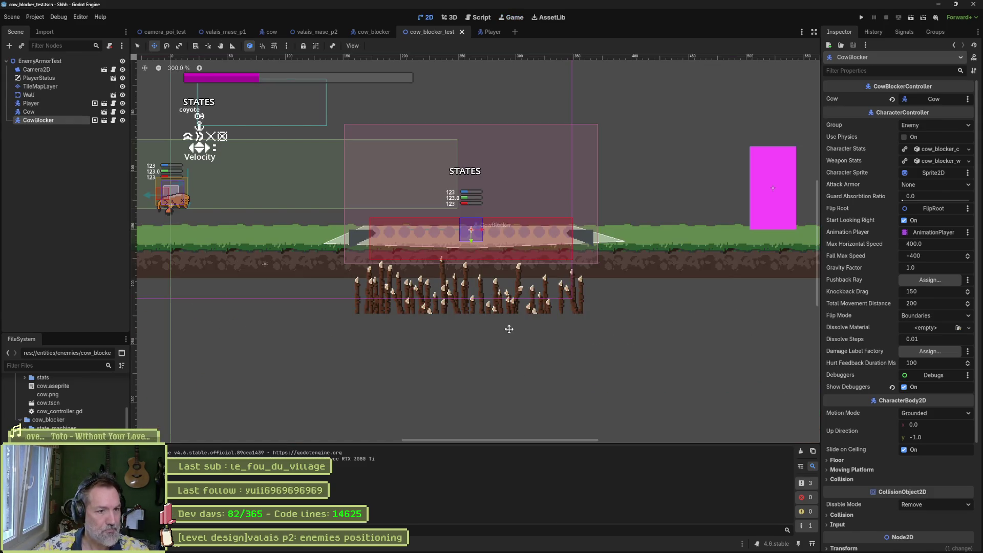
{"action": "left_click", "coordinate": [551, 545]}
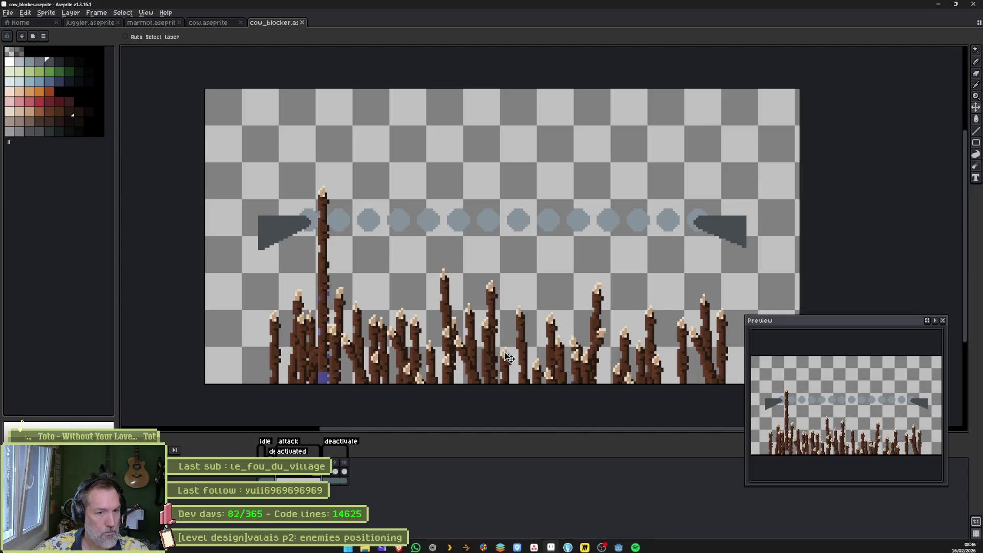
On frame 3, trial-shift the stick layer right, undo it, and cycle through drawing and selection tools.
{"action": "left_click", "coordinate": [284, 476]}
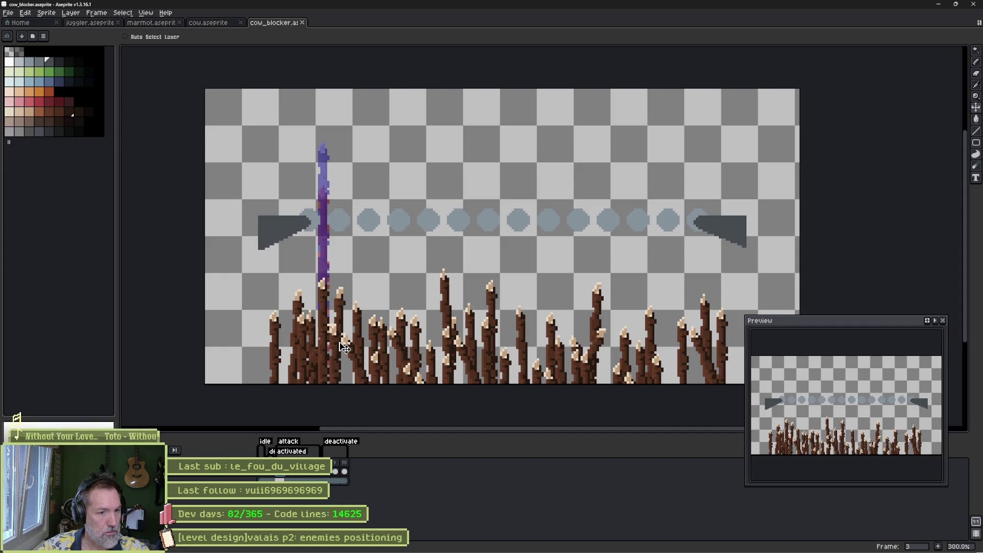
{"action": "left_click_drag", "start_coordinate": [326, 306], "coordinate": [463, 311]}
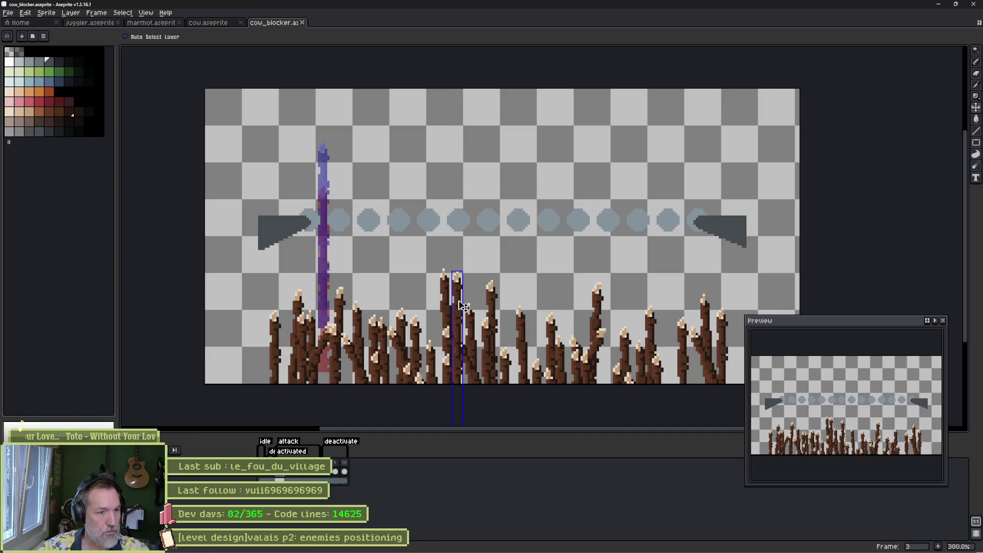
{"action": "key", "text": "ctrl+z"}
{"action": "key", "text": "ctrl+z"}
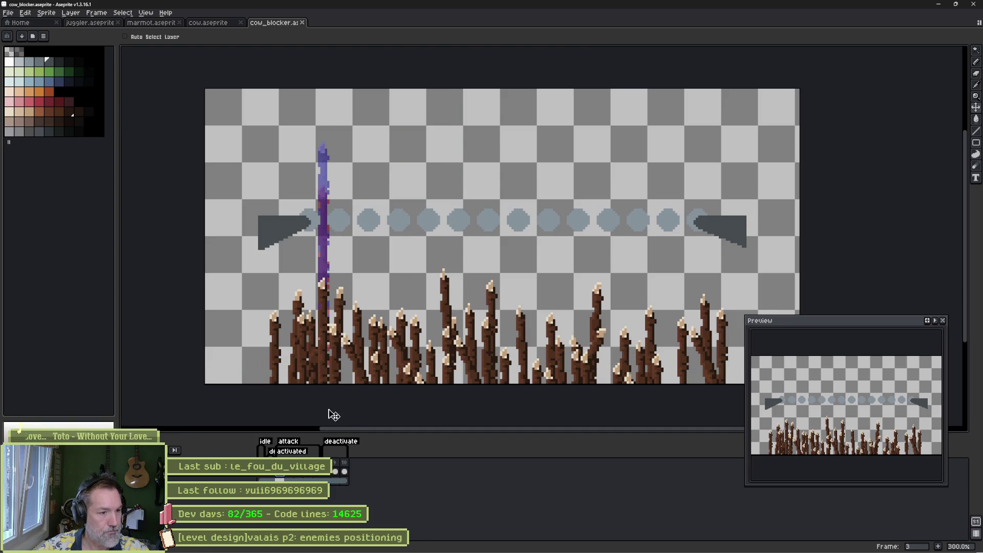
{"action": "key", "text": "b"}
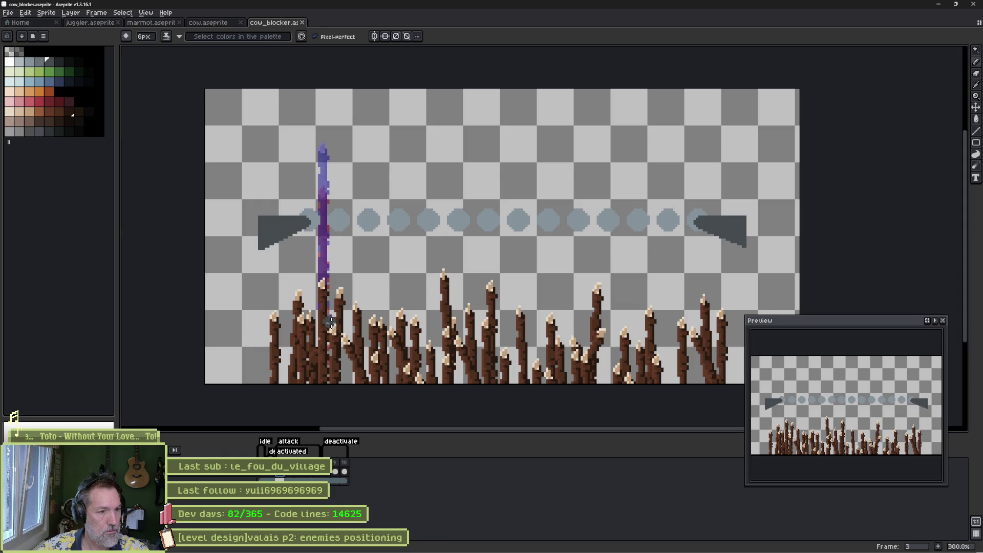
{"action": "key", "text": "ctrl"}
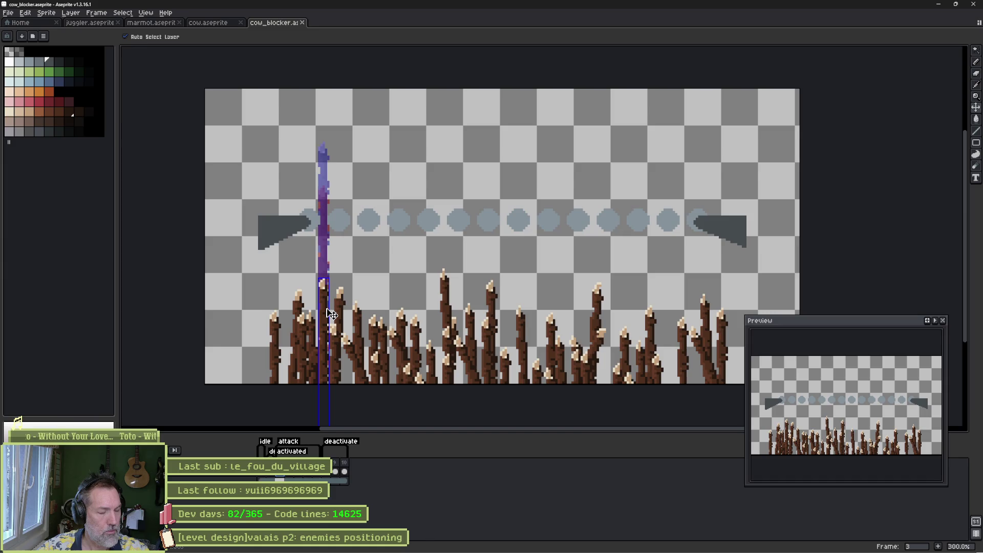
{"action": "key", "text": "w"}
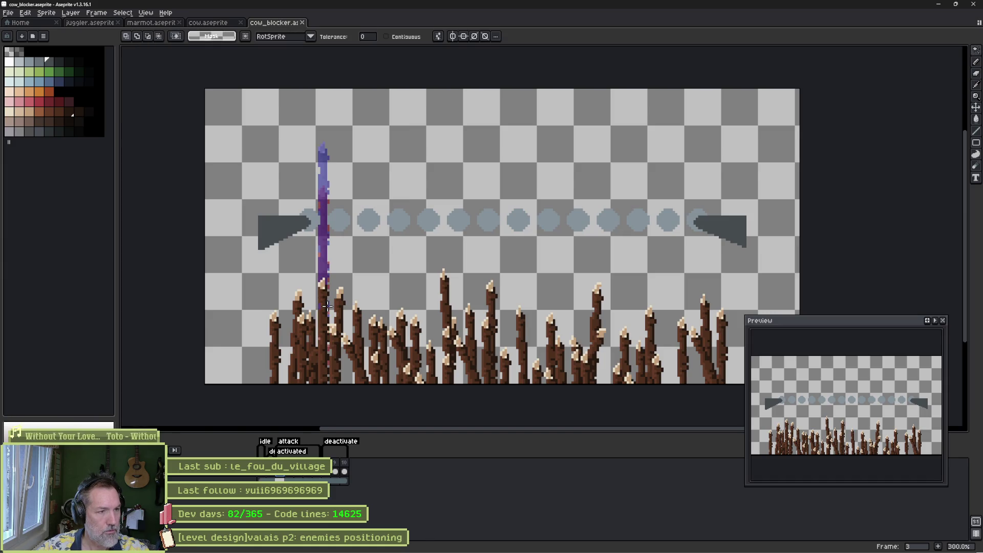
{"action": "key", "text": "ctrl"}
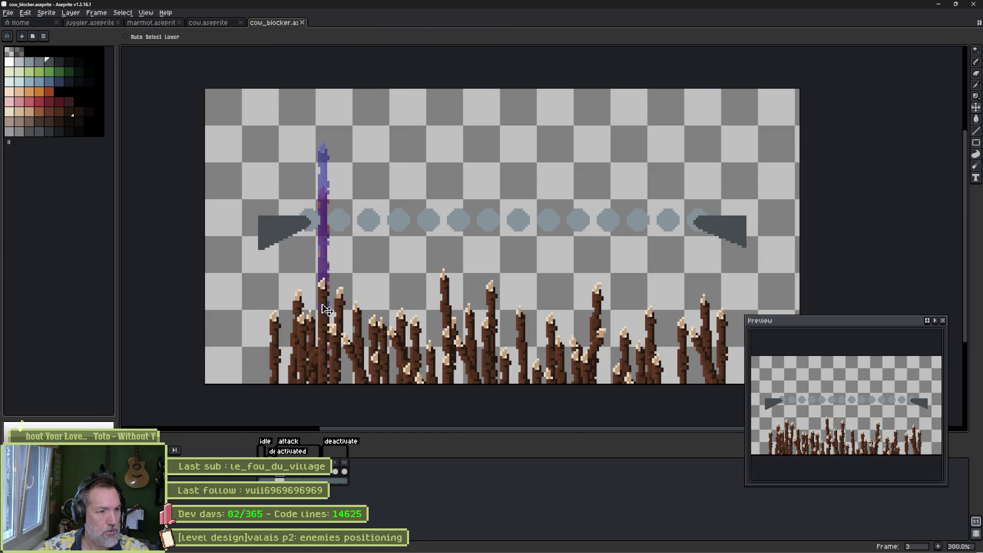
{"action": "key", "text": "v"}
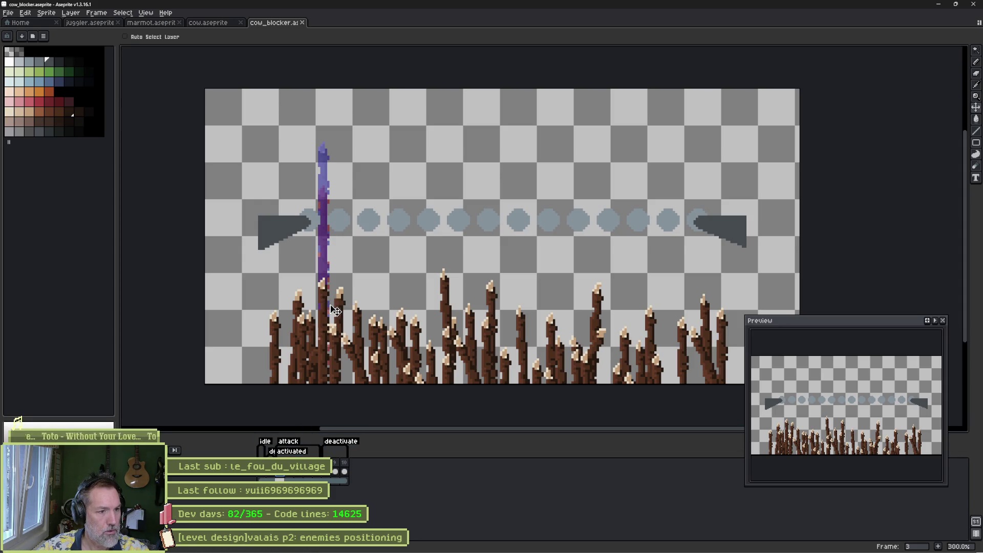
Scrub to frame 7 and back to frame 3, trying and undoing moves of the purple stick's cel.
{"action": "left_click_drag", "start_coordinate": [291, 476], "coordinate": [320, 476]}
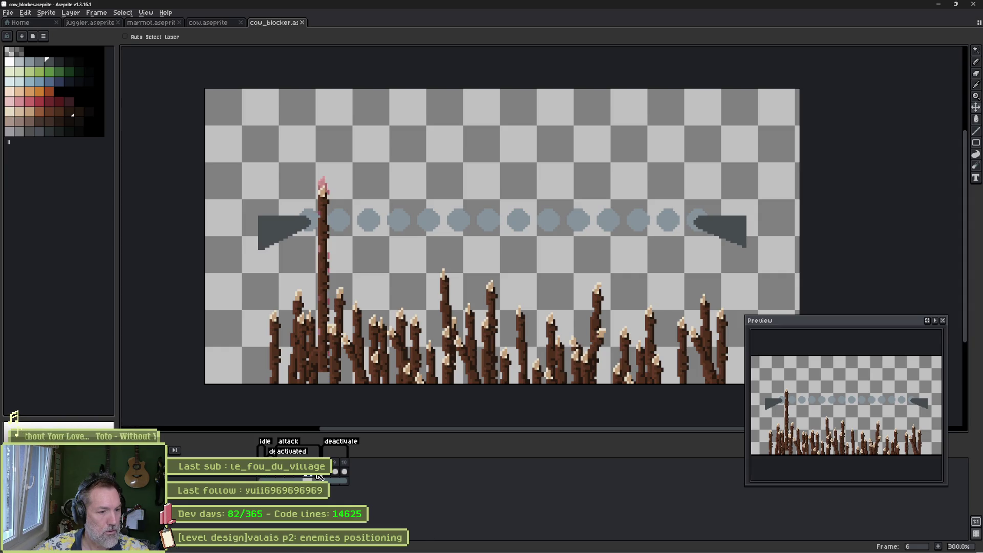
{"action": "left_click", "coordinate": [285, 477]}
{"action": "left_click_drag", "start_coordinate": [330, 308], "coordinate": [363, 309]}
{"action": "key", "text": "ctrl+z"}
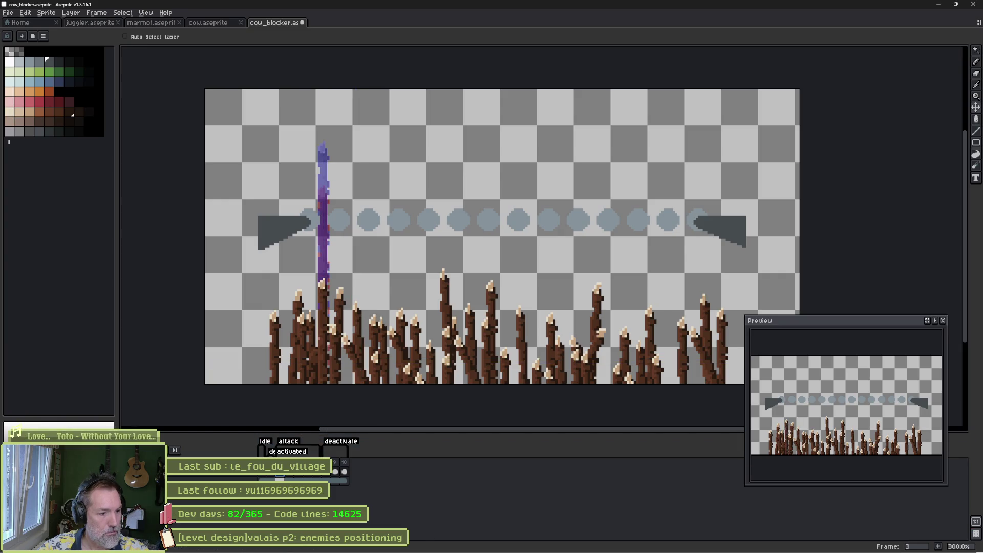
{"action": "key", "text": "ctrl"}
{"action": "left_click_drag", "start_coordinate": [333, 348], "coordinate": [355, 338]}
{"action": "key", "text": "ctrl+z"}
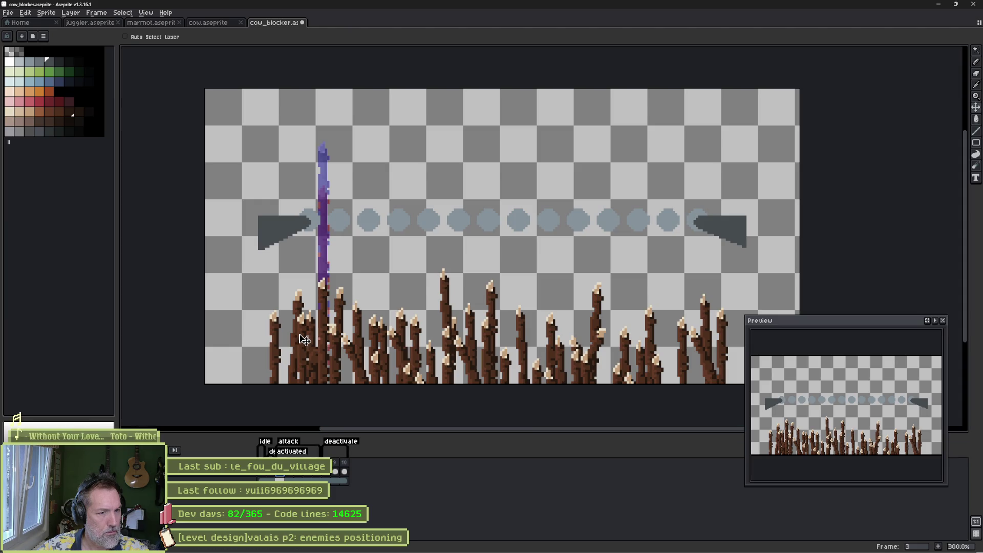
Marquee-select the left stick cluster and drag it right and down toward the bed's end.
{"action": "key", "text": "m"}
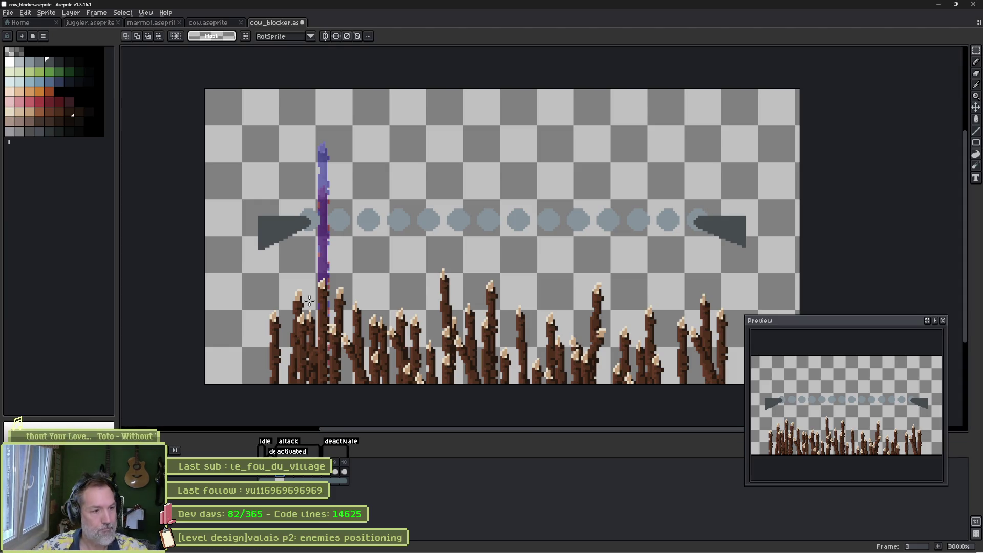
{"action": "mouse_move", "coordinate": [304, 265]}
{"action": "left_mouse_down"}
{"action": "mouse_move", "coordinate": [358, 402]}
{"action": "mouse_move", "coordinate": [361, 395]}
{"action": "left_mouse_up"}
{"action": "mouse_move", "coordinate": [327, 346]}
{"action": "left_mouse_down"}
{"action": "mouse_move", "coordinate": [402, 366]}
{"action": "mouse_move", "coordinate": [705, 350]}
{"action": "mouse_move", "coordinate": [674, 370]}
{"action": "mouse_move", "coordinate": [693, 354]}
{"action": "left_mouse_up"}
Tilt and nudge the moved stick block, cancel that transform, then trial-select frame 5's tall stick.
{"action": "left_click_drag", "start_coordinate": [731, 264], "coordinate": [746, 276]}
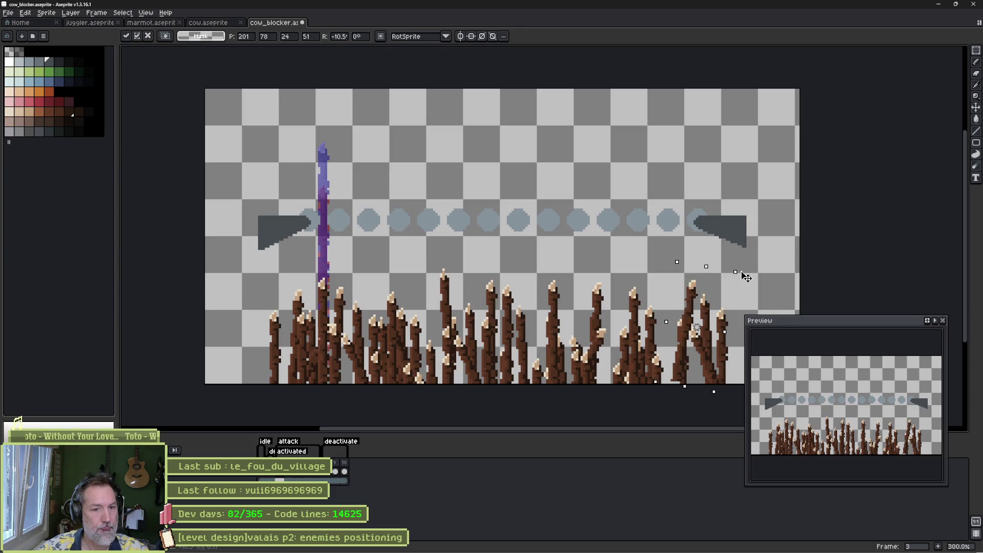
{"action": "left_click_drag", "start_coordinate": [698, 328], "coordinate": [702, 329]}
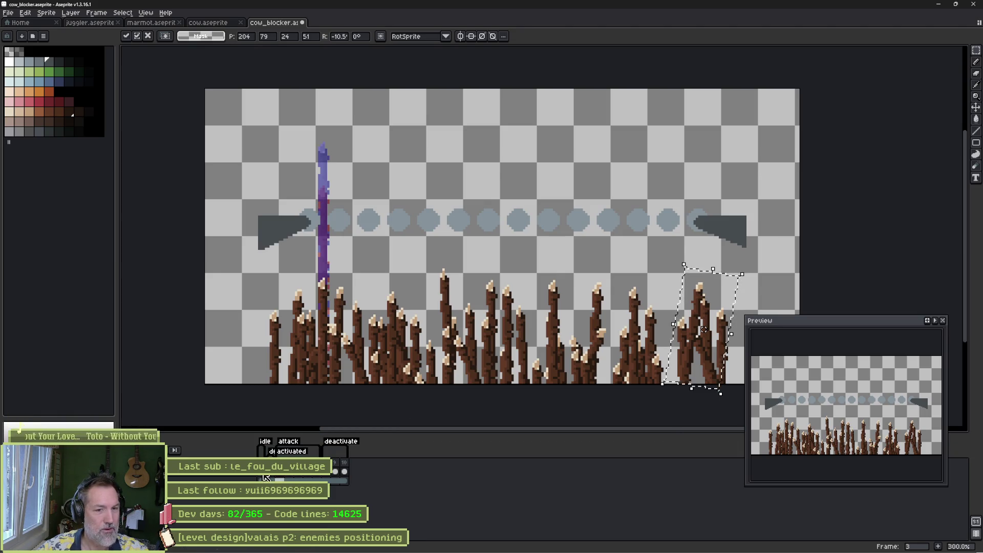
{"action": "key", "text": "Escape"}
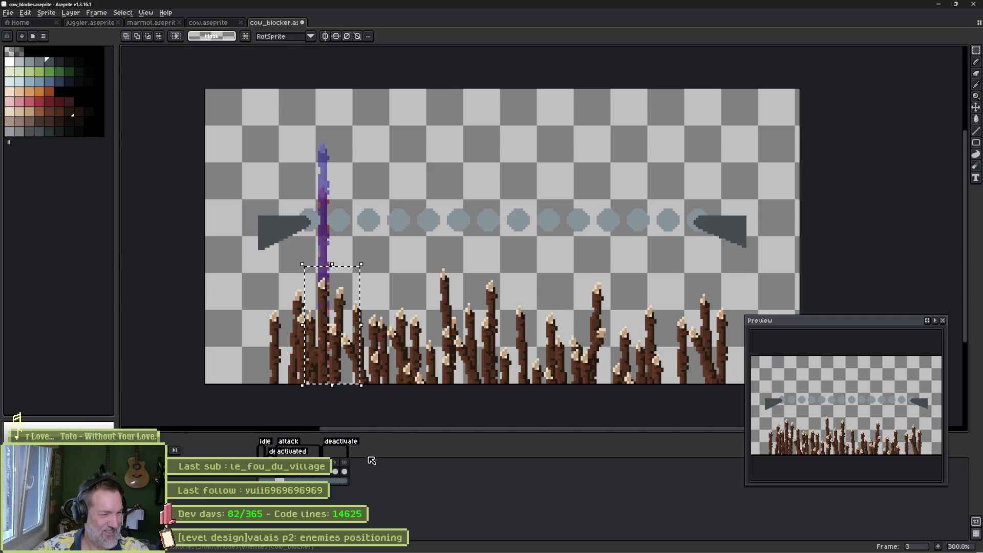
{"action": "left_click", "coordinate": [303, 475]}
{"action": "key", "text": "ctrl+d"}
{"action": "left_click_drag", "start_coordinate": [293, 153], "coordinate": [347, 391]}
{"action": "key", "text": "ctrl+d"}
{"action": "left_click_drag", "start_coordinate": [322, 300], "coordinate": [350, 328]}
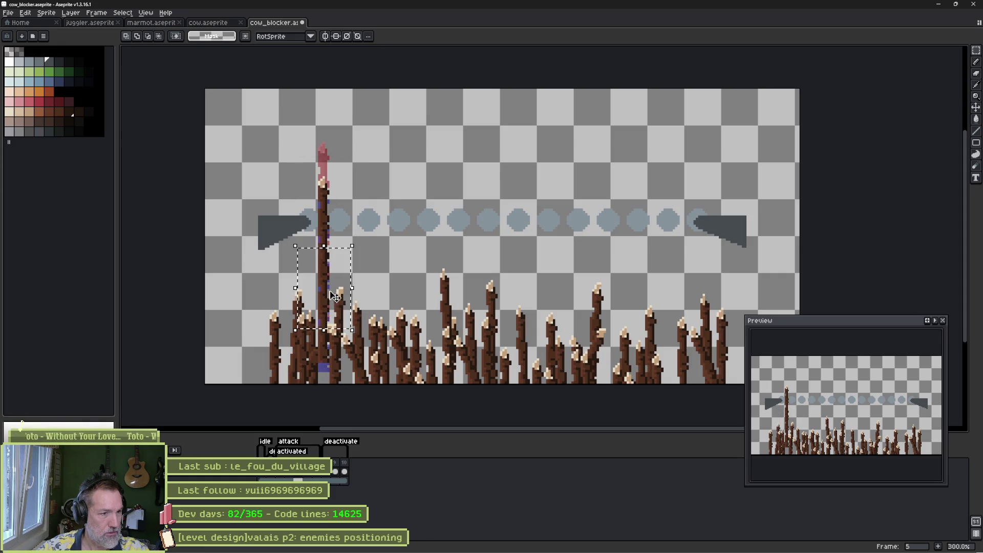
{"action": "key", "text": "ctrl+d"}
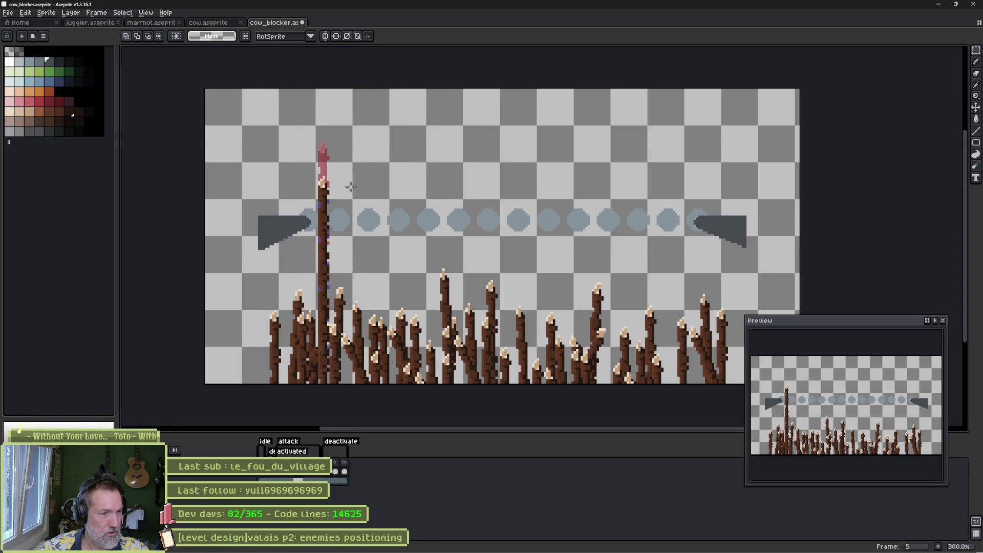
On frame 4, select the tall stick and duplicate it across the bridge into eight tall spikes.
{"action": "left_click", "coordinate": [293, 476]}
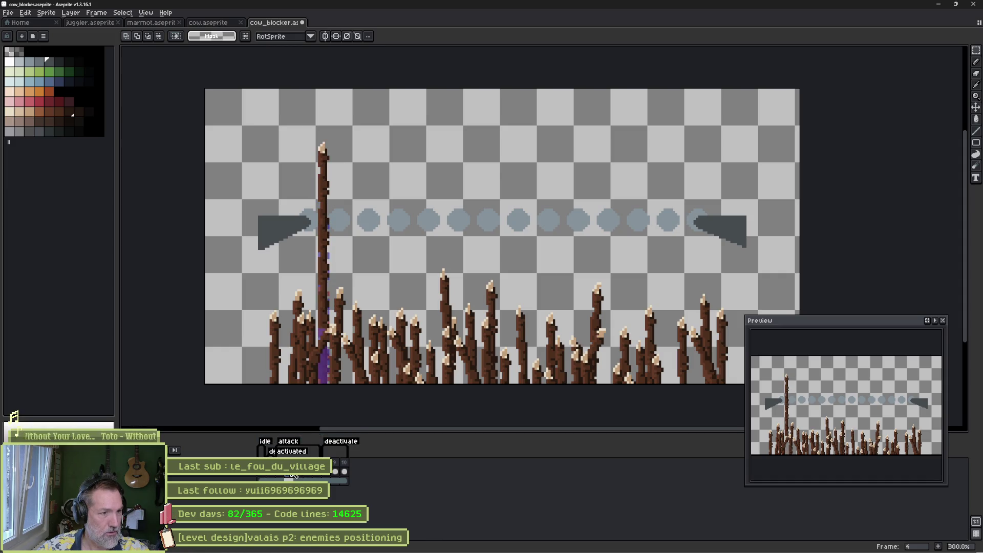
{"action": "mouse_move", "coordinate": [333, 301]}
{"action": "left_mouse_down"}
{"action": "mouse_move", "coordinate": [348, 331]}
{"action": "mouse_move", "coordinate": [332, 343]}
{"action": "mouse_move", "coordinate": [330, 361]}
{"action": "left_mouse_up"}
{"action": "left_click", "coordinate": [383, 331]}
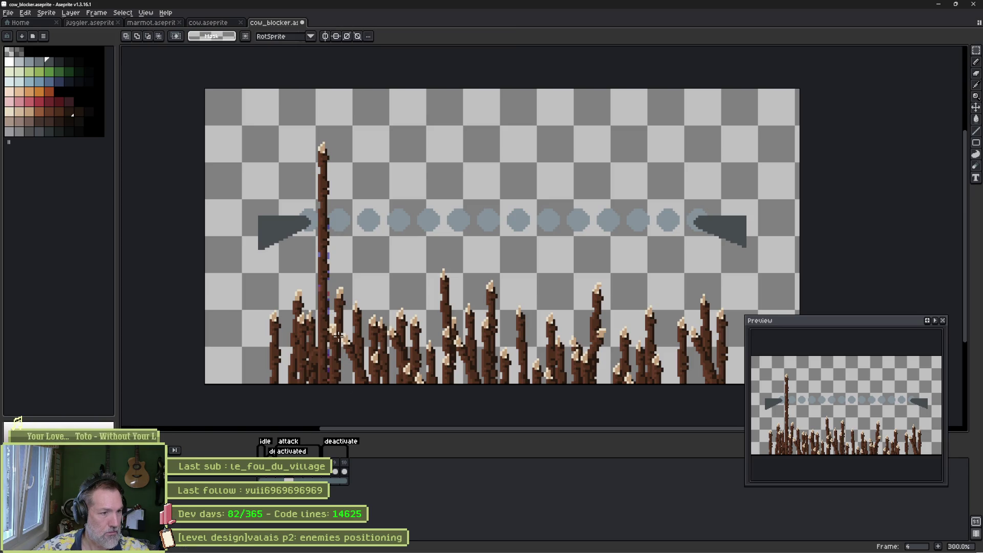
{"action": "left_click_drag", "start_coordinate": [290, 128], "coordinate": [343, 385]}
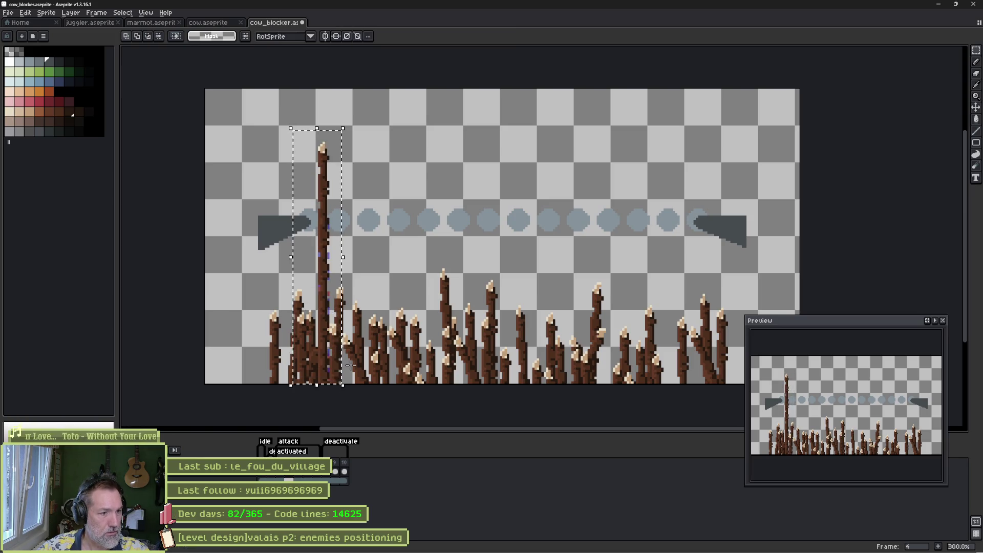
{"action": "left_click", "coordinate": [335, 349]}
{"action": "mouse_move", "coordinate": [335, 348]}
{"action": "left_mouse_down"}
{"action": "mouse_move", "coordinate": [567, 362]}
{"action": "mouse_move", "coordinate": [684, 353]}
{"action": "left_mouse_up"}
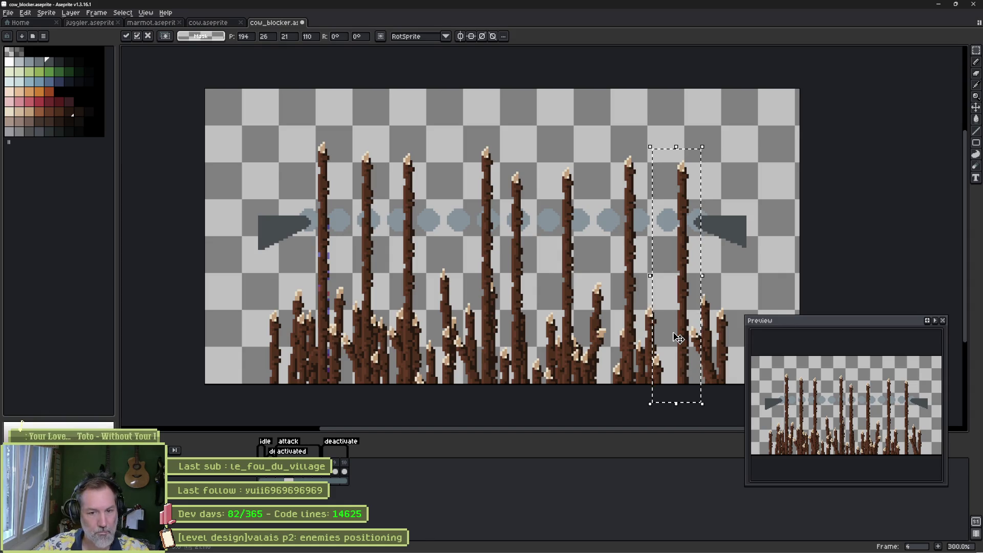
Compare frames 4 and 5 and shift frame 5's spikes down about 90 px to line up.
{"action": "left_click", "coordinate": [298, 478]}
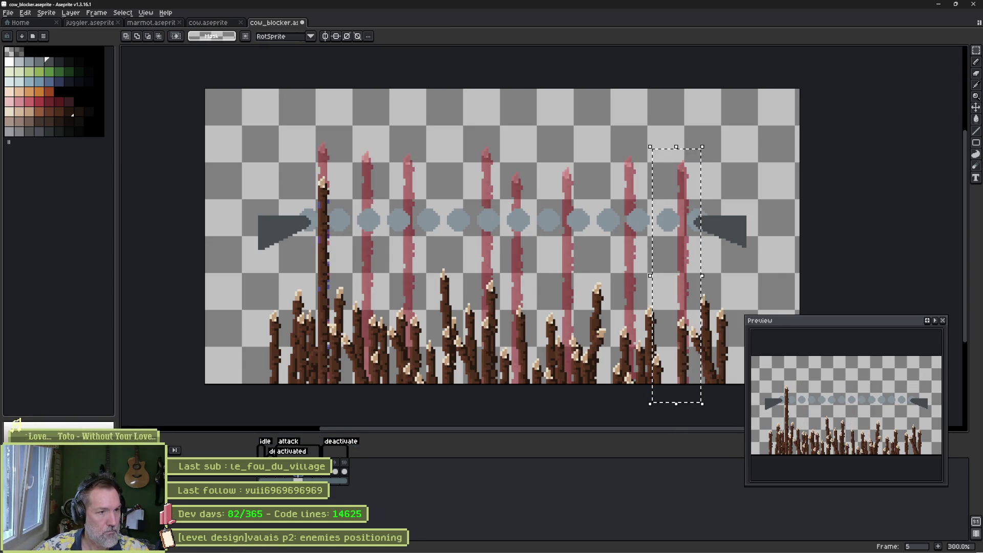
{"action": "left_click", "coordinate": [430, 209]}
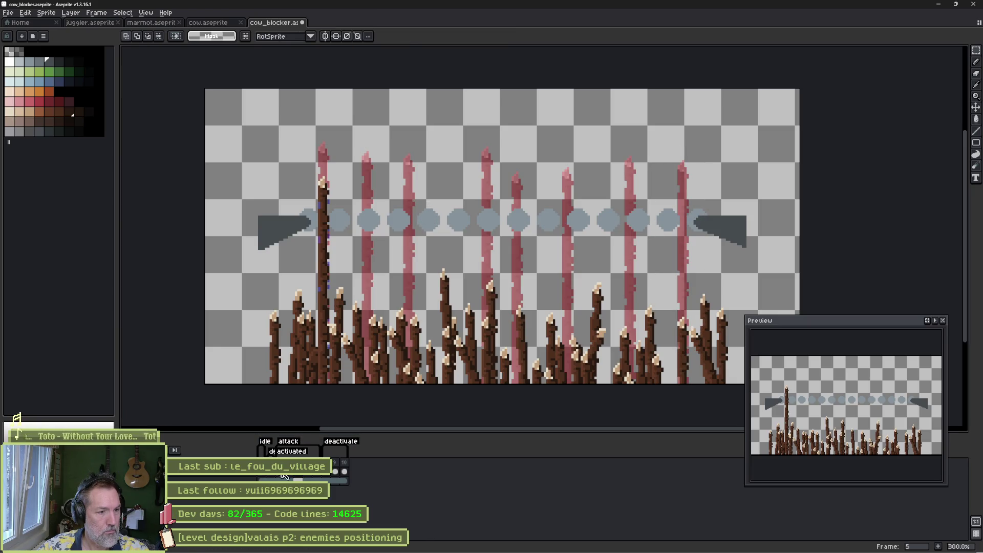
{"action": "left_click", "coordinate": [290, 477]}
{"action": "left_click", "coordinate": [301, 478]}
{"action": "key", "text": "Left"}
{"action": "key", "text": "v"}
{"action": "key", "text": "Right"}
{"action": "mouse_move", "coordinate": [410, 250]}
{"action": "left_mouse_down"}
{"action": "mouse_move", "coordinate": [407, 279]}
{"action": "mouse_move", "coordinate": [397, 237]}
{"action": "mouse_move", "coordinate": [370, 288]}
{"action": "left_mouse_up"}
Check frames 6 and 7, undo frame 7's spike change, and scrub back to frame 3.
{"action": "left_click", "coordinate": [322, 477]}
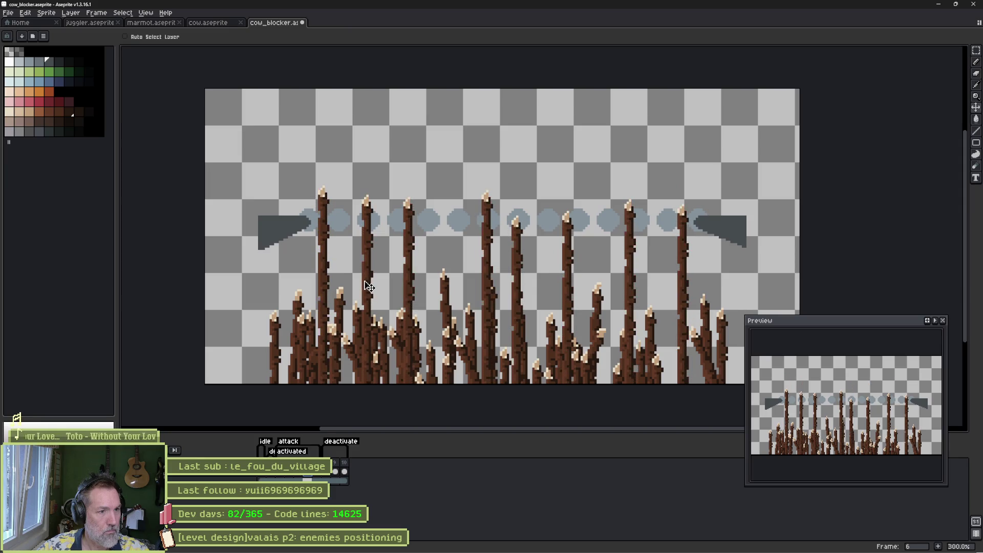
{"action": "left_click", "coordinate": [328, 477]}
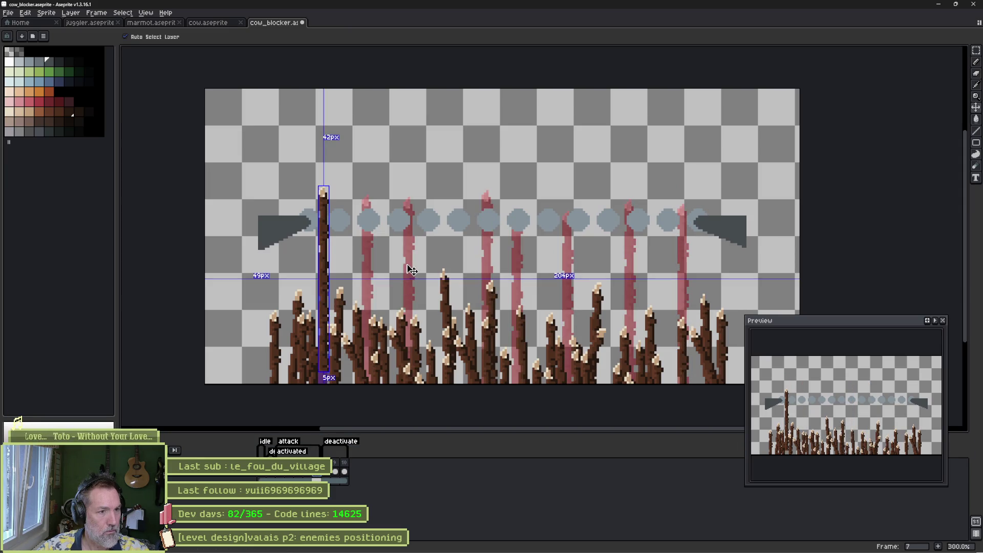
{"action": "key", "text": "ctrl+z"}
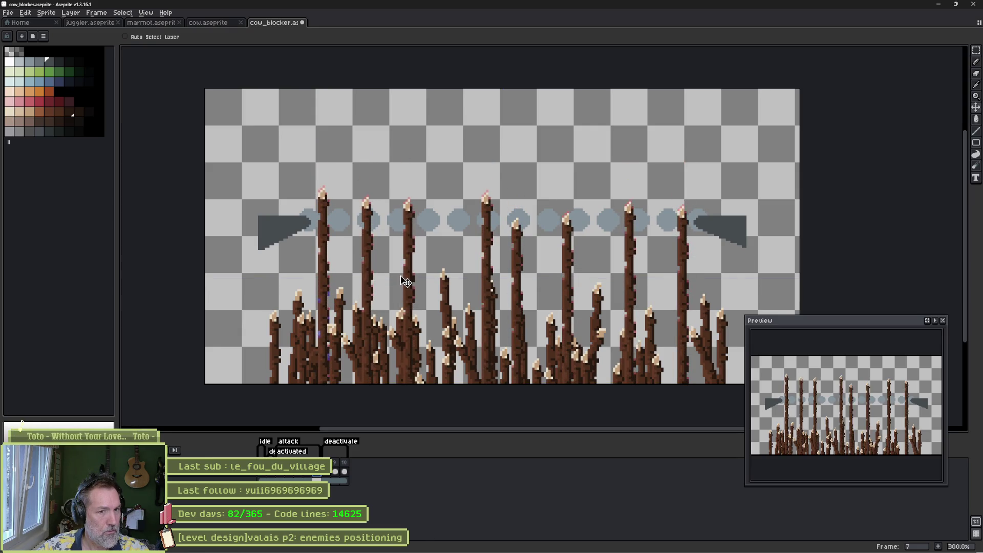
{"action": "left_click_drag", "start_coordinate": [306, 476], "coordinate": [277, 479]}
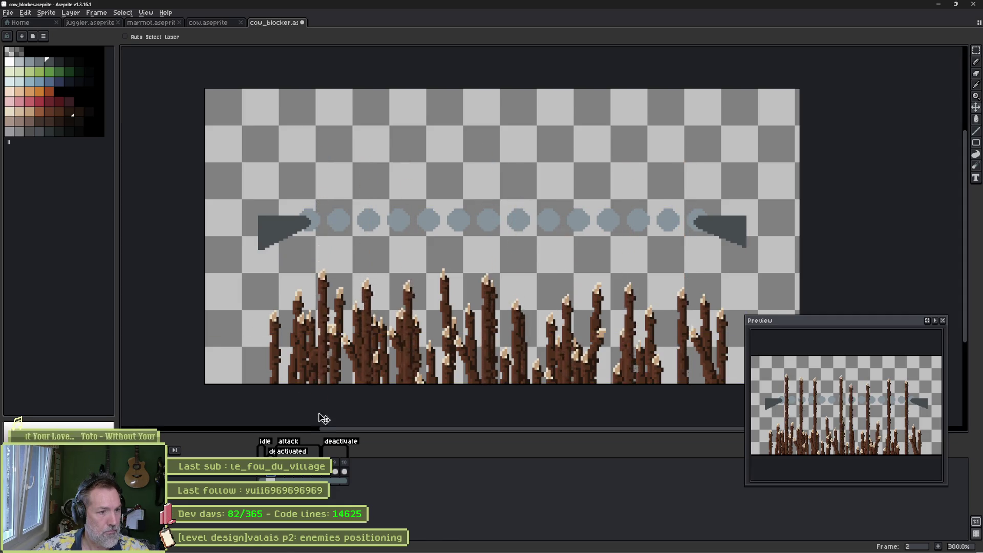
{"action": "left_click", "coordinate": [282, 475]}
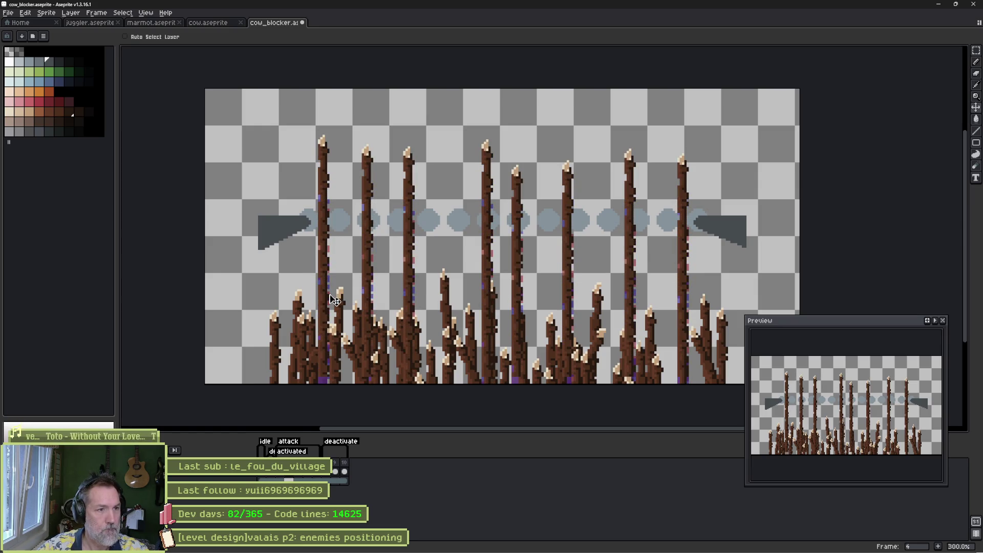
Raise frame 5's tall spikes to the previous frame's height, step ahead, and play the animation.
{"action": "key", "text": "Right"}
{"action": "left_click_drag", "start_coordinate": [328, 277], "coordinate": [334, 239]}
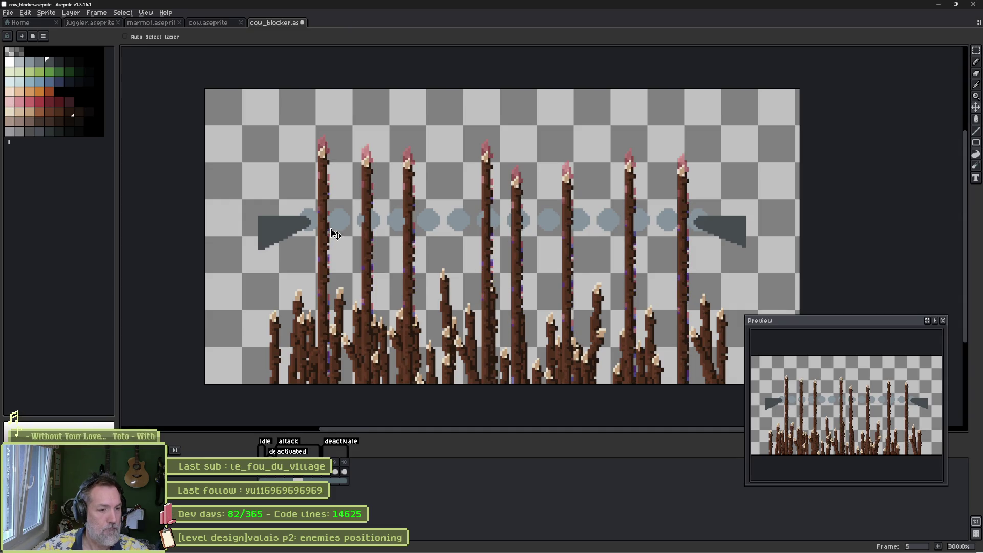
{"action": "key", "text": "Right"}
{"action": "key", "text": "Right"}
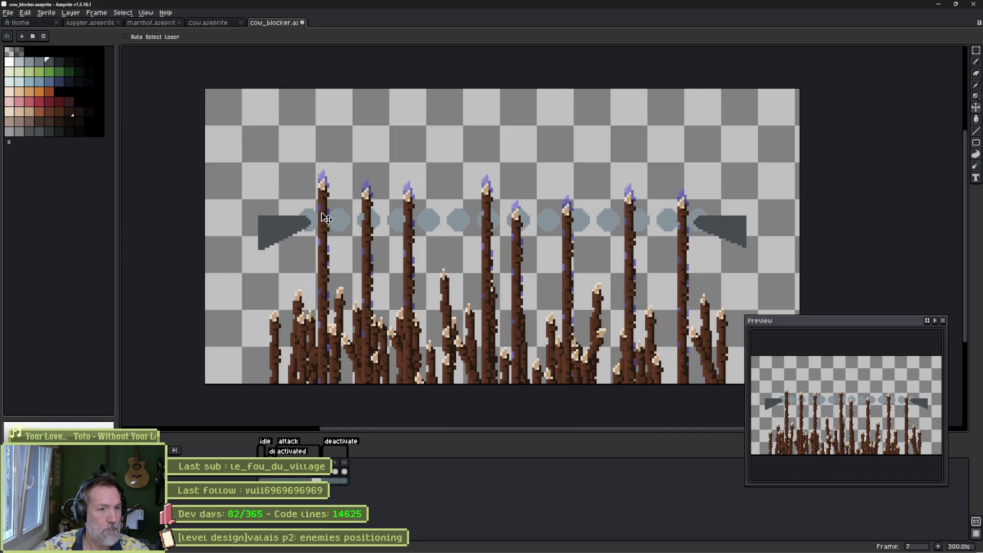
{"action": "key", "text": "Return"}
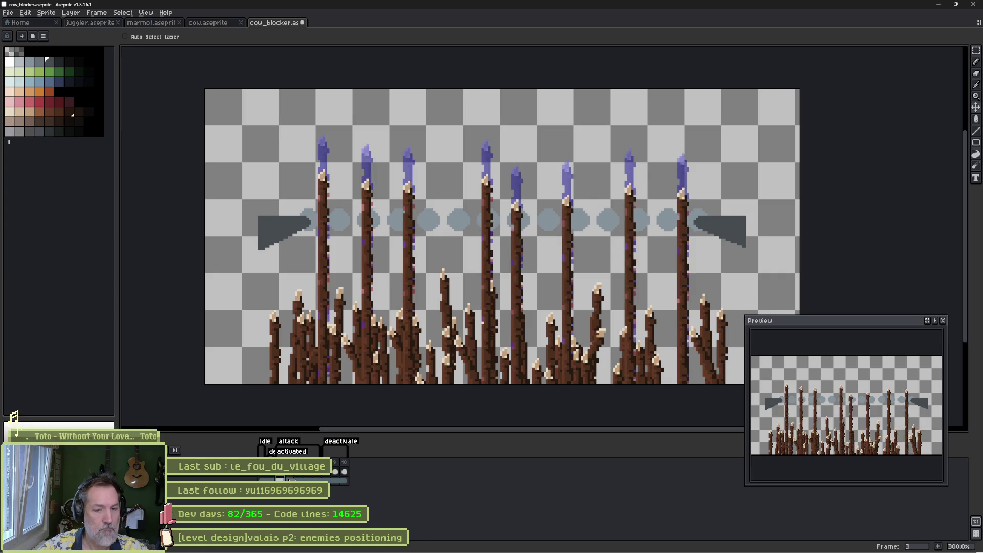
{"action": "double_click", "coordinate": [288, 441]}
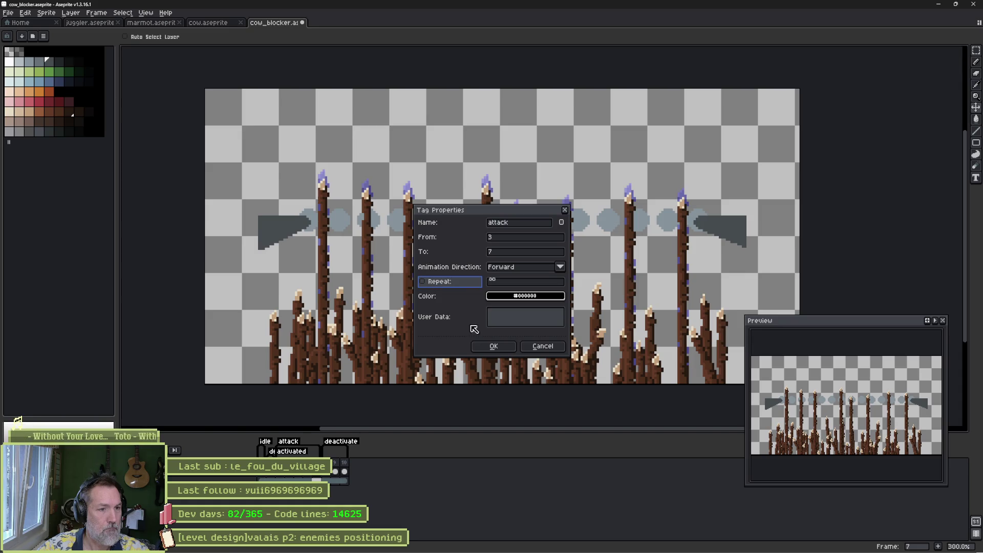
{"action": "left_click", "coordinate": [494, 346]}
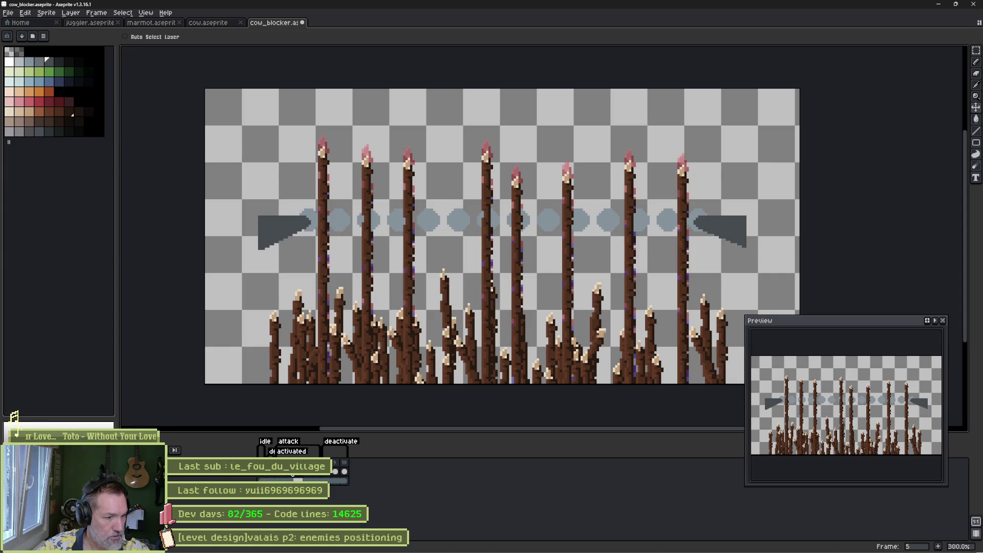
{"action": "left_click", "coordinate": [281, 478]}
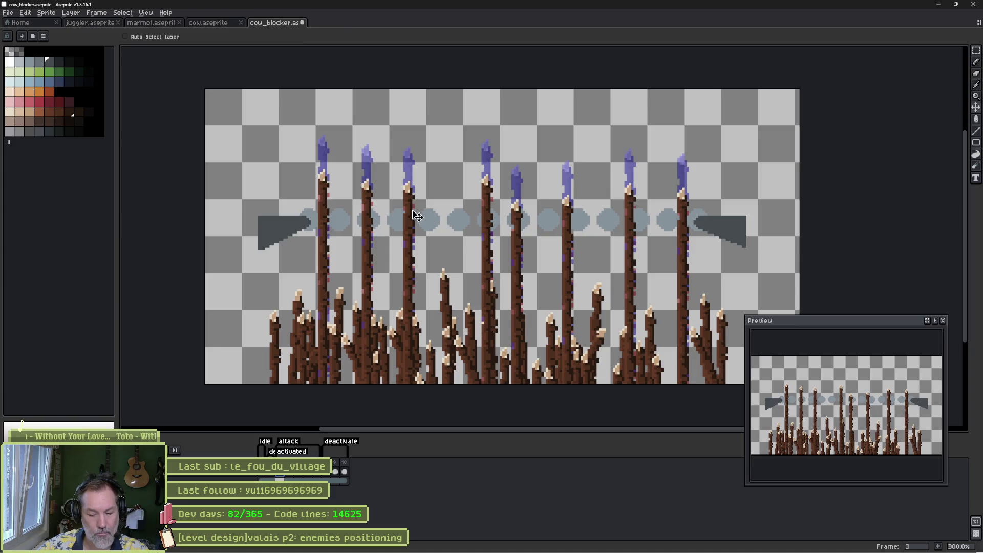
{"action": "key", "text": "m"}
{"action": "left_click_drag", "start_coordinate": [355, 171], "coordinate": [384, 397]}
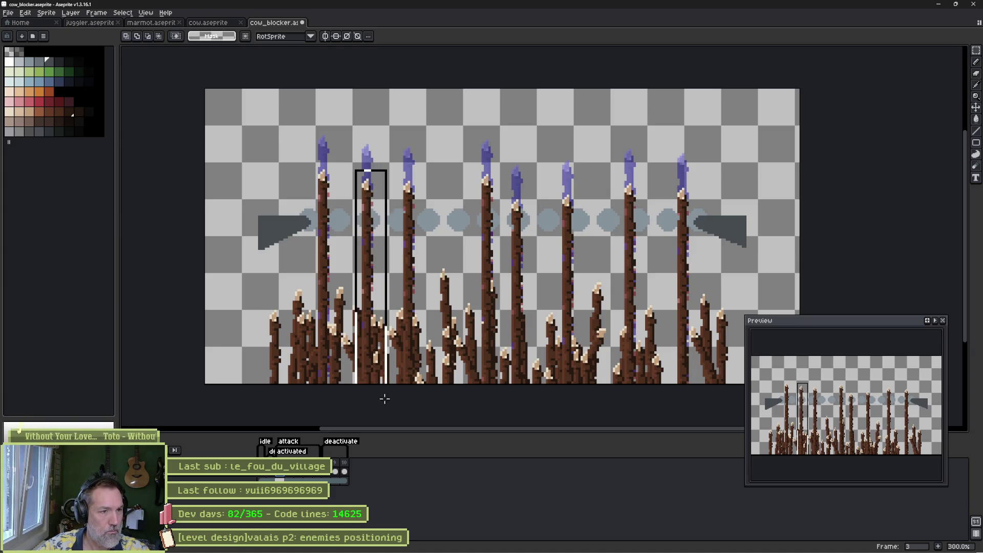
Nudge the middle spikes slightly down, then retune the left spikes' height on frame 4.
{"action": "left_click_drag", "start_coordinate": [471, 168], "coordinate": [530, 405]}
{"action": "left_click_drag", "start_coordinate": [522, 275], "coordinate": [523, 287]}
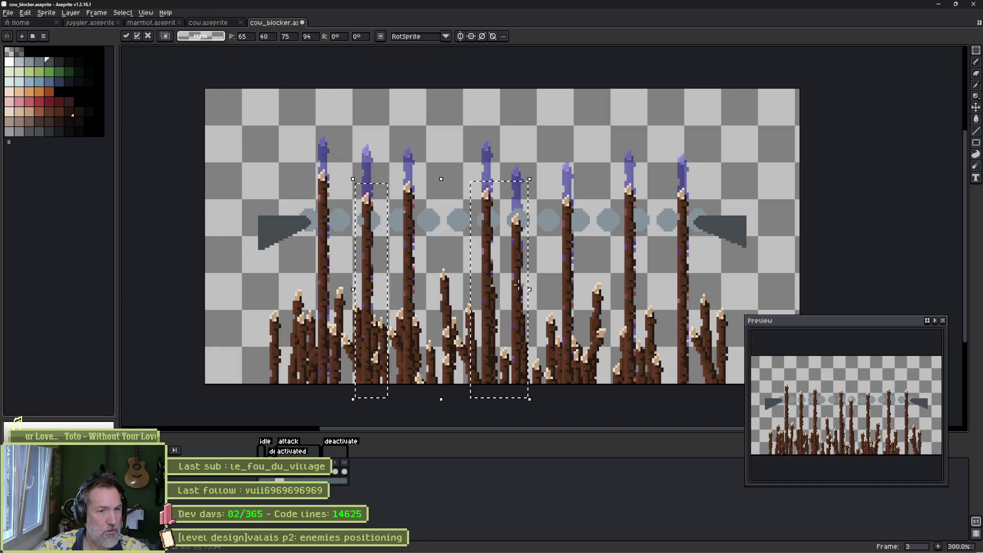
{"action": "mouse_move", "coordinate": [608, 155]}
{"action": "left_mouse_down"}
{"action": "mouse_move", "coordinate": [647, 385]}
{"action": "mouse_move", "coordinate": [635, 341]}
{"action": "left_mouse_up"}
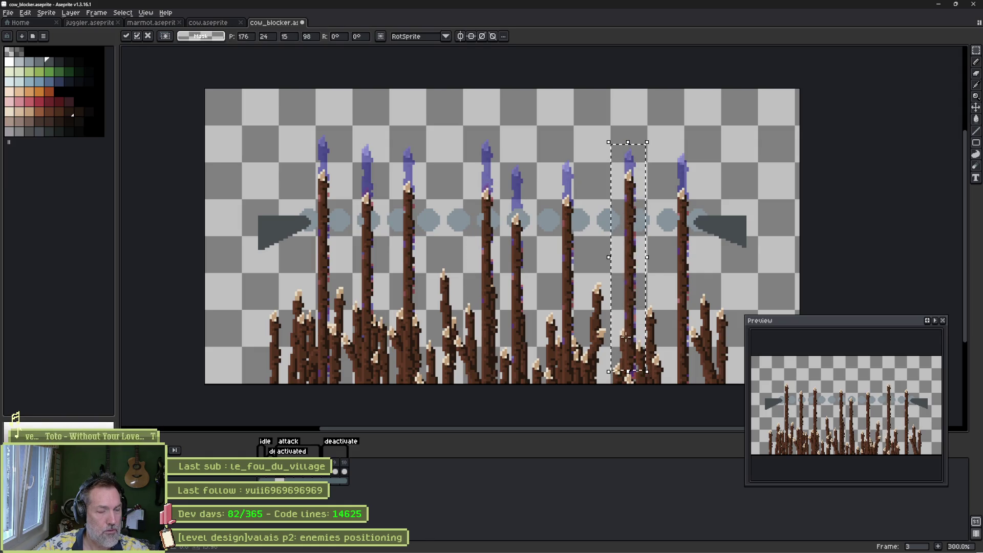
{"action": "left_click", "coordinate": [291, 478]}
{"action": "mouse_move", "coordinate": [353, 130]}
{"action": "left_mouse_down"}
{"action": "mouse_move", "coordinate": [412, 377]}
{"action": "mouse_move", "coordinate": [433, 386]}
{"action": "left_mouse_up"}
{"action": "left_click_drag", "start_coordinate": [413, 341], "coordinate": [413, 352]}
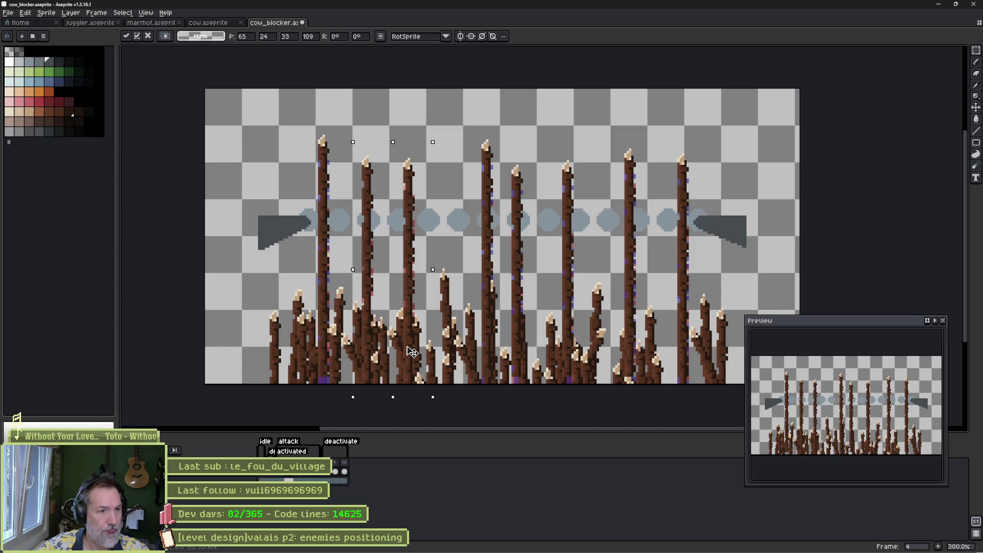
{"action": "left_click_drag", "start_coordinate": [412, 352], "coordinate": [409, 336]}
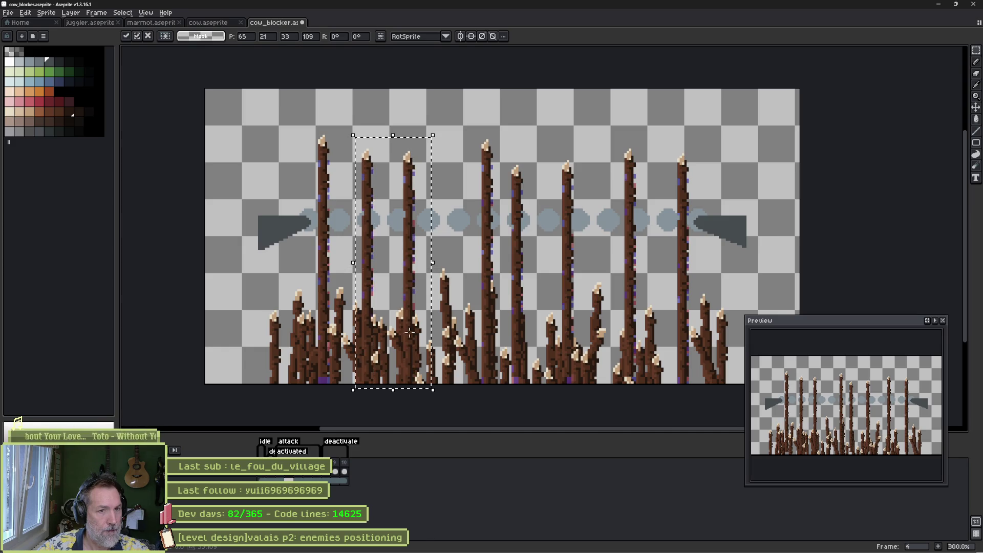
{"action": "mouse_move", "coordinate": [611, 140]}
{"action": "left_mouse_down"}
{"action": "mouse_move", "coordinate": [639, 384]}
{"action": "mouse_move", "coordinate": [650, 393]}
{"action": "left_mouse_up"}
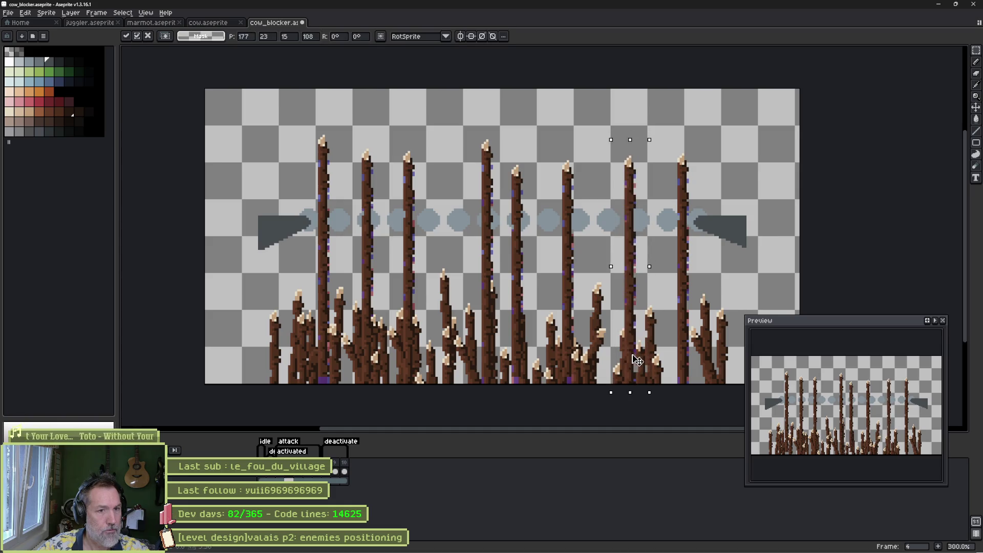
Raise frame 5's left spikes about 27 px and frame 6's right spike about 23 px.
{"action": "key", "text": "period"}
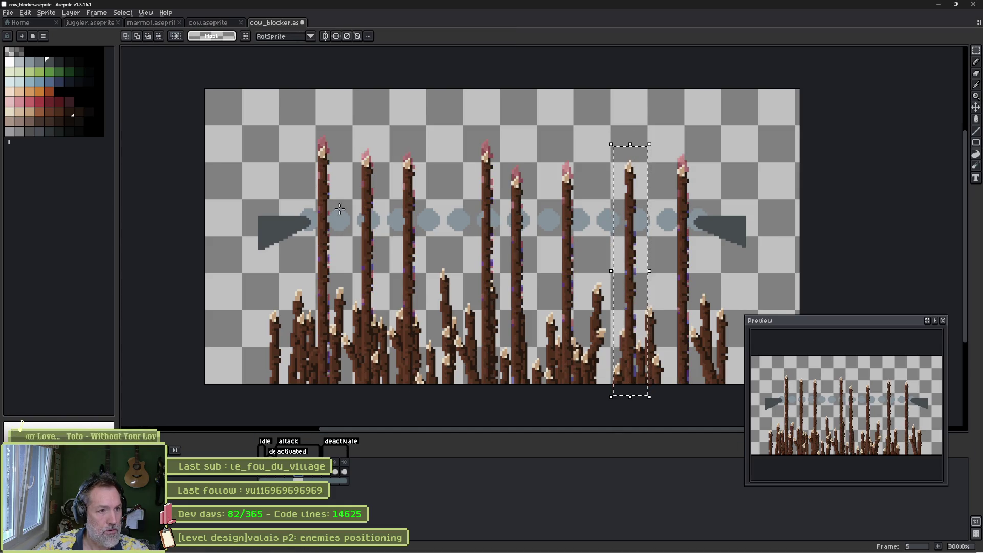
{"action": "left_click_drag", "start_coordinate": [356, 144], "coordinate": [435, 401]}
{"action": "left_click_drag", "start_coordinate": [414, 341], "coordinate": [412, 327]}
{"action": "mouse_move", "coordinate": [605, 145]}
{"action": "left_mouse_down"}
{"action": "mouse_move", "coordinate": [639, 397]}
{"action": "mouse_move", "coordinate": [644, 389]}
{"action": "left_mouse_up"}
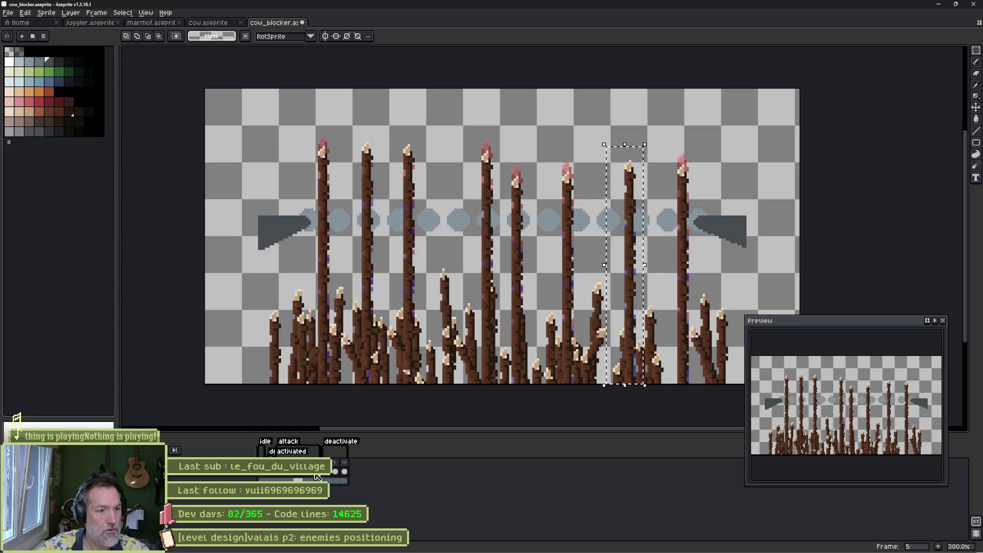
{"action": "key", "text": "Right"}
{"action": "left_click_drag", "start_coordinate": [633, 264], "coordinate": [633, 252]}
Nudge frame 6's left spikes up slightly, then replay the animation from frame 3.
{"action": "mouse_move", "coordinate": [348, 144]}
{"action": "left_mouse_down"}
{"action": "mouse_move", "coordinate": [406, 215]}
{"action": "mouse_move", "coordinate": [433, 357]}
{"action": "left_mouse_up"}
{"action": "left_click", "coordinate": [417, 321]}
{"action": "left_click_drag", "start_coordinate": [418, 321], "coordinate": [418, 319]}
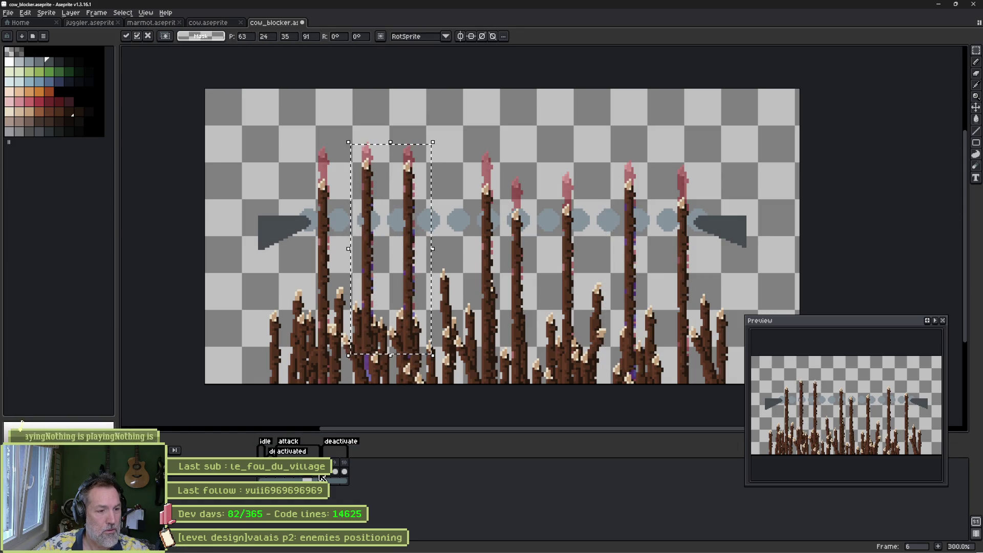
{"action": "key", "text": "Return"}
{"action": "key", "text": "Right"}
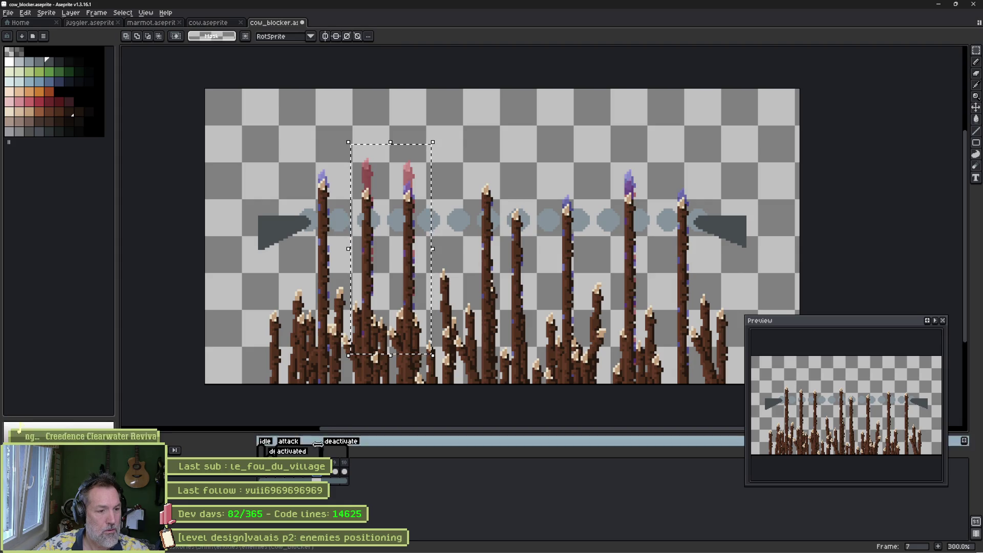
{"action": "left_click", "coordinate": [285, 477]}
{"action": "key", "text": "Return"}
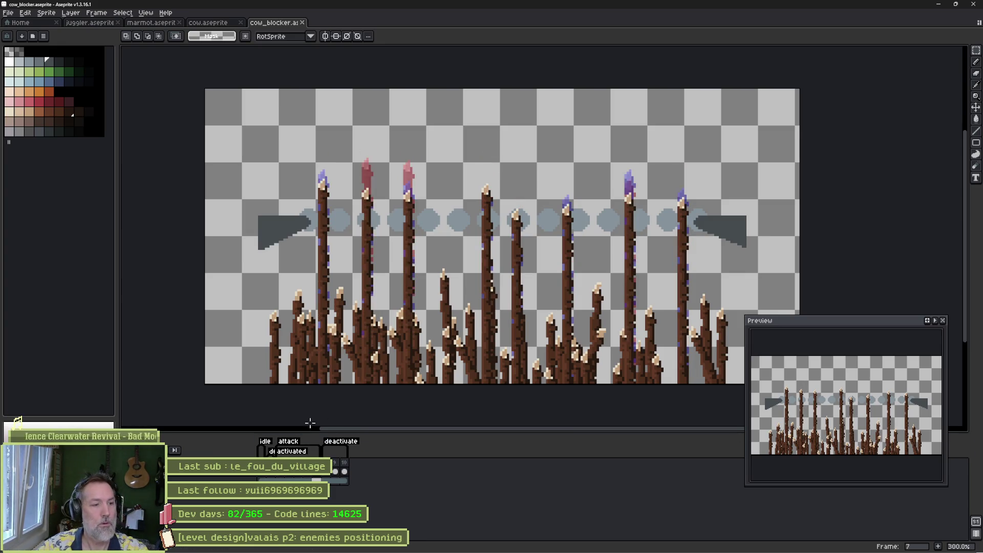
Set the attack tag to repeat once and minimize Aseprite.
{"action": "double_click", "coordinate": [288, 441]}
{"action": "left_click", "coordinate": [430, 282]}
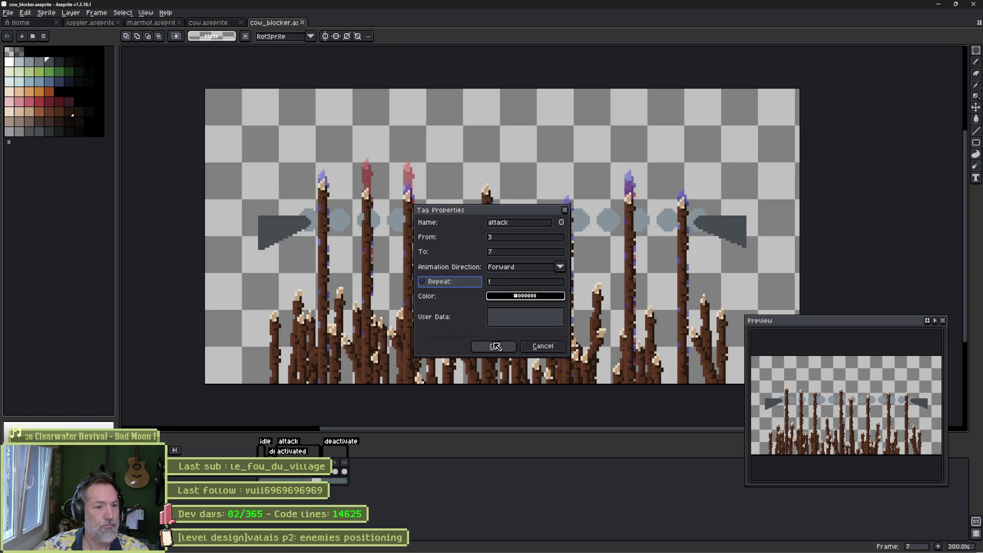
{"action": "left_click", "coordinate": [496, 346]}
{"action": "left_click", "coordinate": [937, 5]}
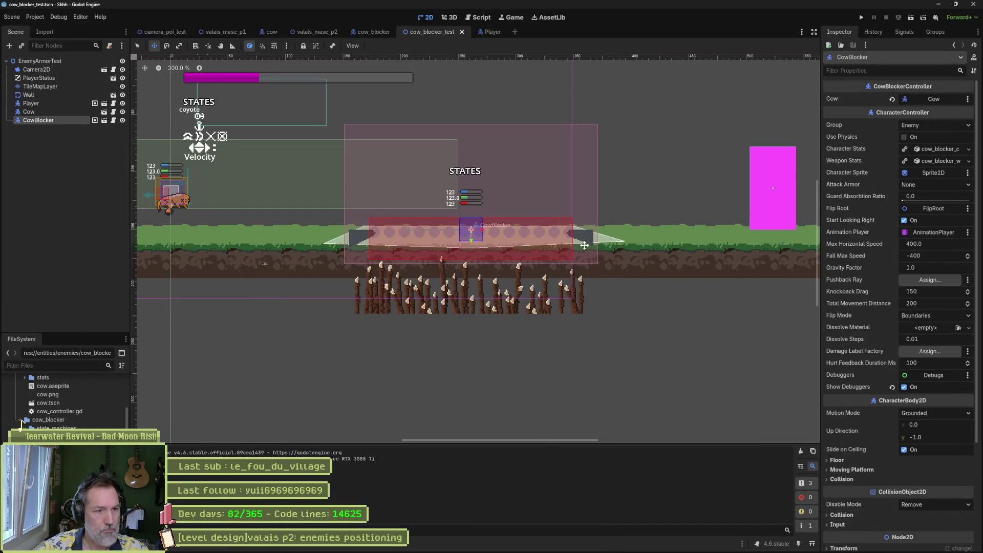
Reimport the updated Aseprite sprite on the cow_blocker Sprite2D node, then return to cow_blocker_test.
{"action": "left_click", "coordinate": [374, 32]}
{"action": "left_click", "coordinate": [38, 86]}
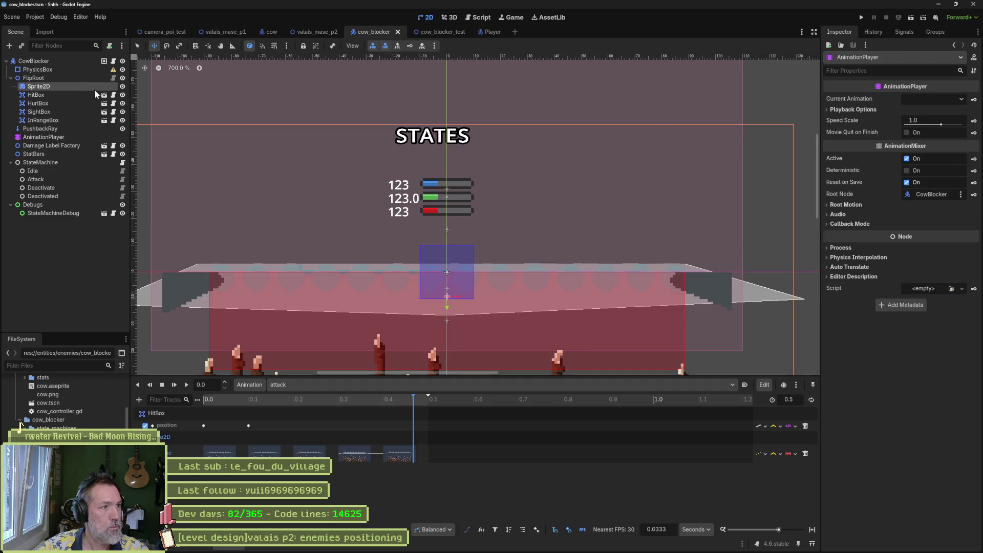
{"action": "left_click", "coordinate": [899, 541]}
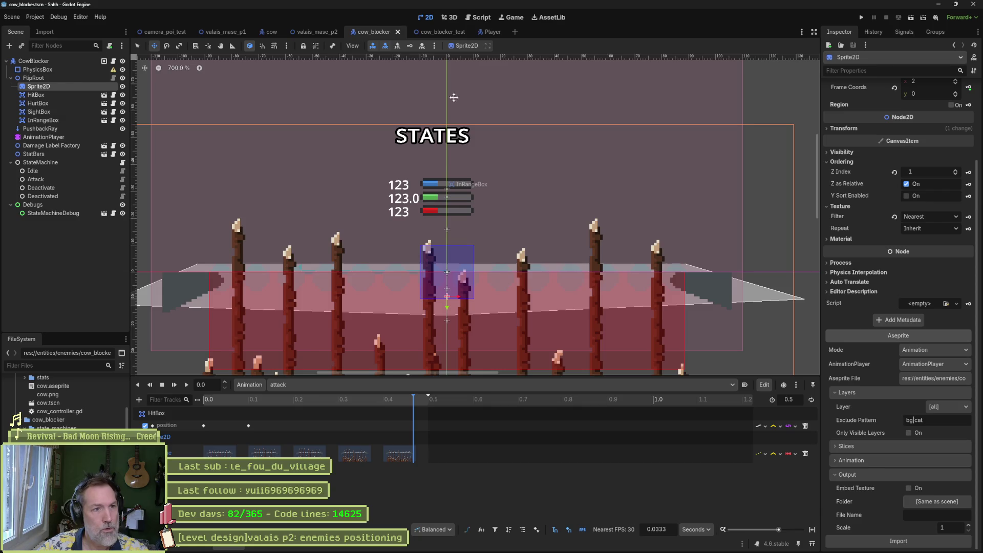
{"action": "left_click", "coordinate": [448, 32]}
Run cow_blocker_test, walk the cat back and forth to trigger the spikes, and stop it.
{"action": "key", "text": "F6"}
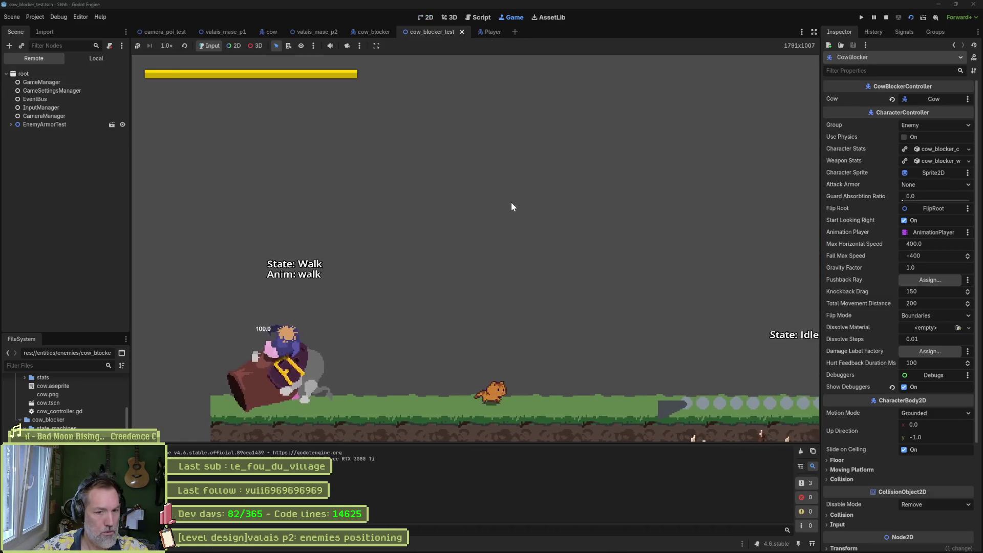
{"action": "key", "text": "Right"}
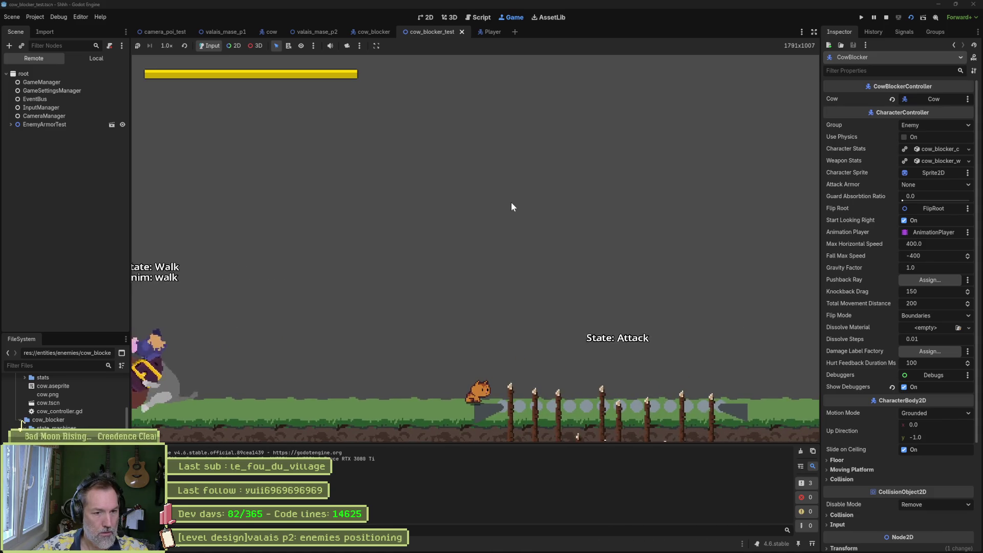
{"action": "key", "text": "Left"}
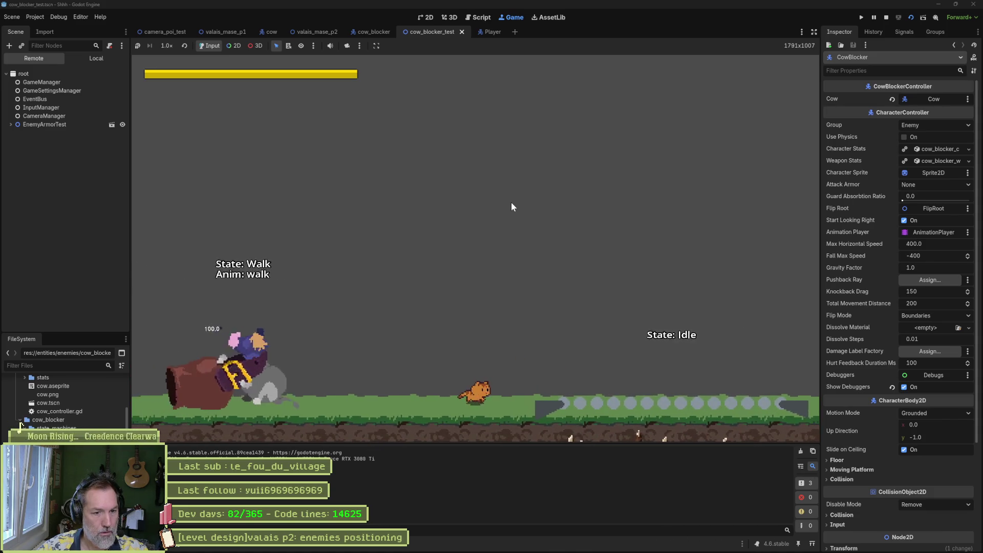
{"action": "key", "text": "Right"}
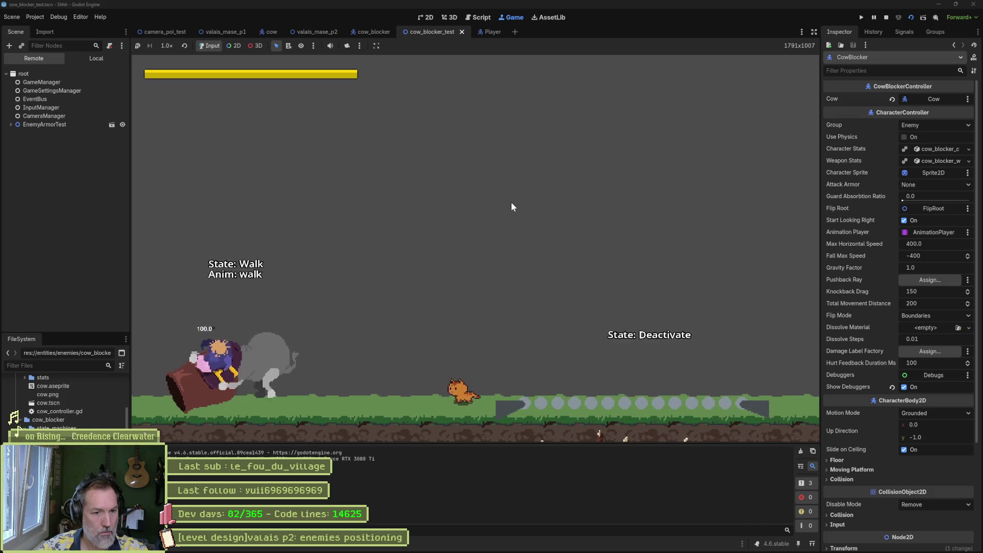
{"action": "key", "text": "Right"}
{"action": "key", "text": "Left"}
{"action": "key", "text": "F8"}
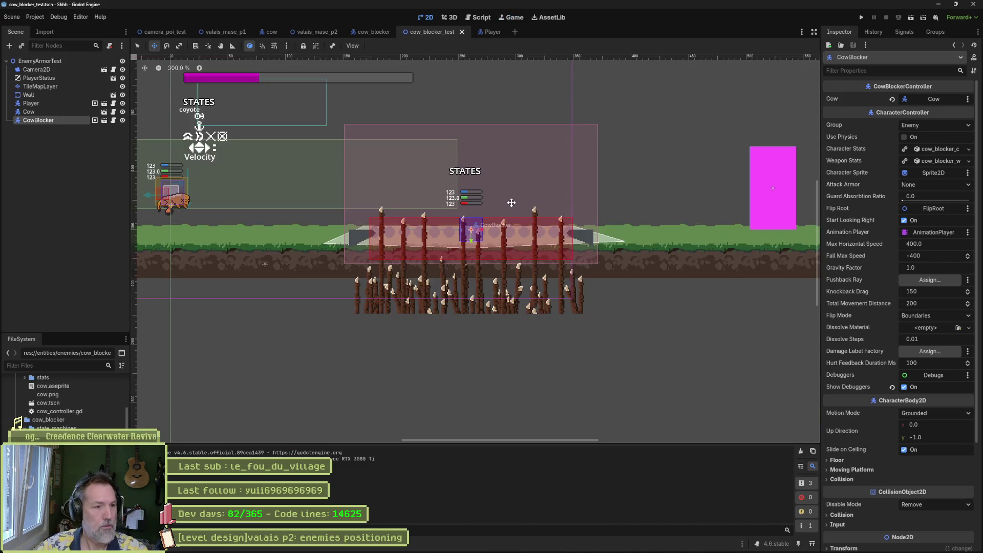
In the cow_blocker sprite, preview the animation and copy the tall spikes into frame 8.
{"action": "mouse_move", "coordinate": [511, 547]}
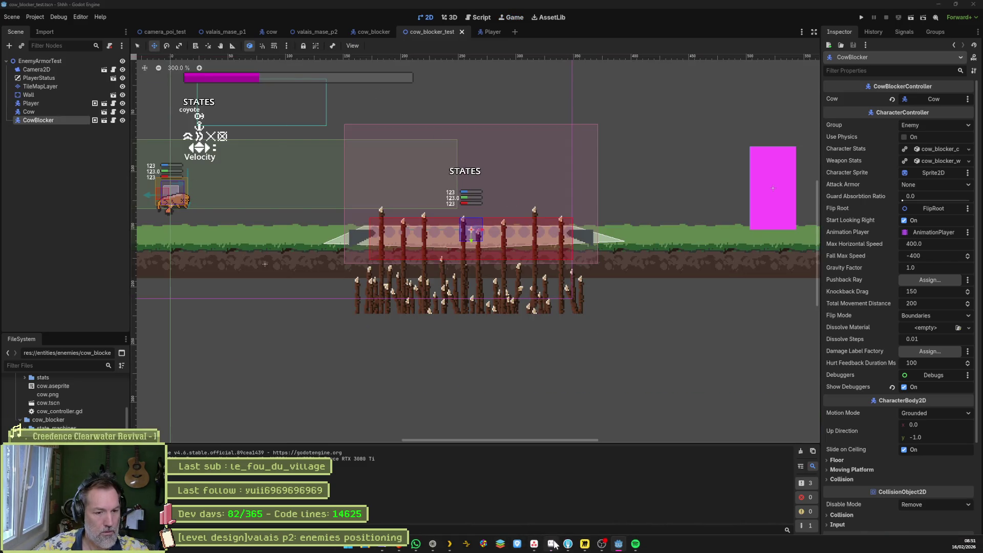
{"action": "left_click", "coordinate": [552, 544]}
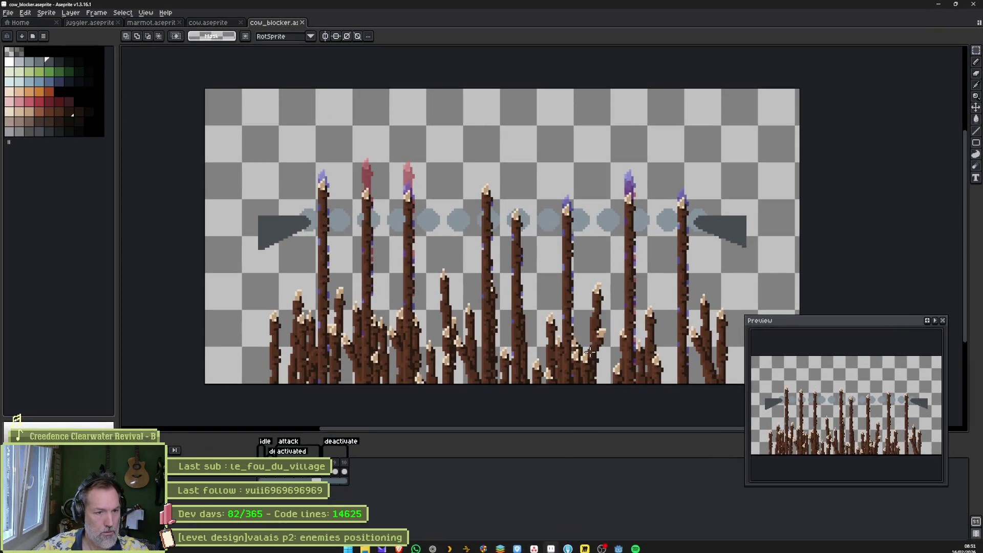
{"action": "left_click", "coordinate": [333, 468]}
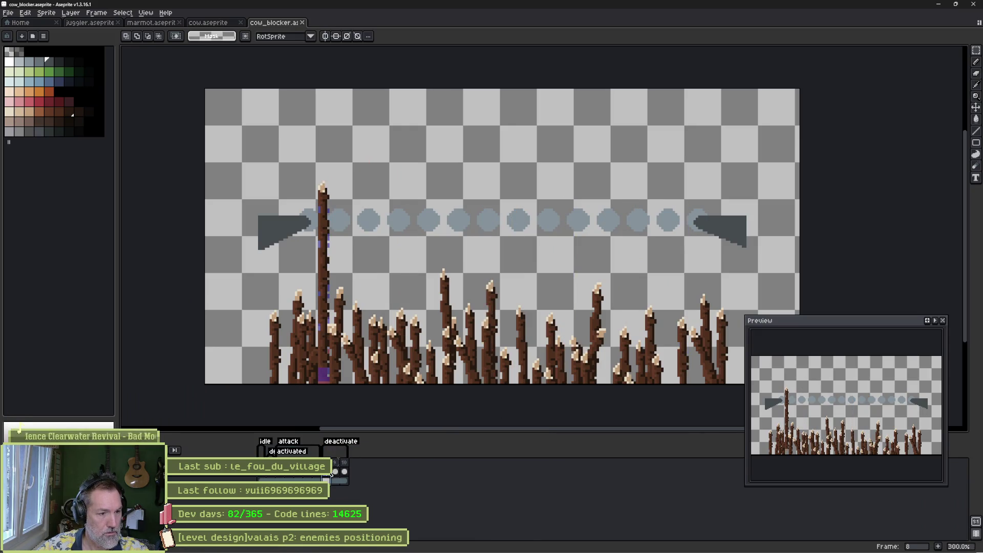
{"action": "key", "text": "Return"}
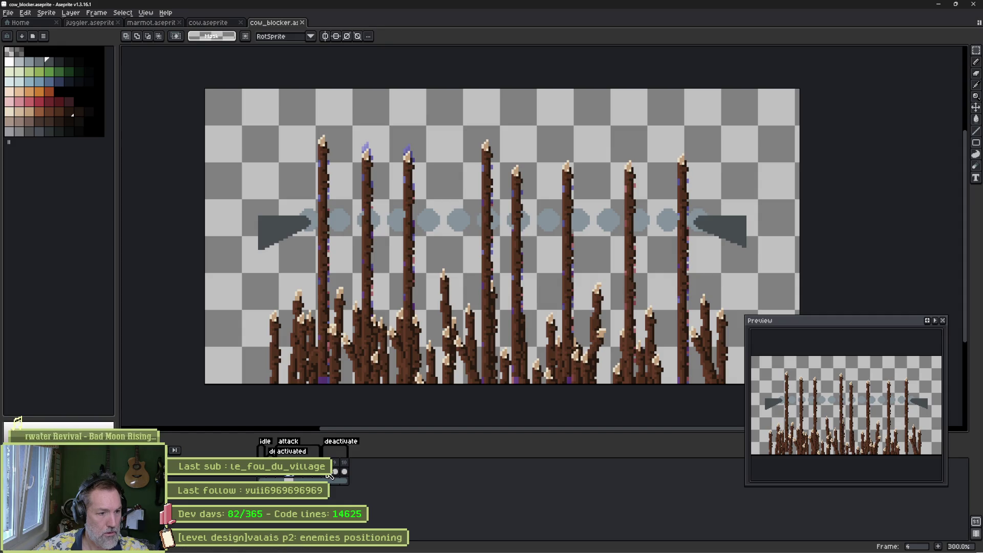
{"action": "left_click_drag", "start_coordinate": [335, 473], "coordinate": [336, 472]}
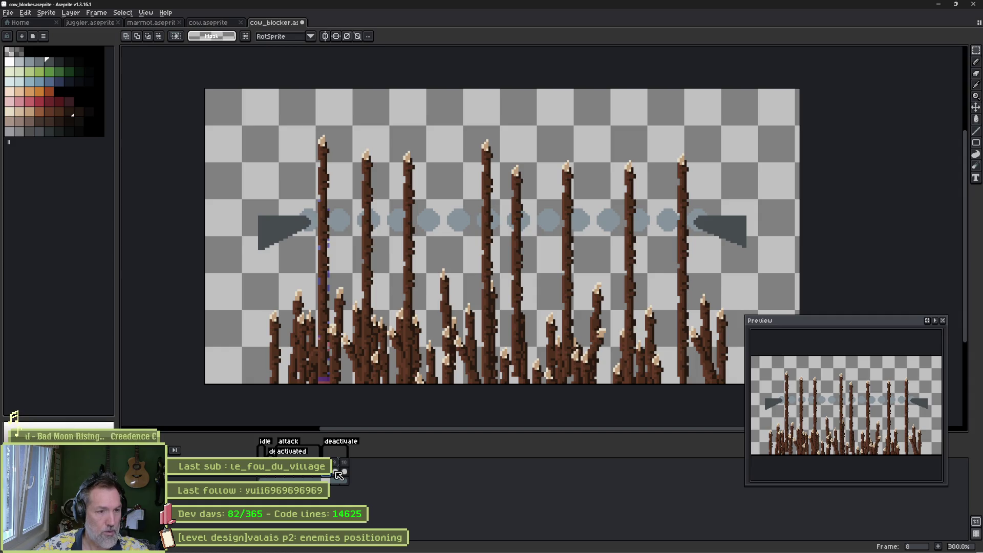
Lower the tall spikes progressively in frames 8, 9 and 10, sinking them near the ground, and save.
{"action": "left_click", "coordinate": [337, 472]}
{"action": "left_click", "coordinate": [345, 471]}
{"action": "left_click", "coordinate": [337, 472]}
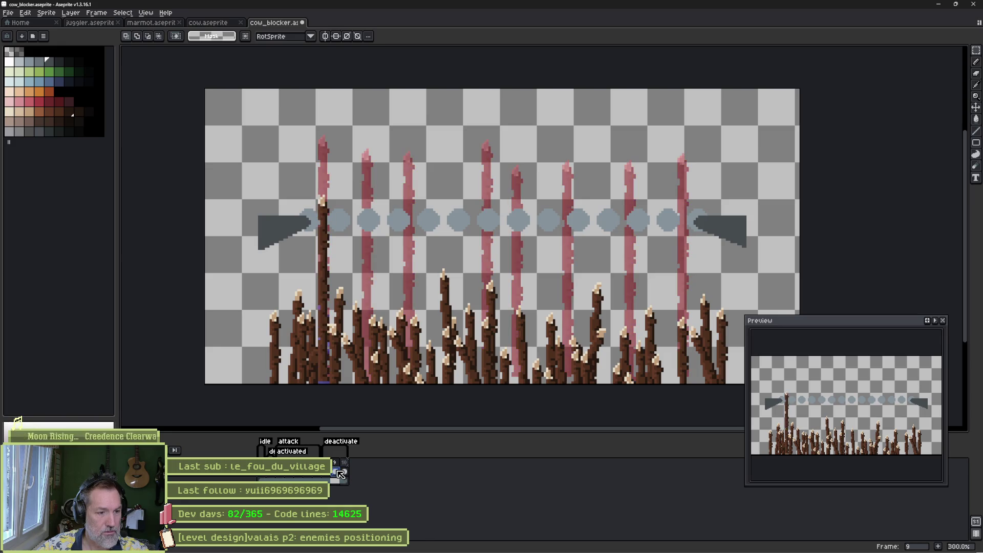
{"action": "left_click", "coordinate": [332, 473]}
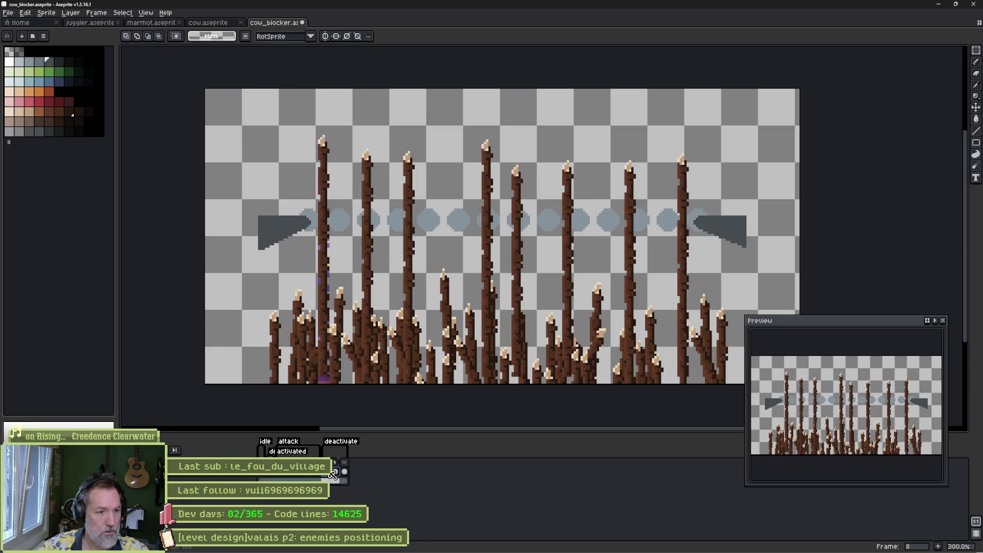
{"action": "key", "text": "v"}
{"action": "left_click_drag", "start_coordinate": [326, 281], "coordinate": [335, 404]}
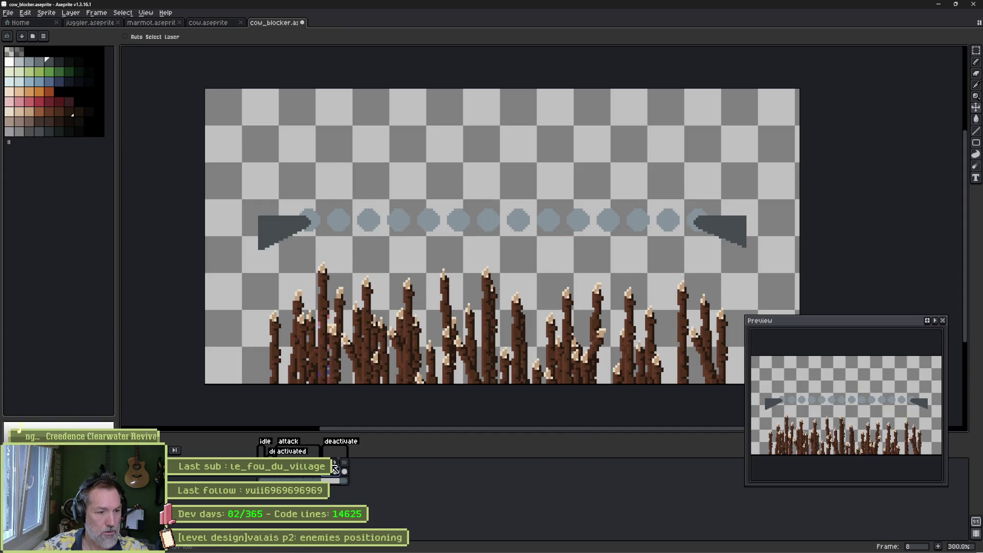
{"action": "left_click", "coordinate": [336, 472]}
{"action": "left_click_drag", "start_coordinate": [373, 319], "coordinate": [378, 430]}
{"action": "left_click", "coordinate": [344, 472]}
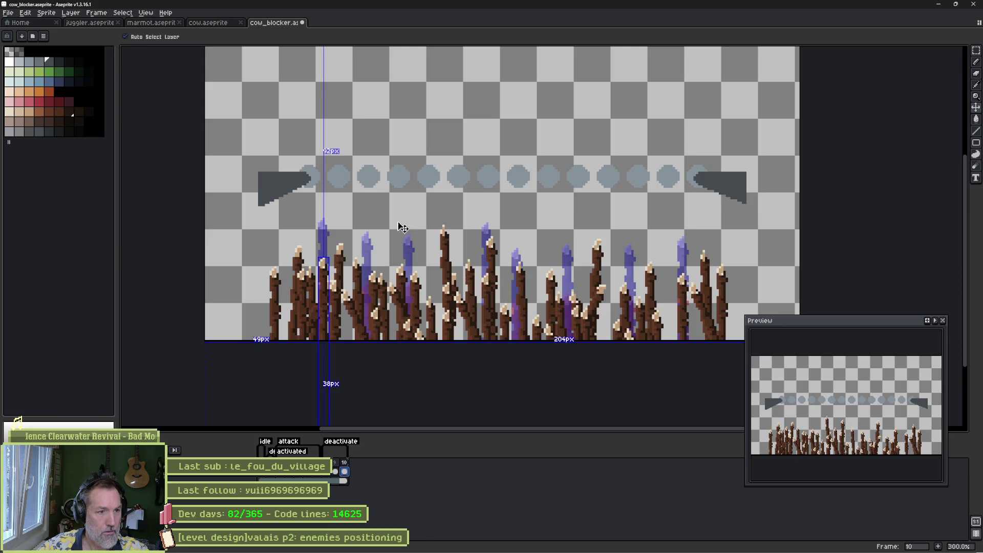
{"action": "left_click_drag", "start_coordinate": [431, 96], "coordinate": [464, 314]}
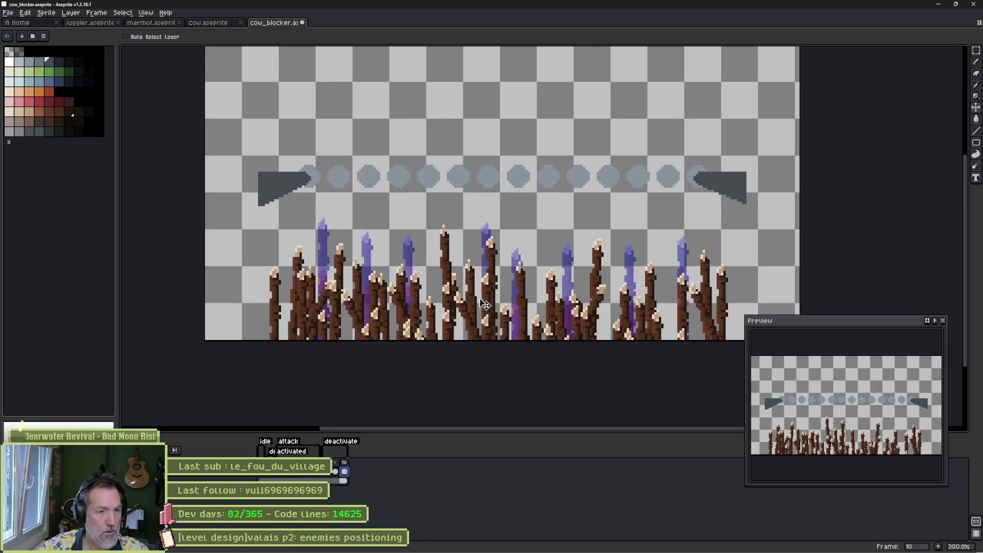
{"action": "key", "text": "ctrl+s"}
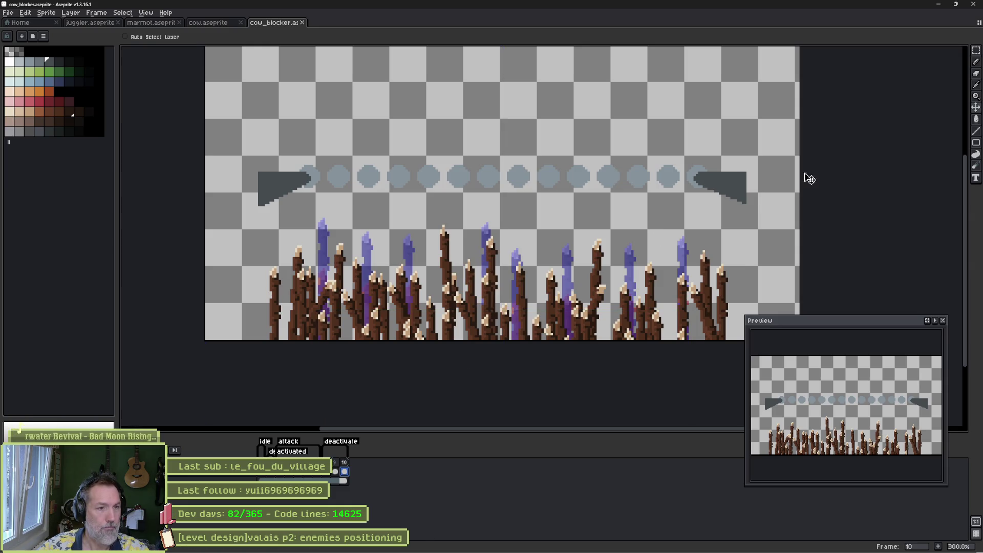
{"action": "left_click", "coordinate": [939, 5]}
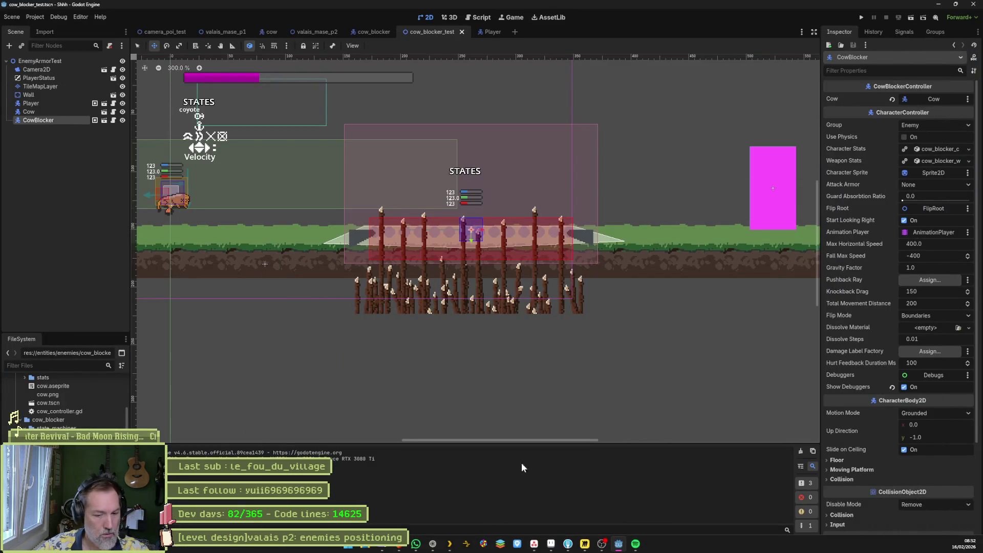
Reimport the updated cow_blocker sprite in its scene.
{"action": "left_click", "coordinate": [361, 31]}
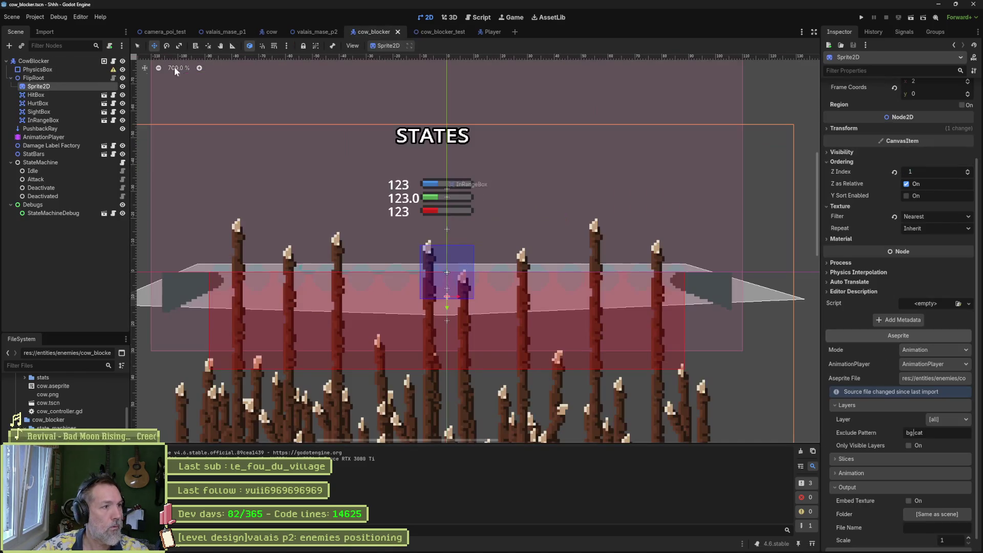
{"action": "scroll", "coordinate": [912, 513], "scroll_direction": "down", "scroll_amount": 2}
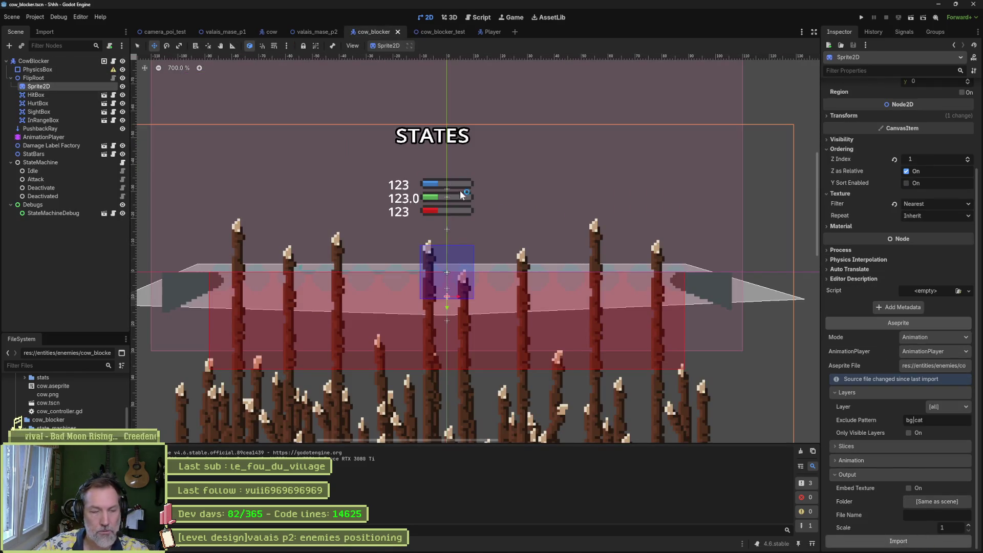
{"action": "left_click", "coordinate": [438, 30]}
Play-test cow_blocker_test, stop it, and bring the cow_blocker sprite back up in Aseprite.
{"action": "key", "text": "F6"}
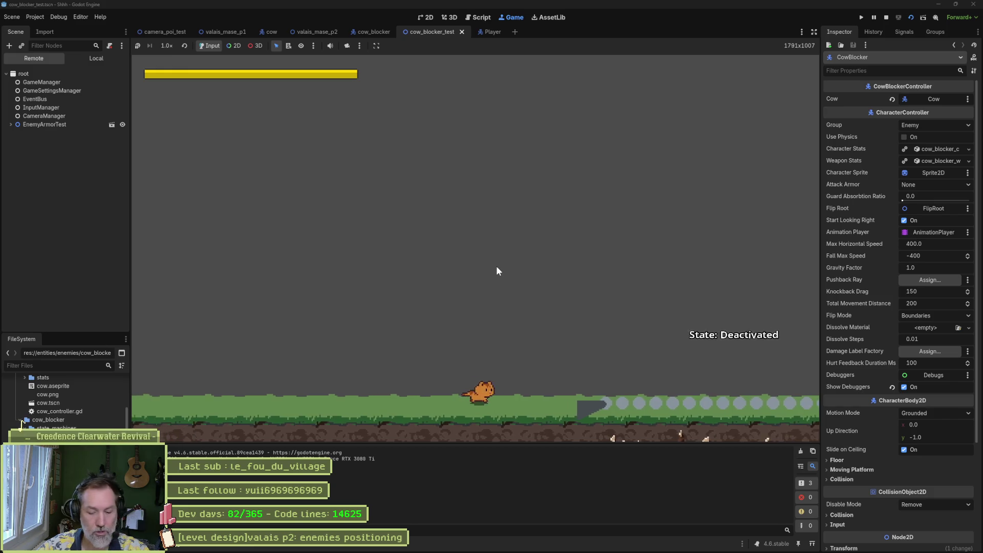
{"action": "key", "text": "F8"}
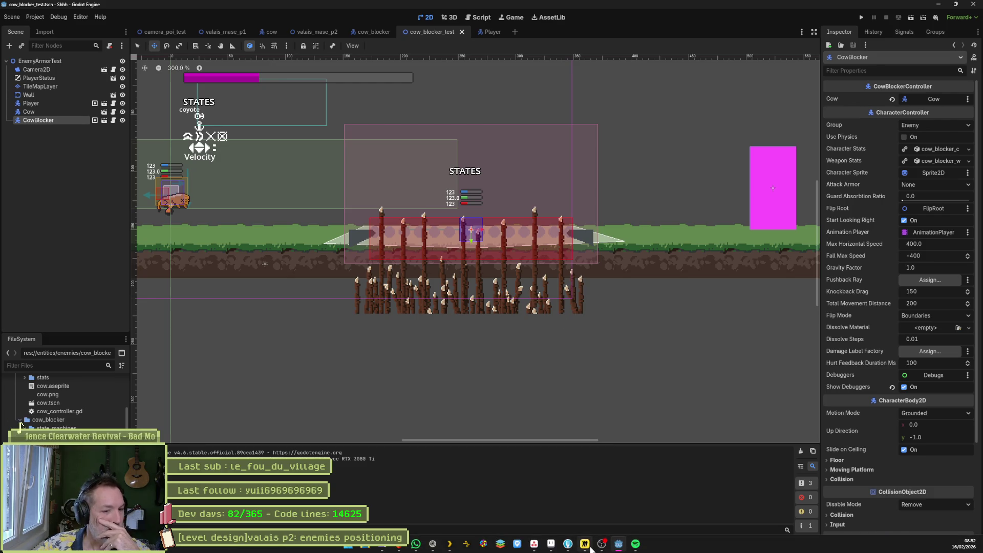
{"action": "mouse_move", "coordinate": [590, 549]}
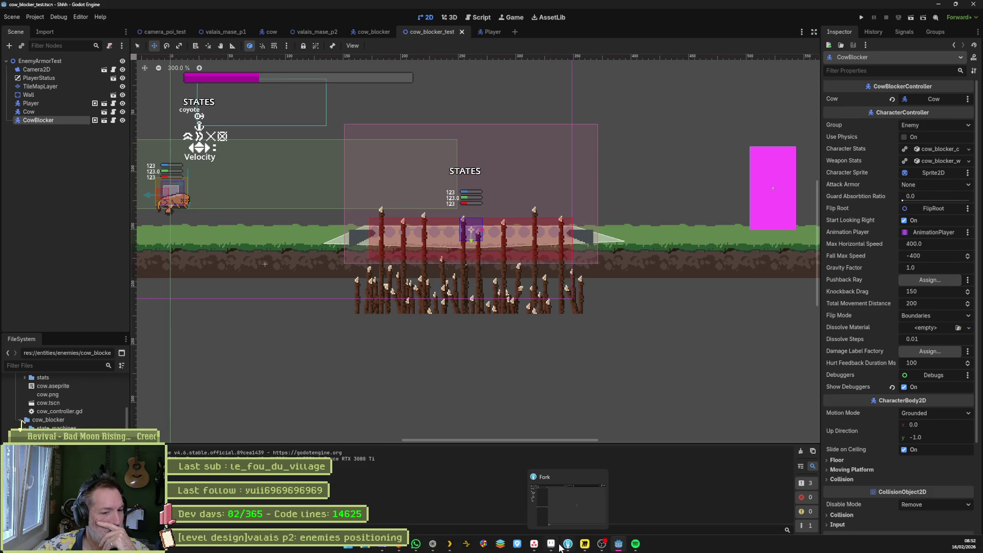
{"action": "left_click", "coordinate": [555, 546]}
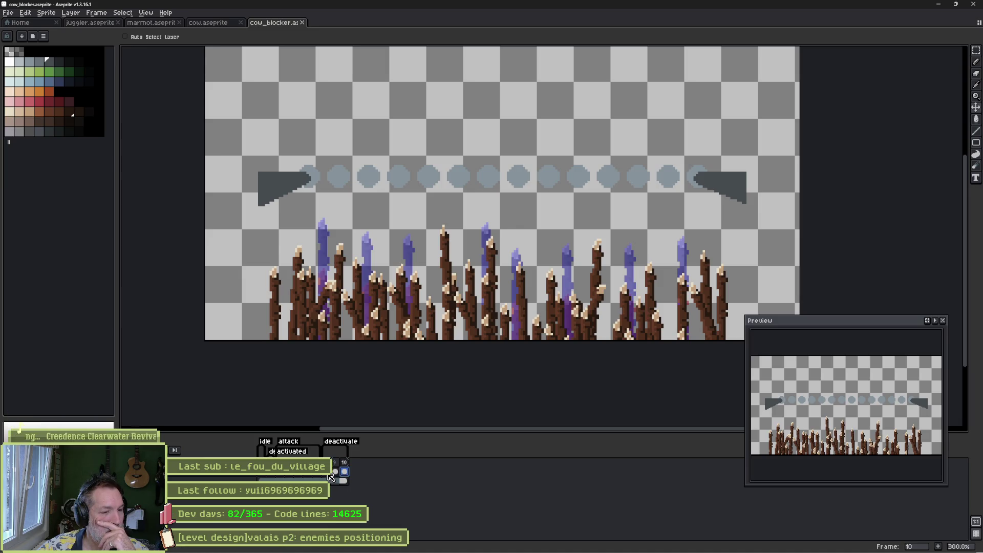
Undo earlier stalk edits on frame 2 and review the tall stalks in frames 5 and 7.
{"action": "left_click", "coordinate": [277, 475]}
{"action": "key", "text": "ctrl+z"}
{"action": "key", "text": "ctrl+z"}
{"action": "key", "text": "ctrl+z"}
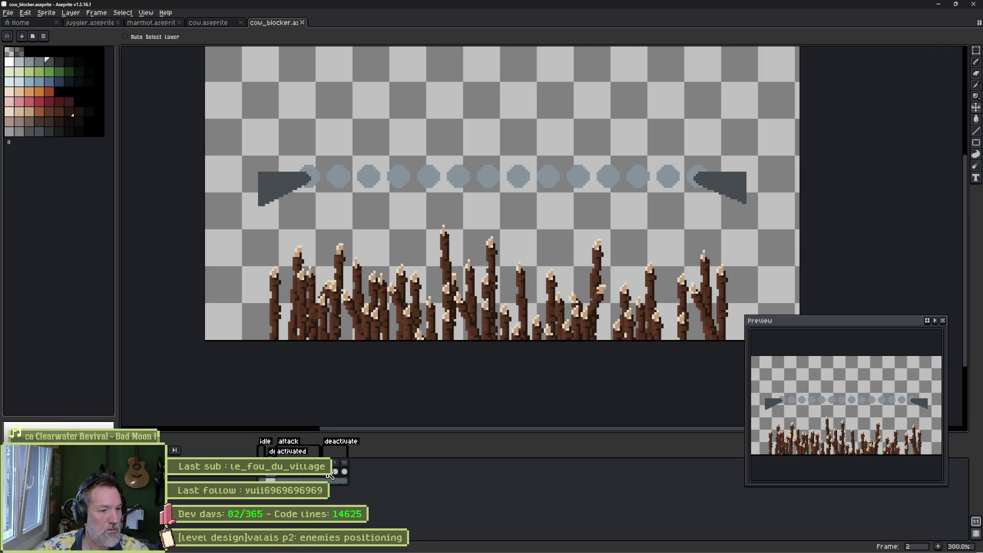
{"action": "left_click", "coordinate": [301, 474]}
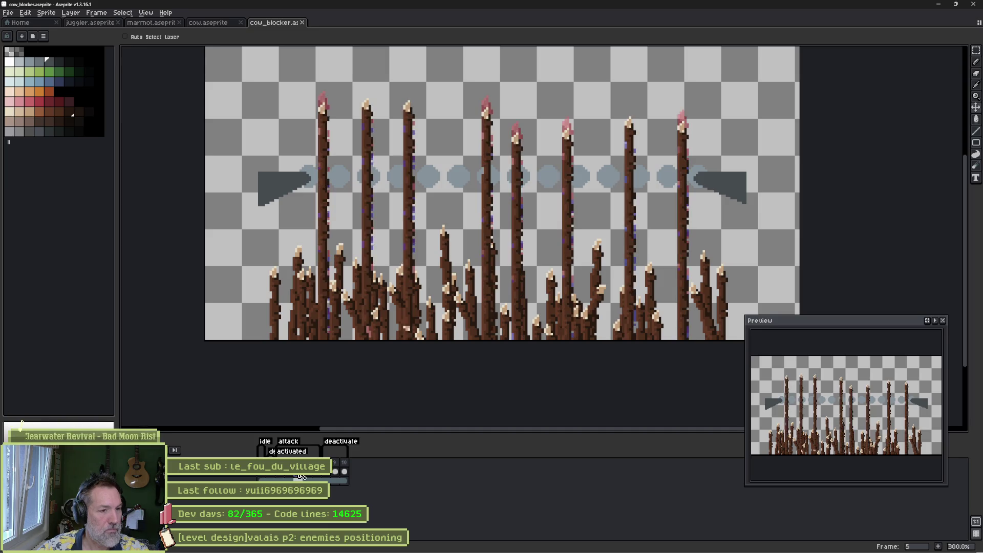
{"action": "left_click", "coordinate": [318, 476]}
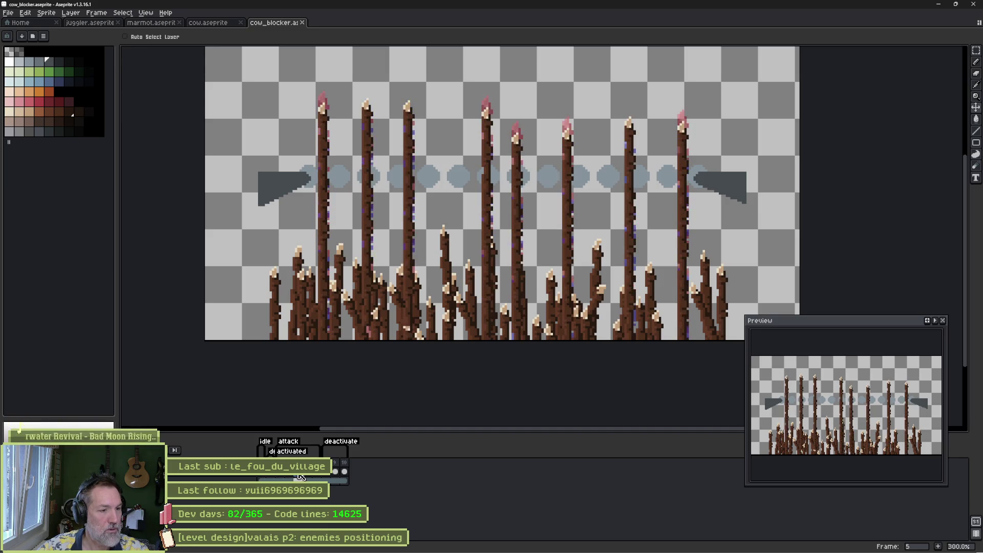
Paste the tall stalk tops into frames 8 and 9, lowering them more on frame 9.
{"action": "left_click", "coordinate": [330, 476]}
{"action": "key", "text": "ctrl+v"}
{"action": "key", "text": "Return"}
{"action": "left_click_drag", "start_coordinate": [412, 261], "coordinate": [414, 288]}
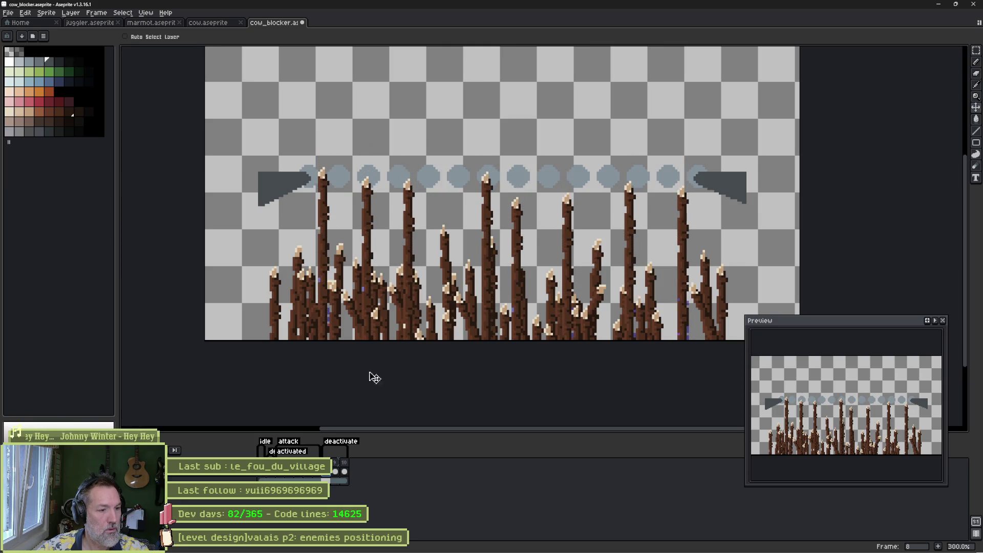
{"action": "left_click", "coordinate": [337, 473]}
{"action": "key", "text": "ctrl+v"}
{"action": "key", "text": "Return"}
{"action": "left_click_drag", "start_coordinate": [413, 209], "coordinate": [412, 334]}
Sink frame 10's stalks about 220 px, save the sprite, and return to Godot.
{"action": "left_click", "coordinate": [345, 472]}
{"action": "mouse_move", "coordinate": [414, 258]}
{"action": "left_mouse_down"}
{"action": "mouse_move", "coordinate": [401, 393]}
{"action": "mouse_move", "coordinate": [401, 373]}
{"action": "left_mouse_up"}
{"action": "key", "text": "ctrl+s"}
{"action": "key", "text": "alt+Tab"}
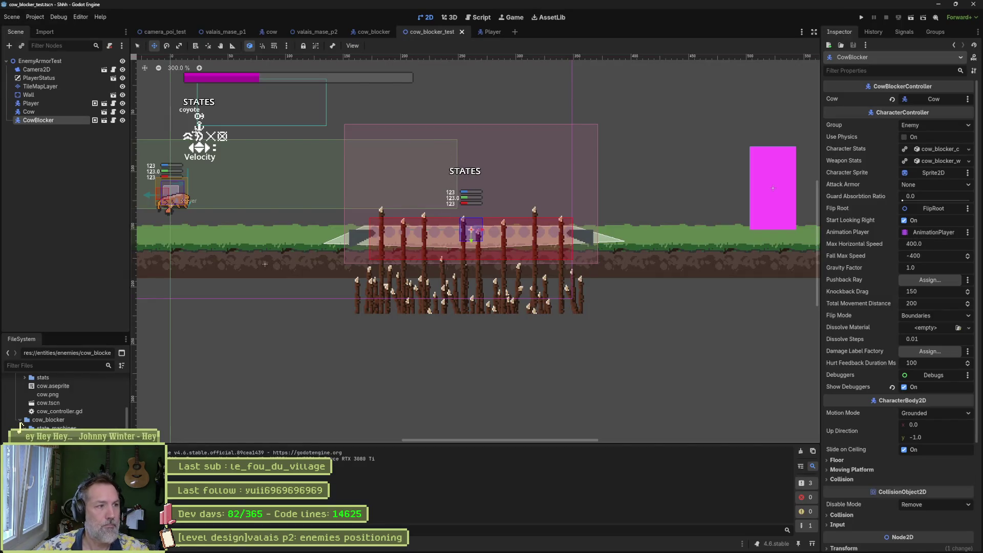
Reimport the updated cow_blocker sprite and return to the cow_blocker_test scene.
{"action": "left_click", "coordinate": [377, 32]}
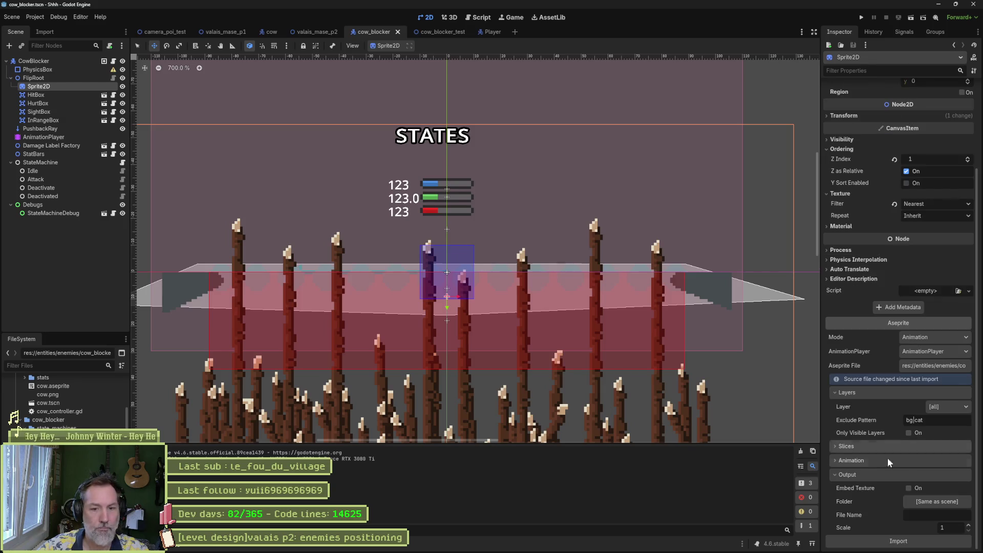
{"action": "left_click", "coordinate": [893, 541]}
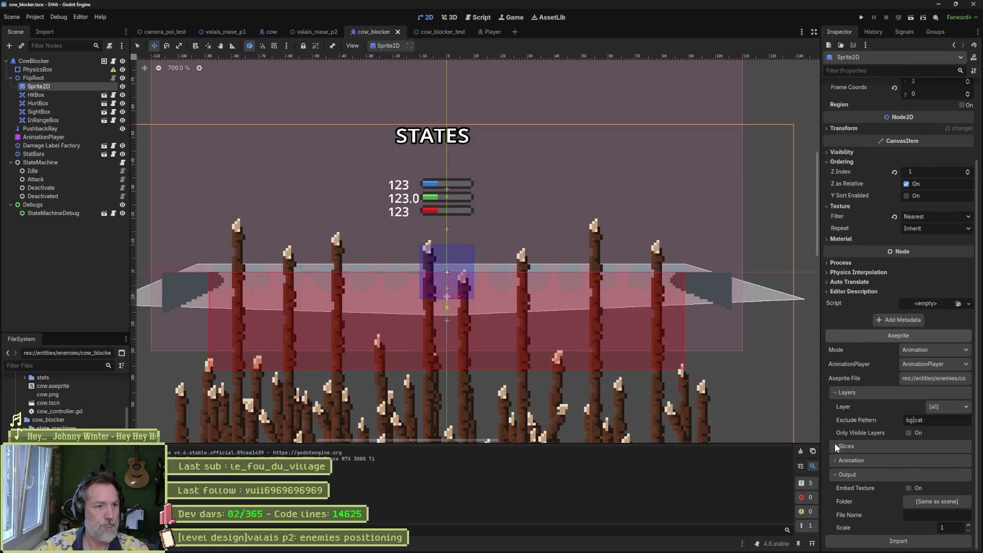
{"action": "left_click", "coordinate": [433, 31]}
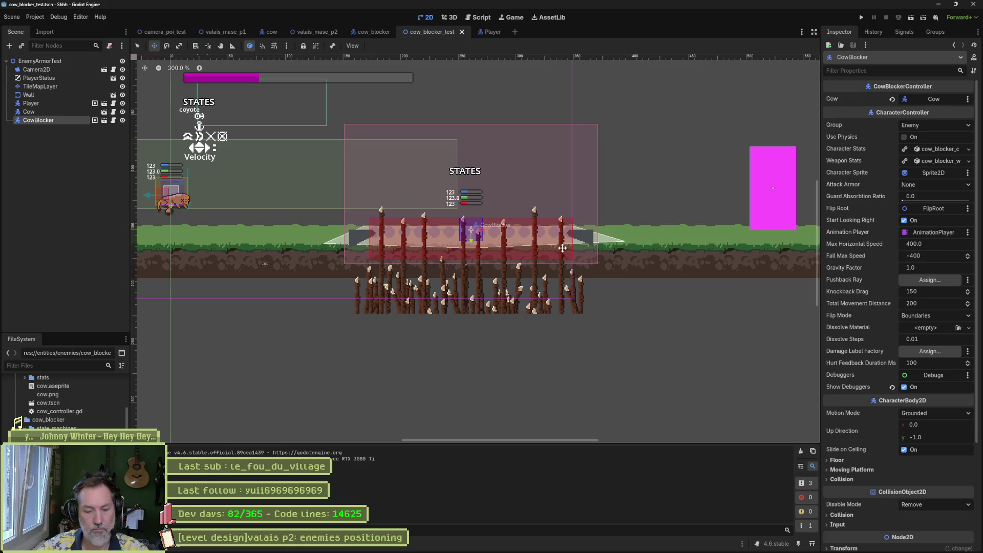
Play-test cow_blocker_test, stop it, and switch to Aseprite.
{"action": "key", "text": "F6"}
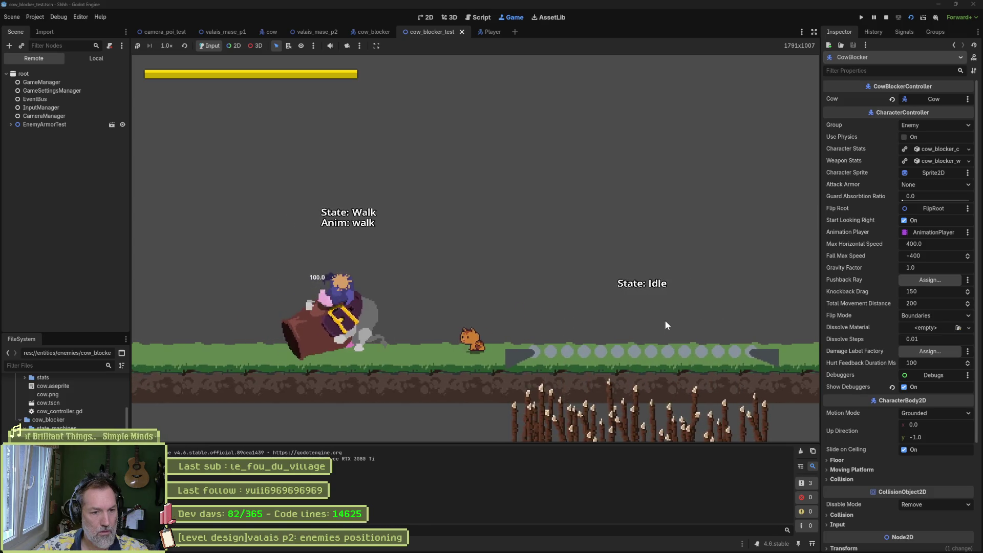
{"action": "key", "text": "F8"}
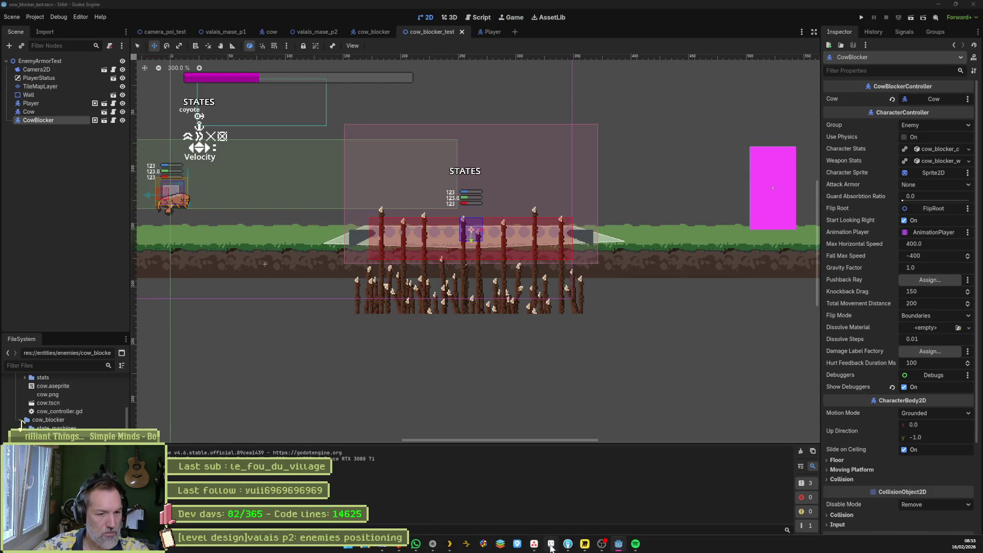
{"action": "left_click", "coordinate": [552, 546]}
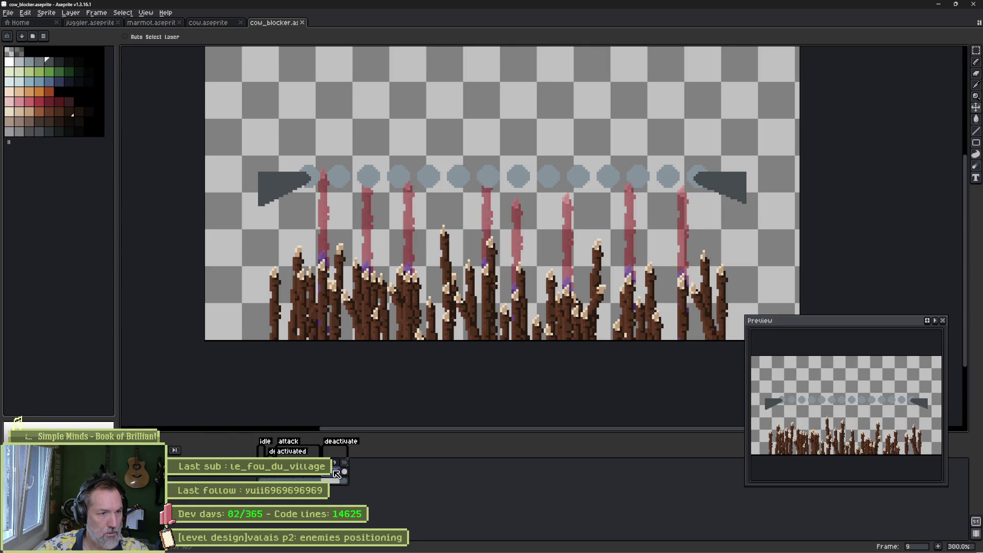
On frame 10, select a branch piece, move it to a new spot, and return to Godot.
{"action": "right_click", "coordinate": [345, 471]}
{"action": "left_click", "coordinate": [401, 457]}
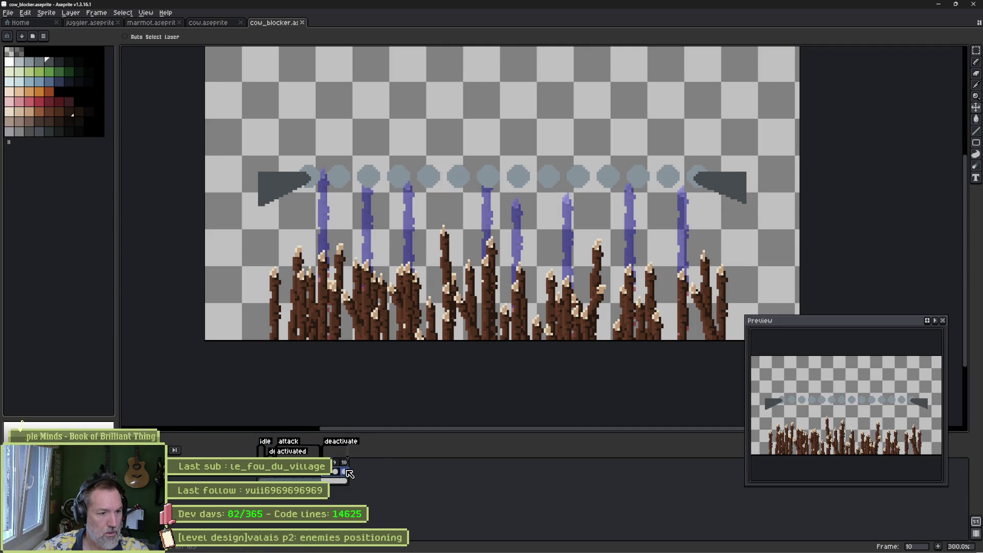
{"action": "key", "text": "m"}
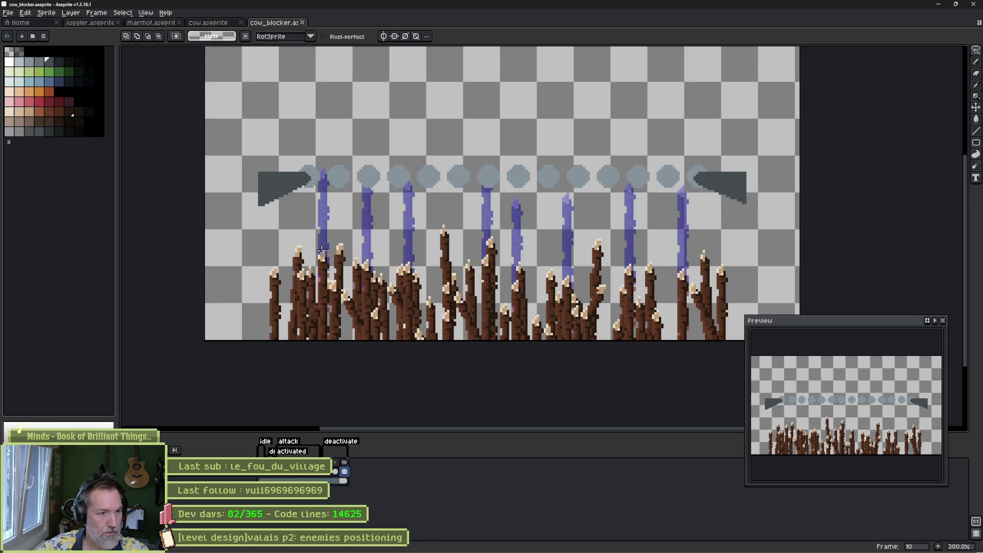
{"action": "mouse_move", "coordinate": [297, 316]}
{"action": "left_mouse_down"}
{"action": "mouse_move", "coordinate": [300, 229]}
{"action": "mouse_move", "coordinate": [304, 247]}
{"action": "left_mouse_up"}
{"action": "key", "text": "ctrl+d"}
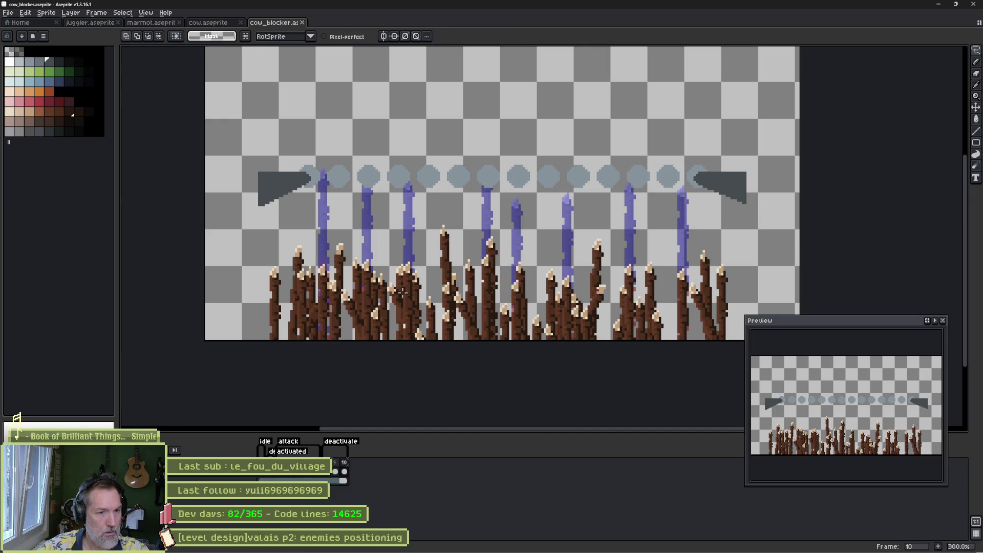
{"action": "key", "text": "alt+Tab"}
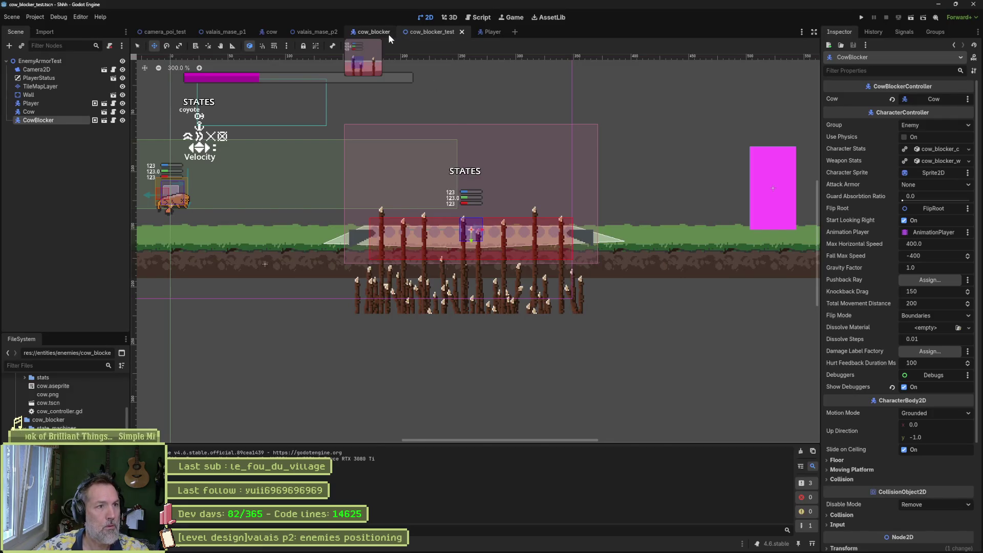
Playtest the cow_blocker_test scene with F6, then stop it.
{"action": "left_click", "coordinate": [389, 34]}
{"action": "scroll", "coordinate": [914, 449], "scroll_direction": "down", "scroll_amount": 2}
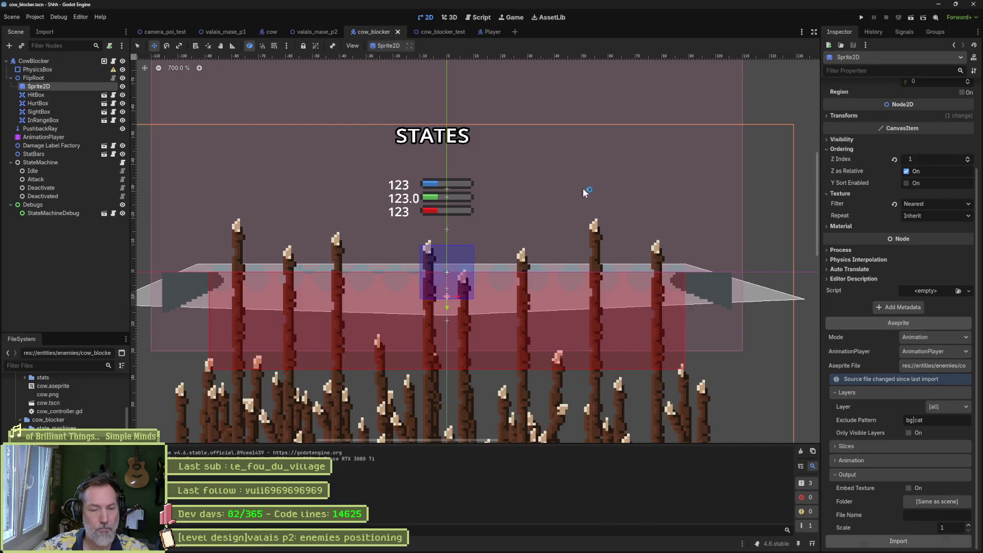
{"action": "left_click", "coordinate": [441, 32]}
{"action": "key", "text": "F6"}
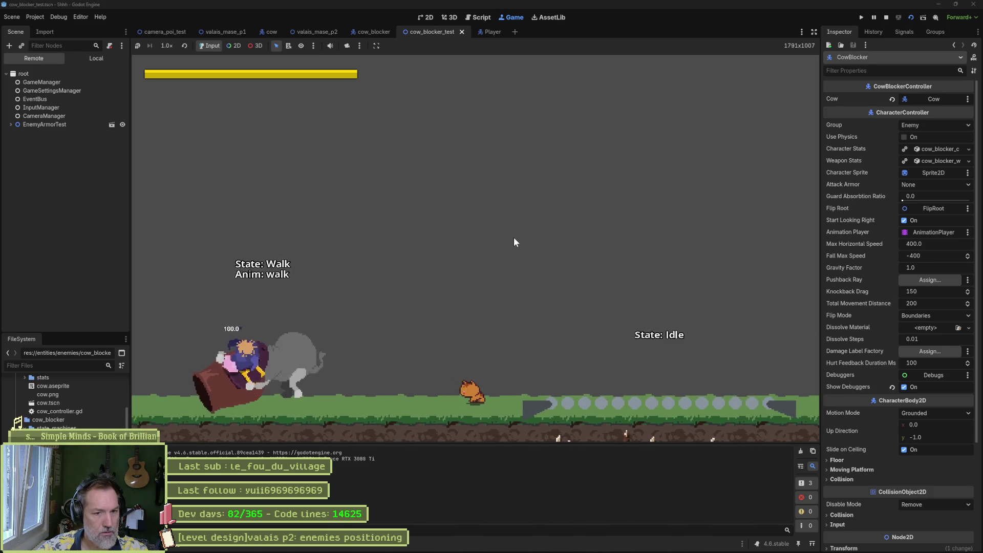
{"action": "key", "text": "F8"}
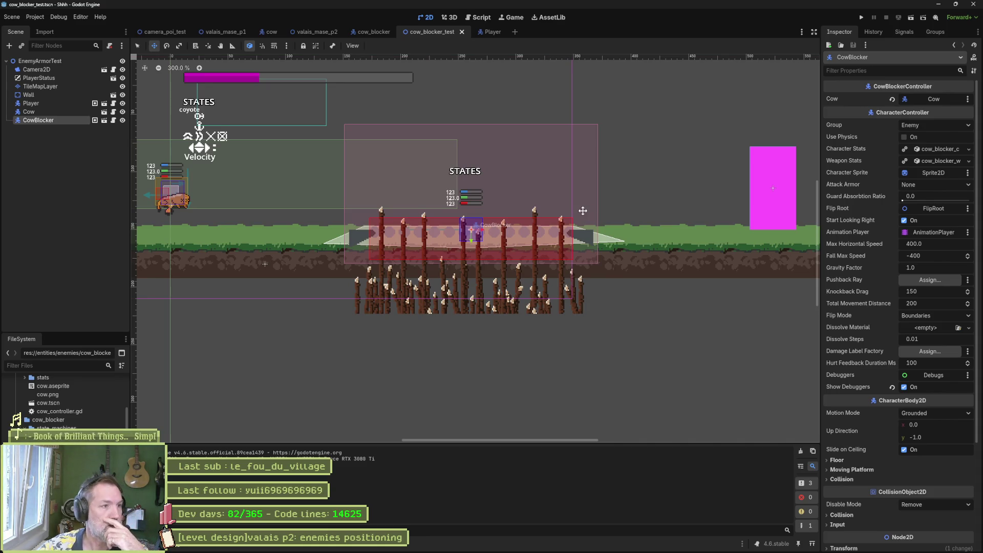
Save the cow blocker Aseprite file on frame 1 and return to Godot.
{"action": "mouse_move", "coordinate": [584, 547]}
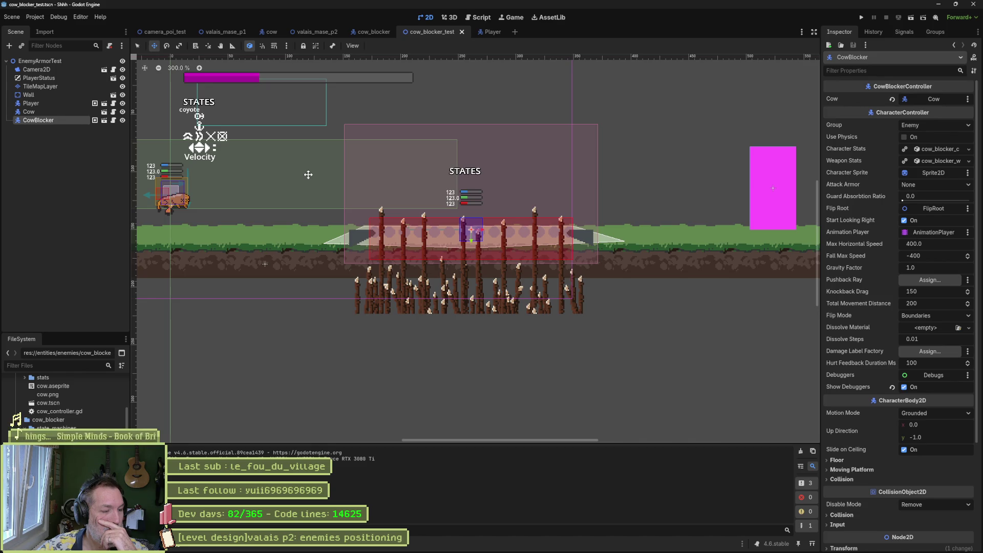
{"action": "mouse_move", "coordinate": [466, 550]}
{"action": "left_click", "coordinate": [552, 546]}
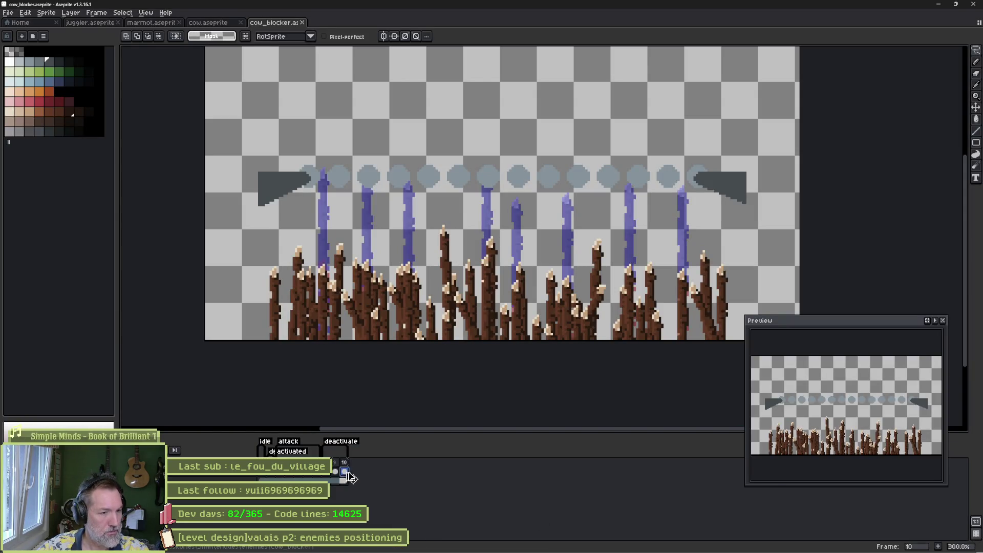
{"action": "left_click", "coordinate": [264, 476]}
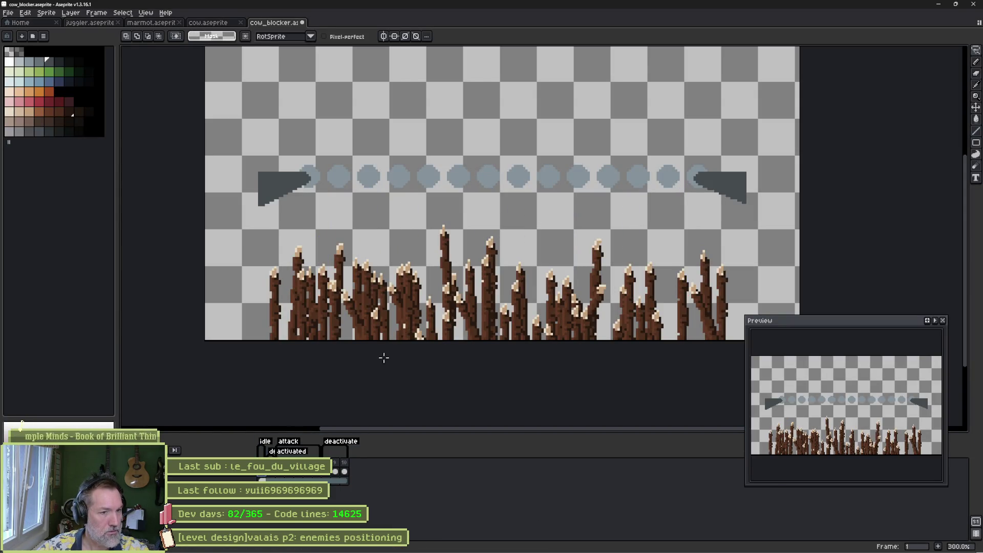
{"action": "key", "text": "ctrl+s"}
{"action": "key", "text": "alt+Tab"}
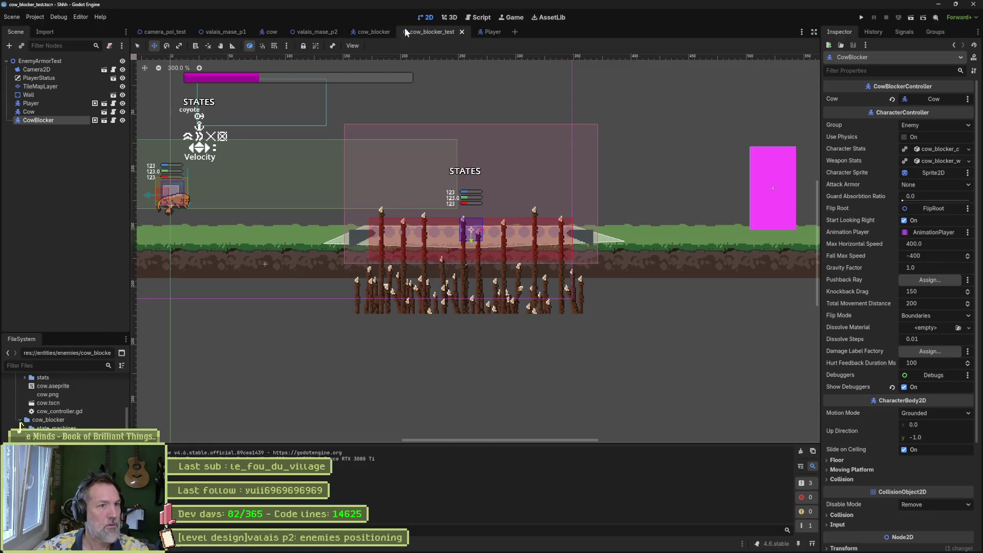
{"action": "left_click", "coordinate": [374, 32]}
Reimport the updated cow_blocker Aseprite sprite and playtest cow_blocker_test again.
{"action": "scroll", "coordinate": [870, 359], "scroll_direction": "down", "scroll_amount": 5}
{"action": "left_click", "coordinate": [887, 536]}
{"action": "key", "text": "ctrl+Tab"}
{"action": "key", "text": "F6"}
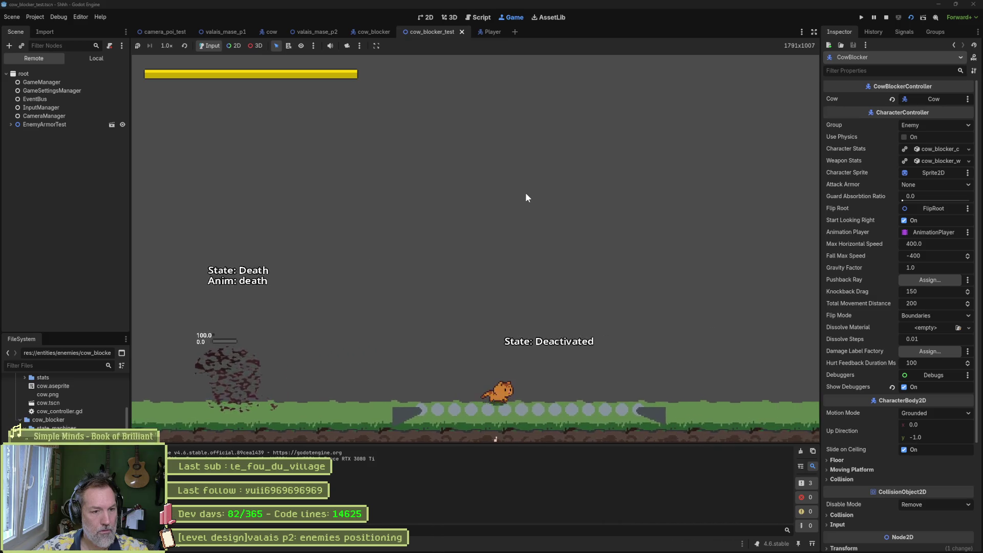
{"action": "key", "text": "F8"}
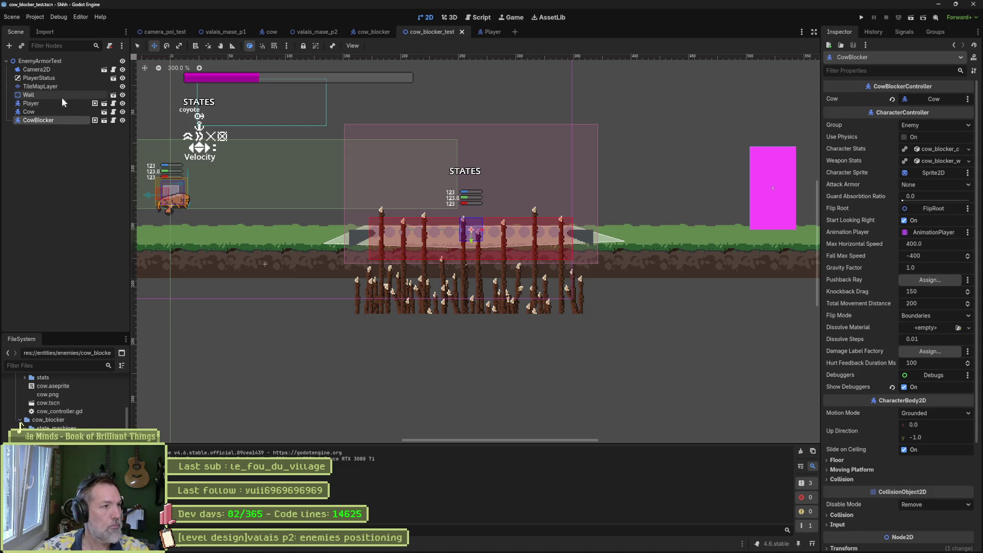
Erase ground tiles under the cow blocker, move it about 83 px left, and save.
{"action": "left_click", "coordinate": [75, 87]}
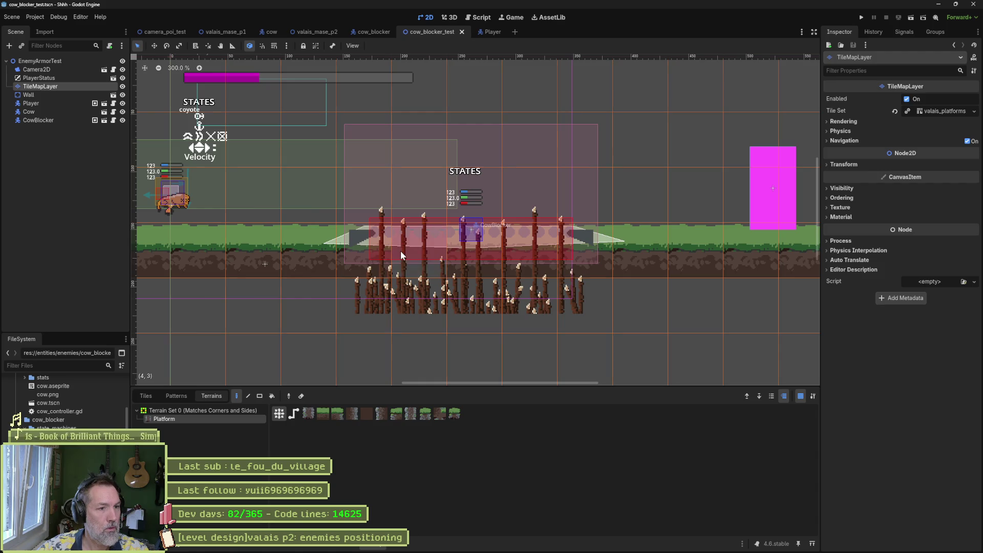
{"action": "mouse_move", "coordinate": [401, 251]}
{"action": "left_mouse_down"}
{"action": "mouse_move", "coordinate": [383, 253]}
{"action": "mouse_move", "coordinate": [522, 256]}
{"action": "left_mouse_up"}
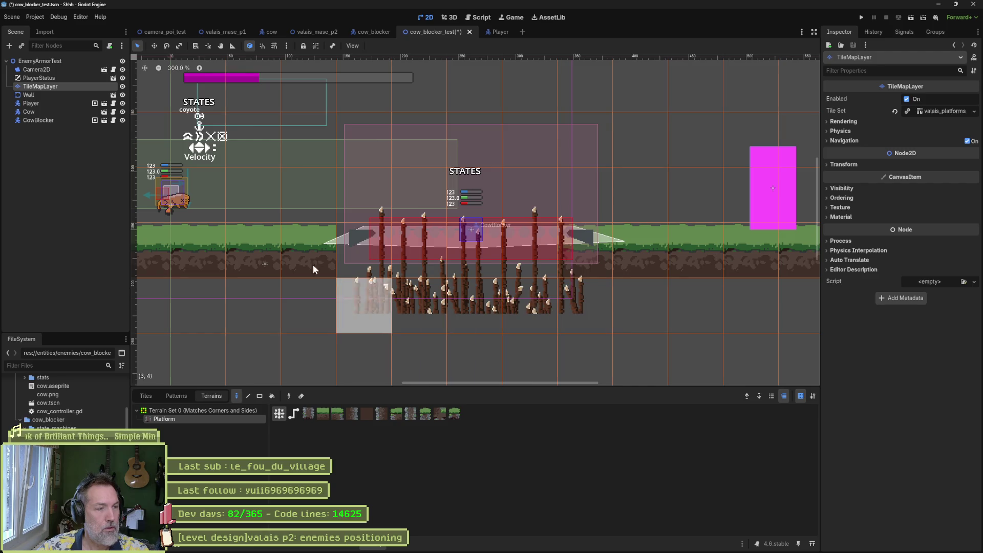
{"action": "left_click", "coordinate": [51, 120]}
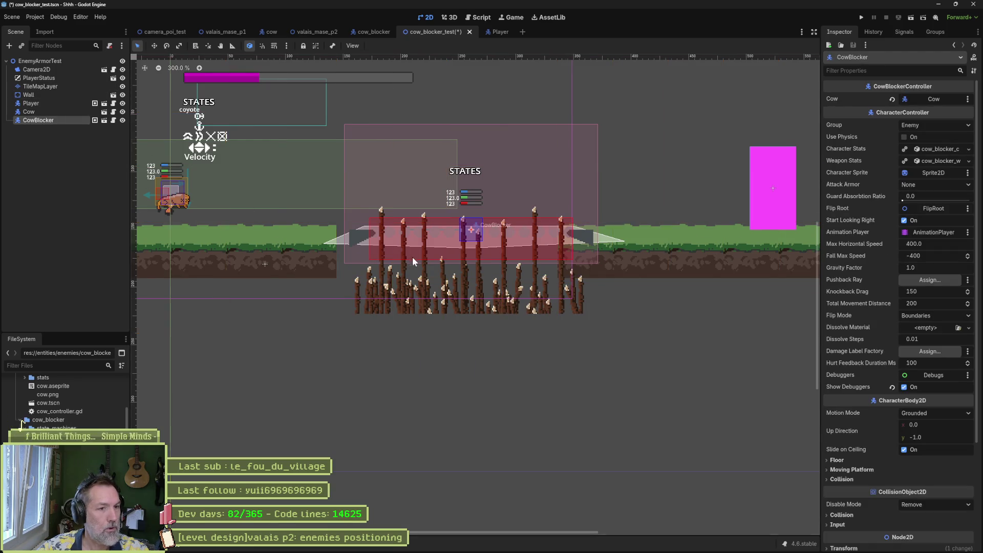
{"action": "scroll", "coordinate": [418, 252], "scroll_direction": "up", "scroll_amount": 2}
{"action": "key", "text": "w"}
{"action": "left_click_drag", "start_coordinate": [523, 211], "coordinate": [480, 212]}
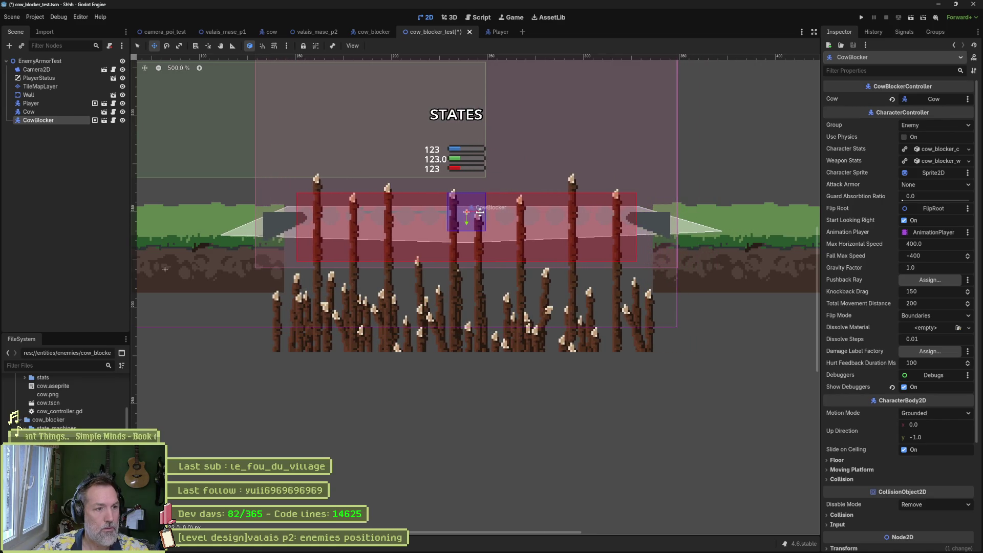
{"action": "key", "text": "ctrl+s"}
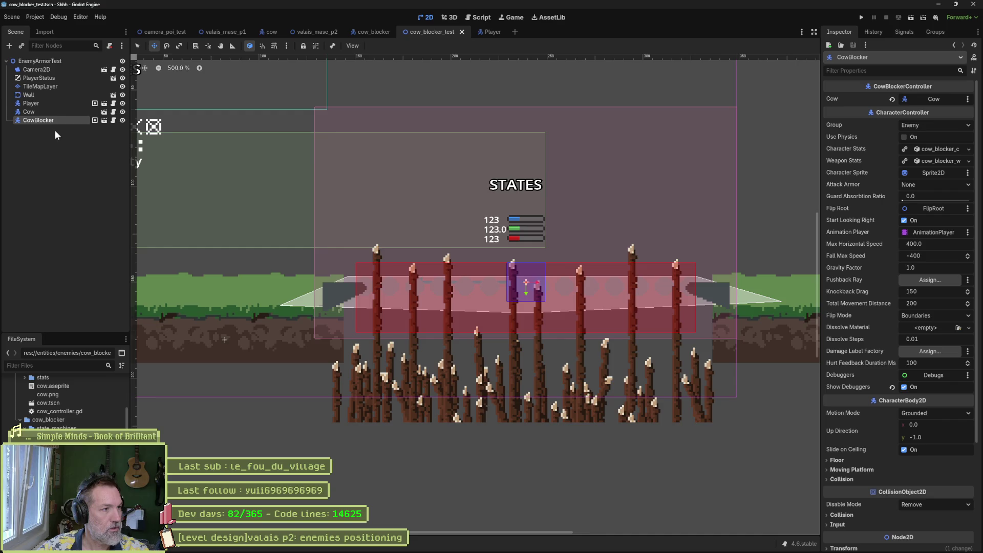
Paint Platform terrain to fill the gap beside the blocker and add dirt below.
{"action": "left_click", "coordinate": [61, 87]}
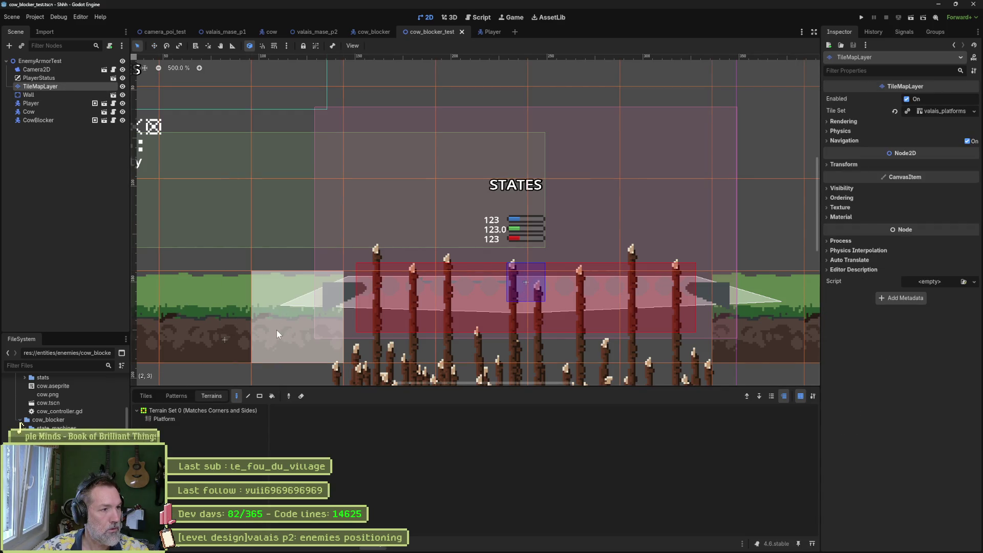
{"action": "left_click", "coordinate": [231, 416]}
{"action": "left_click", "coordinate": [292, 318]}
{"action": "mouse_move", "coordinate": [283, 316]}
{"action": "left_mouse_down"}
{"action": "mouse_move", "coordinate": [239, 310]}
{"action": "mouse_move", "coordinate": [277, 314]}
{"action": "left_mouse_up"}
{"action": "scroll", "coordinate": [278, 314], "scroll_direction": "down", "scroll_amount": 6}
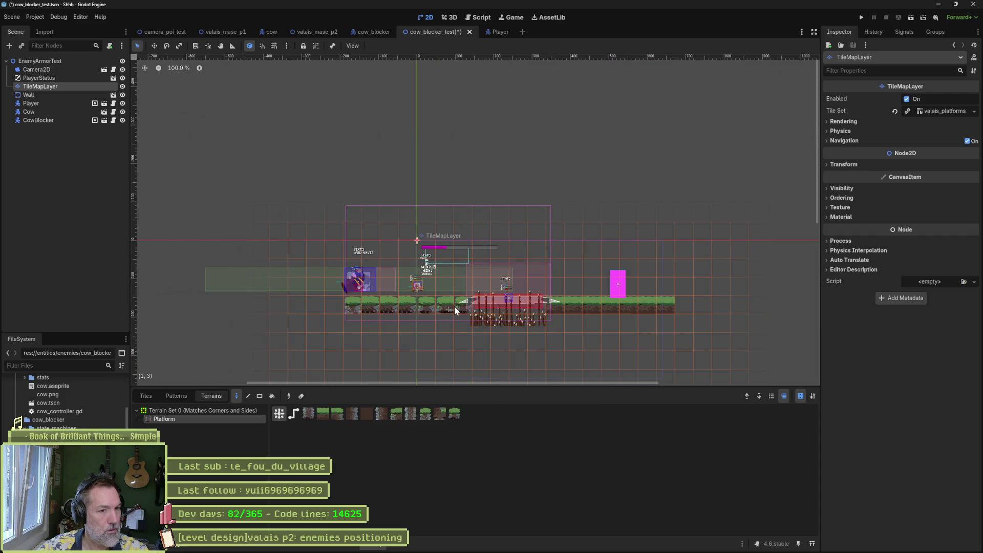
{"action": "mouse_move", "coordinate": [408, 304]}
{"action": "left_mouse_down"}
{"action": "mouse_move", "coordinate": [356, 324]}
{"action": "mouse_move", "coordinate": [441, 315]}
{"action": "left_mouse_up"}
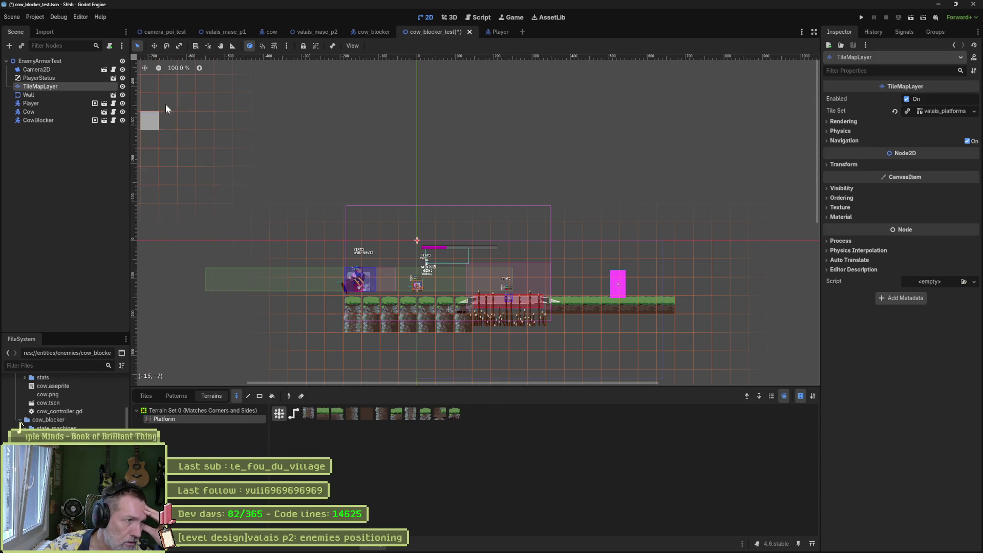
Inspect Terrain 0 on the PlatformsMap layer of the valais_mase_p2 level.
{"action": "left_click", "coordinate": [314, 32]}
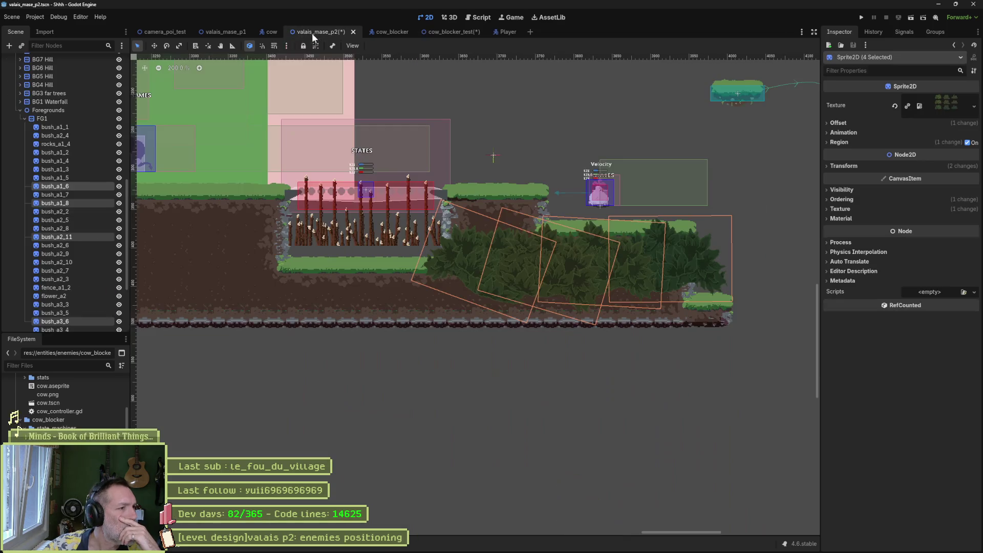
{"action": "scroll", "coordinate": [59, 128], "scroll_direction": "up", "scroll_amount": 5}
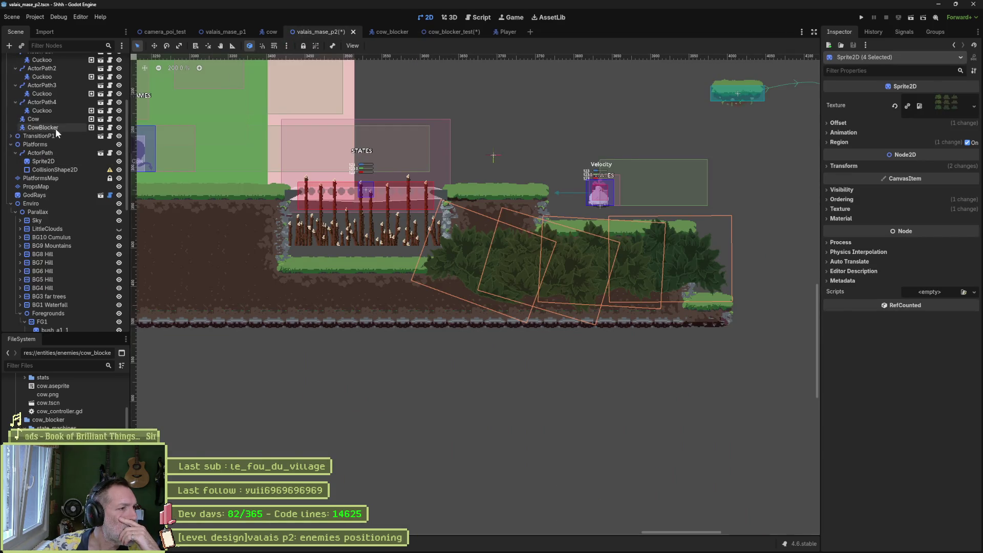
{"action": "left_click", "coordinate": [54, 177]}
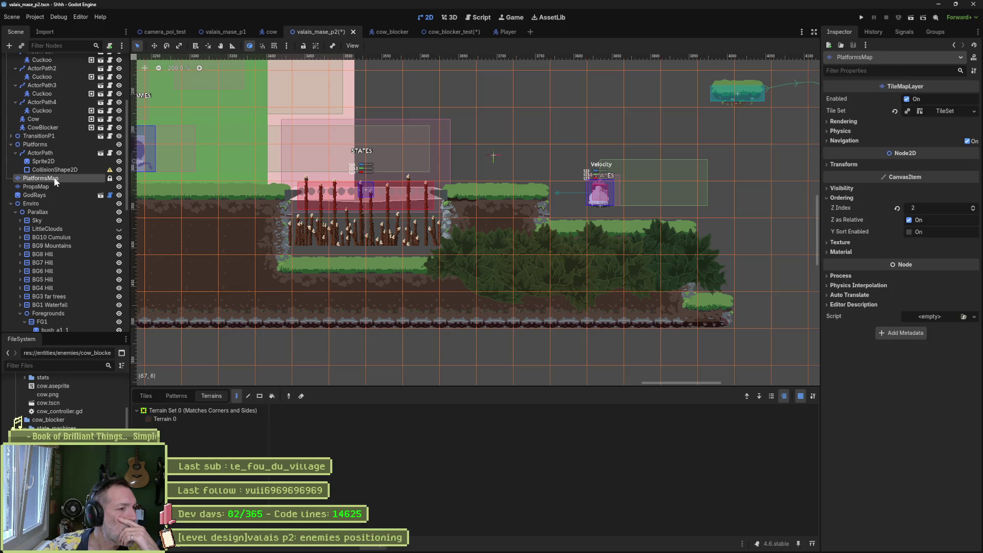
{"action": "left_click", "coordinate": [210, 419]}
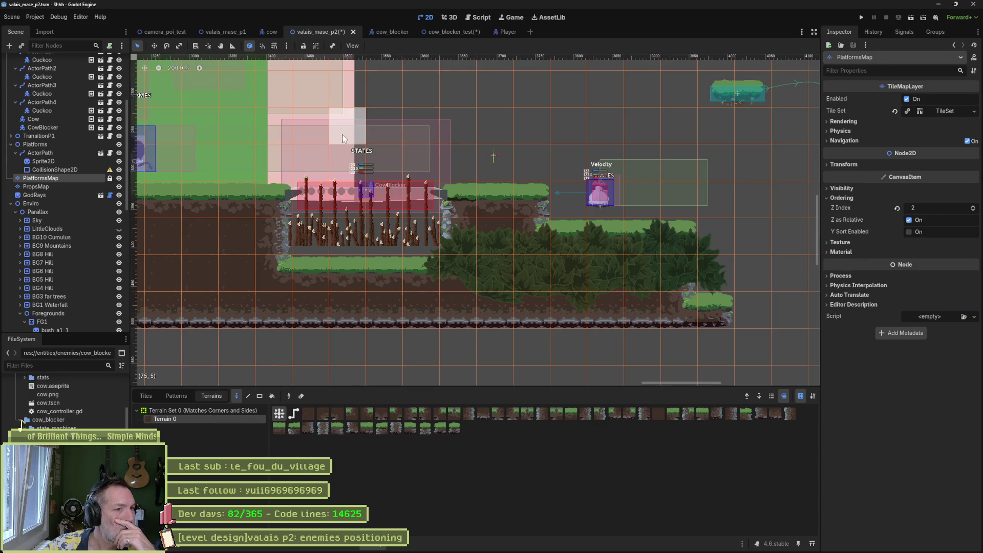
Compare the tileset atlases of cow_blocker_test and valais_mase_p2.
{"action": "left_click", "coordinate": [459, 32]}
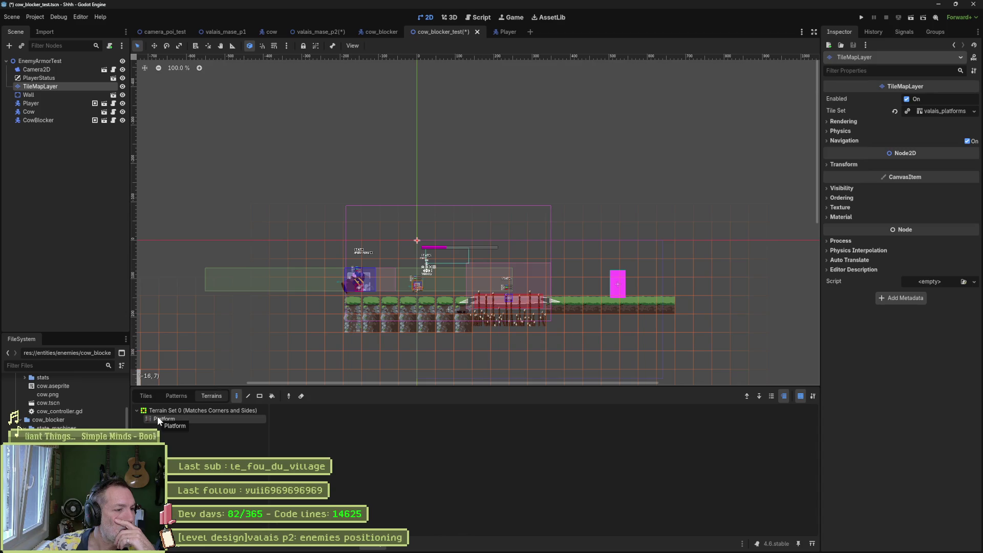
{"action": "left_click", "coordinate": [346, 546]}
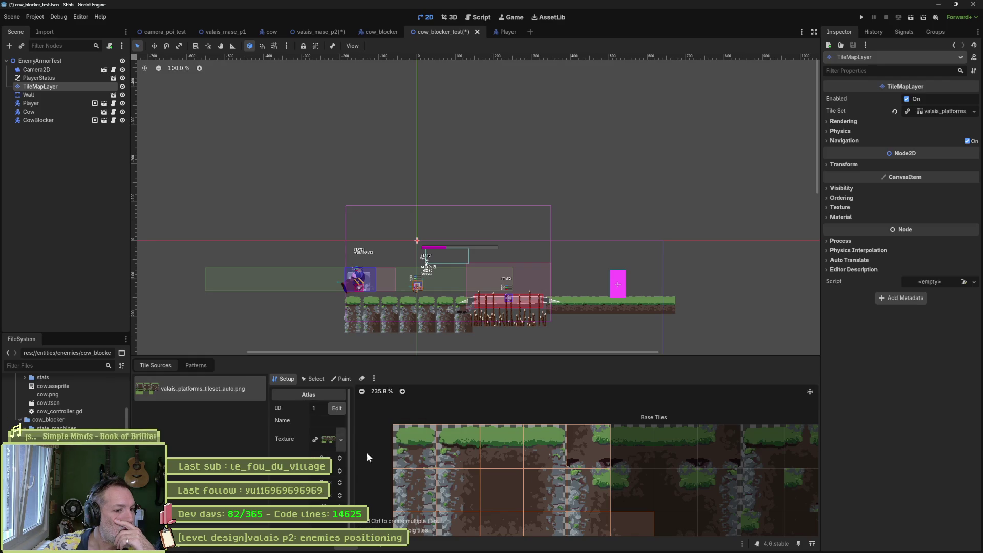
{"action": "scroll", "coordinate": [530, 487], "scroll_direction": "down", "scroll_amount": 1}
{"action": "scroll", "coordinate": [505, 399], "scroll_direction": "down", "scroll_amount": 3}
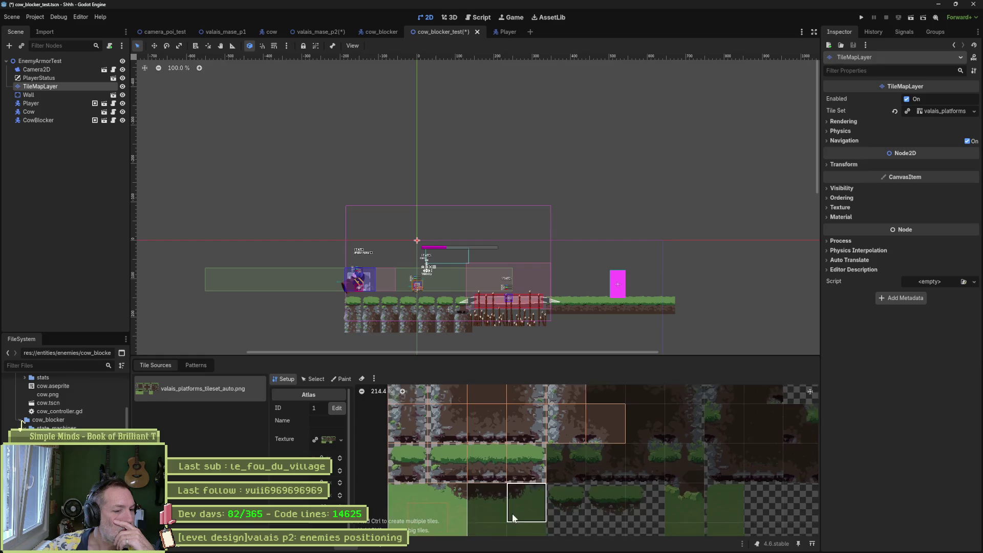
{"action": "scroll", "coordinate": [527, 429], "scroll_direction": "down", "scroll_amount": 3}
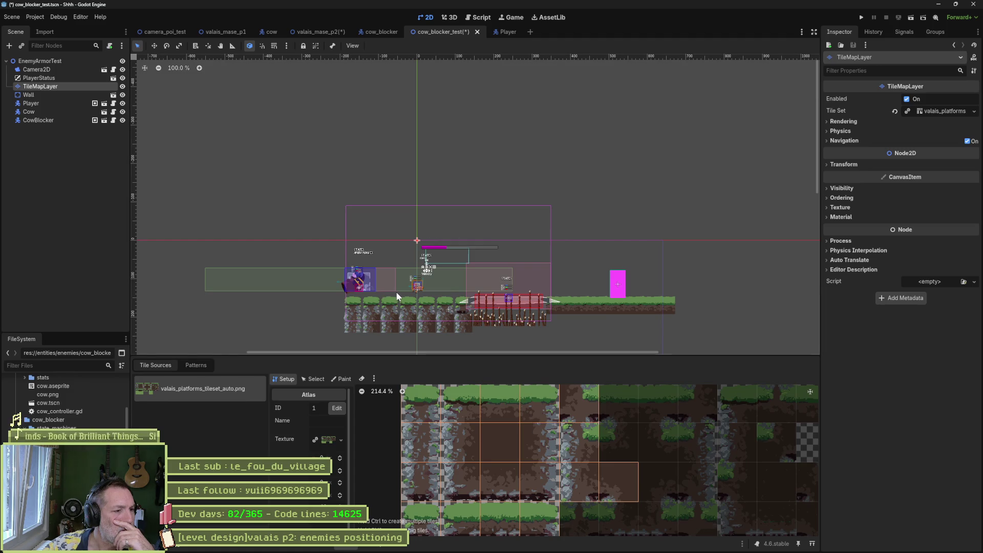
{"action": "left_click", "coordinate": [311, 30]}
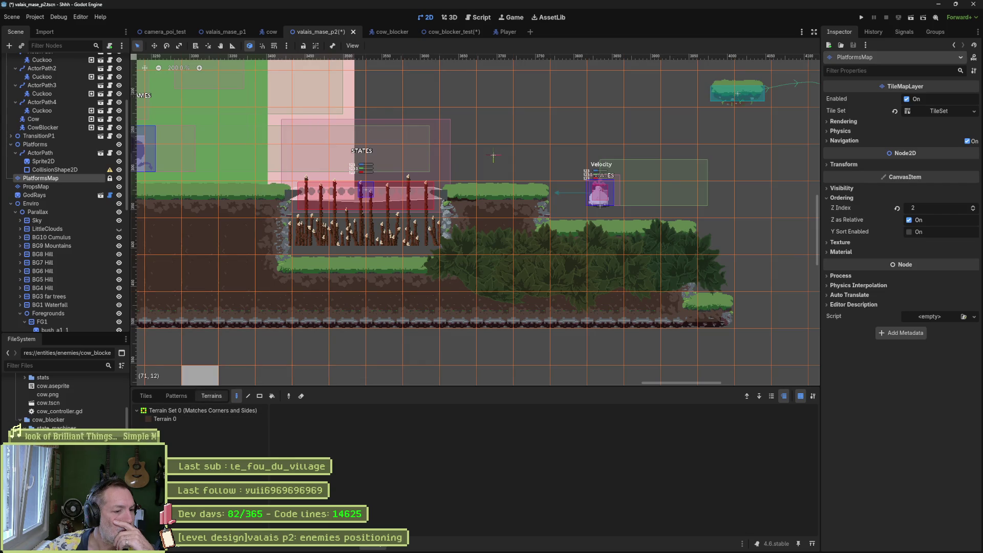
{"action": "left_click", "coordinate": [350, 547]}
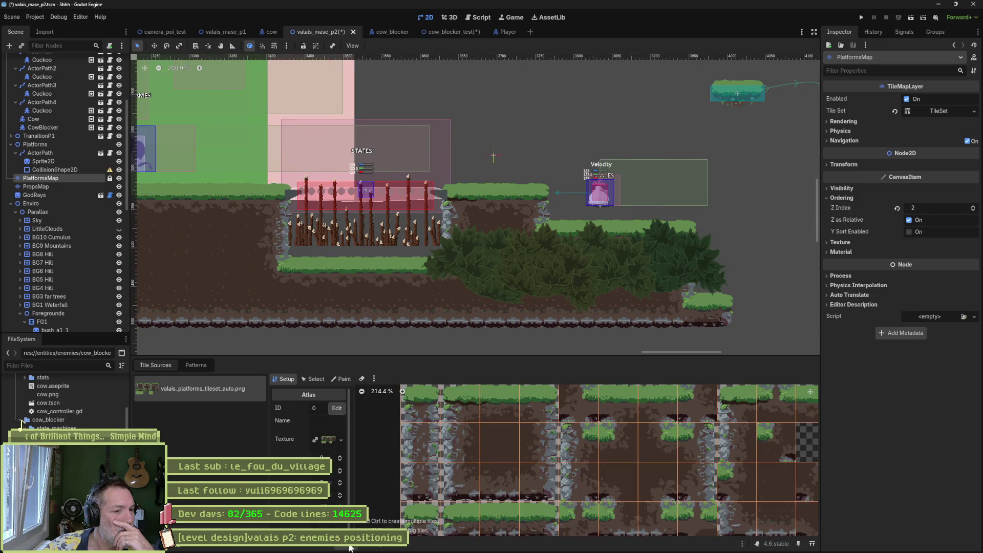
{"action": "scroll", "coordinate": [471, 435], "scroll_direction": "down", "scroll_amount": 3}
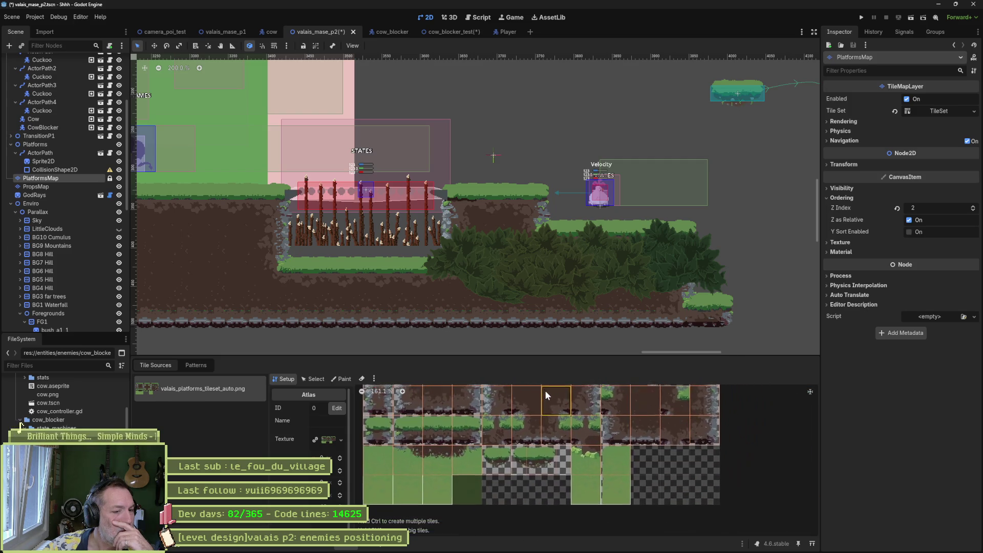
{"action": "left_click_drag", "start_coordinate": [560, 402], "coordinate": [579, 431]}
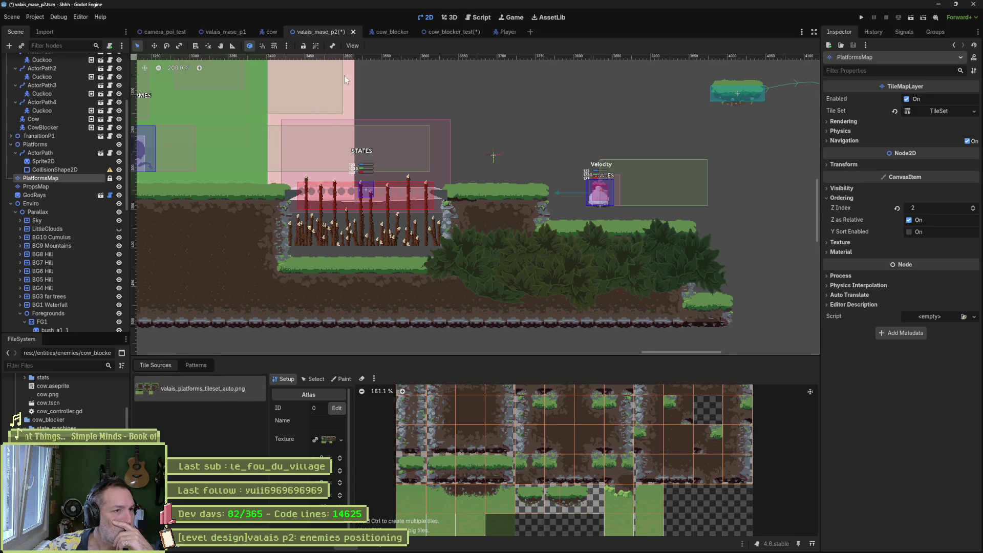
{"action": "left_click", "coordinate": [446, 32]}
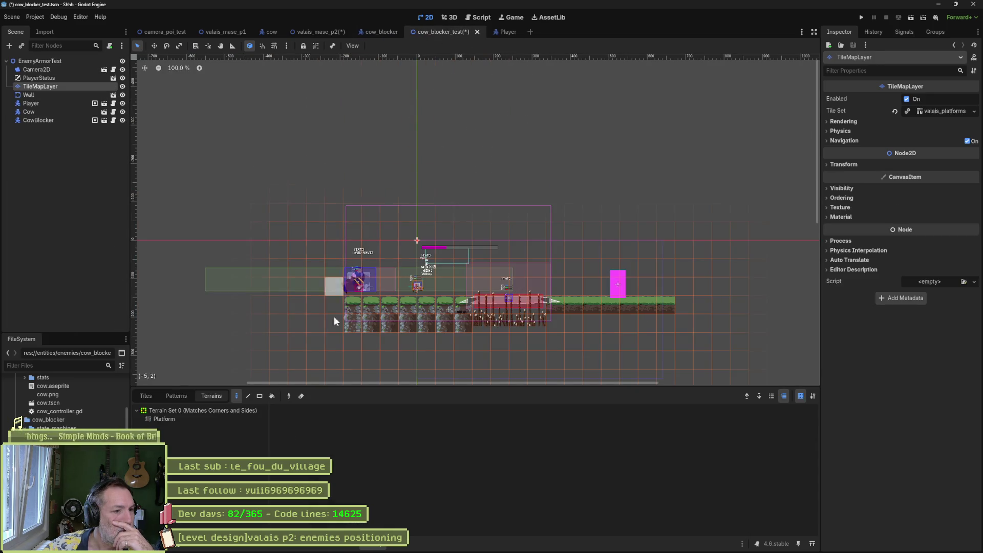
Browse the Platform terrain's tiles in the tileset panel.
{"action": "left_click", "coordinate": [207, 417]}
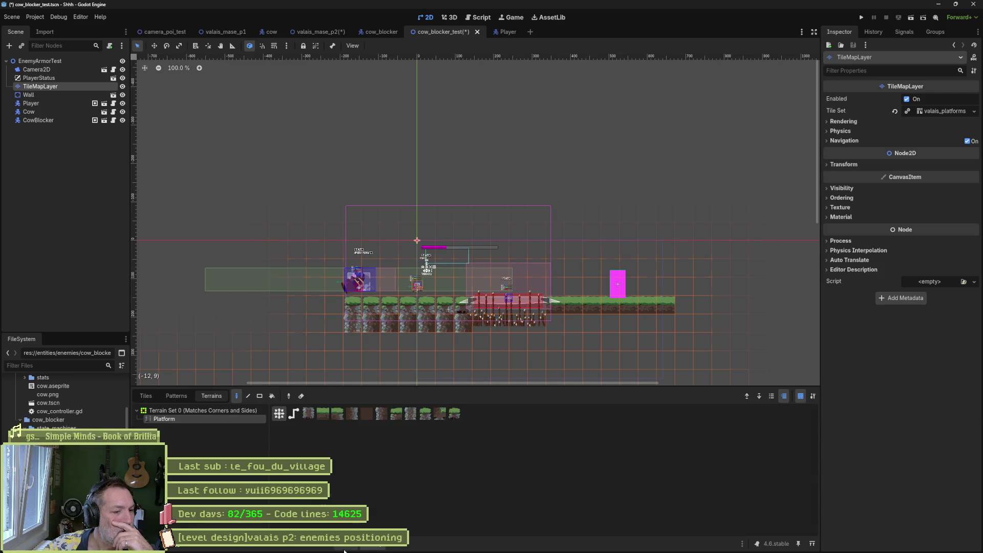
{"action": "left_click", "coordinate": [346, 544]}
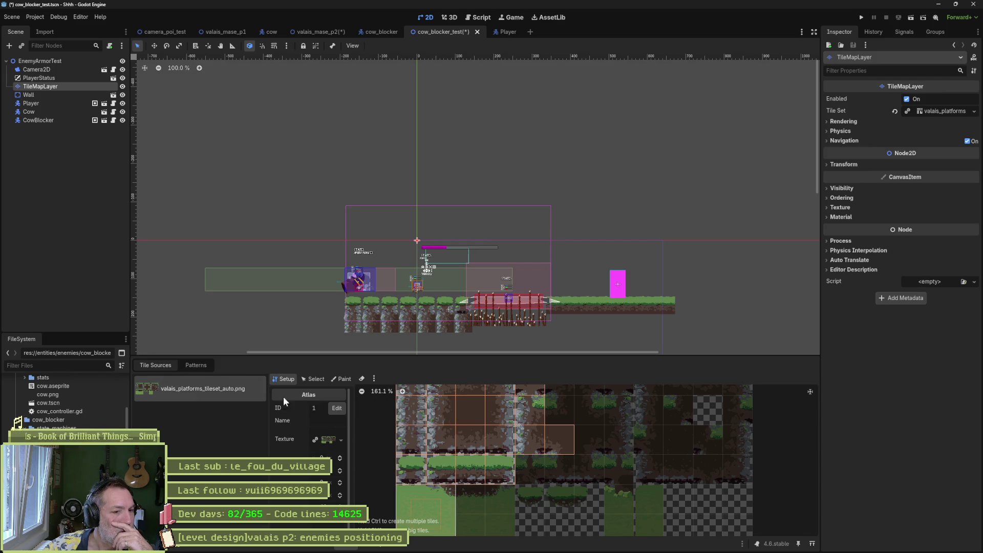
{"action": "scroll", "coordinate": [436, 418], "scroll_direction": "down", "scroll_amount": 2}
{"action": "scroll", "coordinate": [451, 416], "scroll_direction": "down", "scroll_amount": 2}
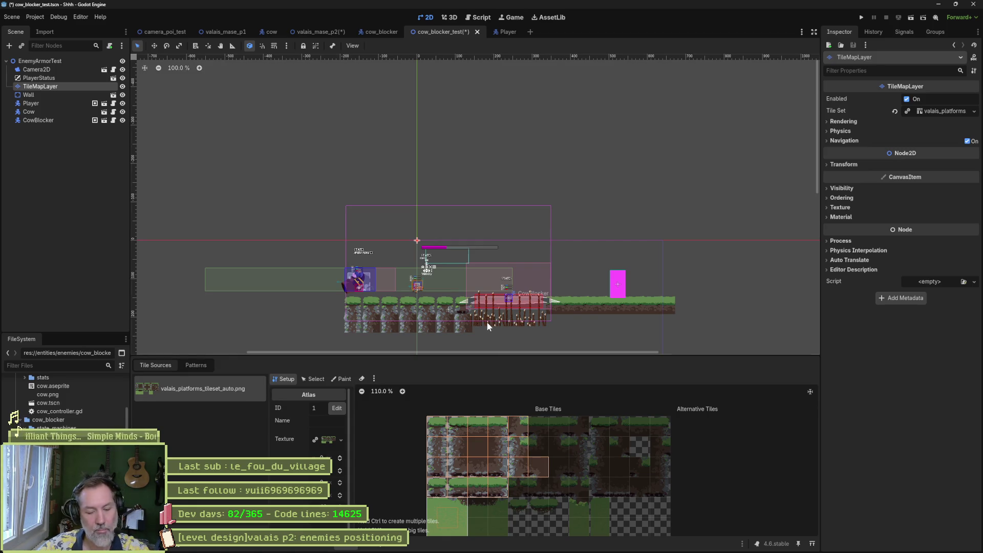
Undo the last two ground tile edits in cow_blocker_test.
{"action": "key", "text": "ctrl+z"}
{"action": "key", "text": "ctrl+z"}
{"action": "key", "text": "ctrl+z"}
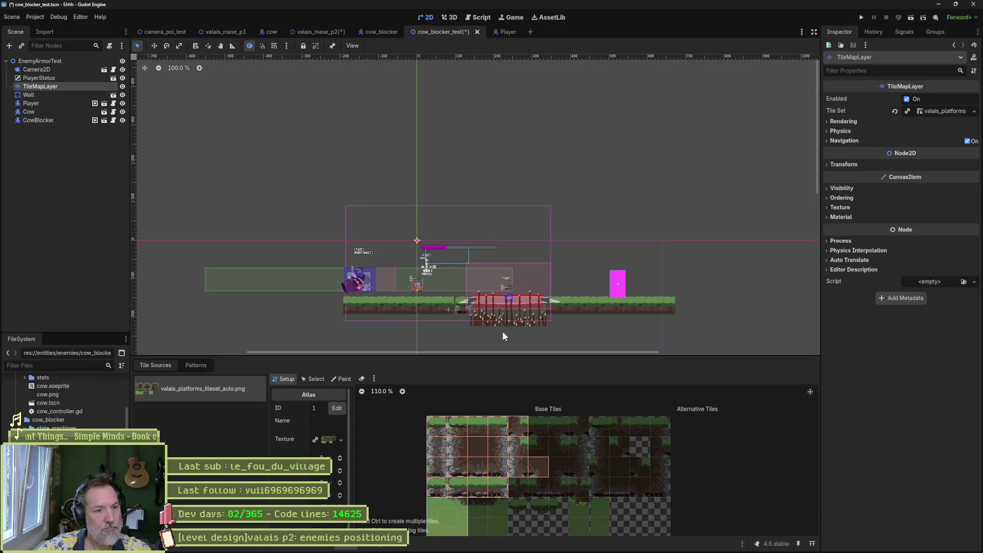
{"action": "key", "text": "ctrl+z"}
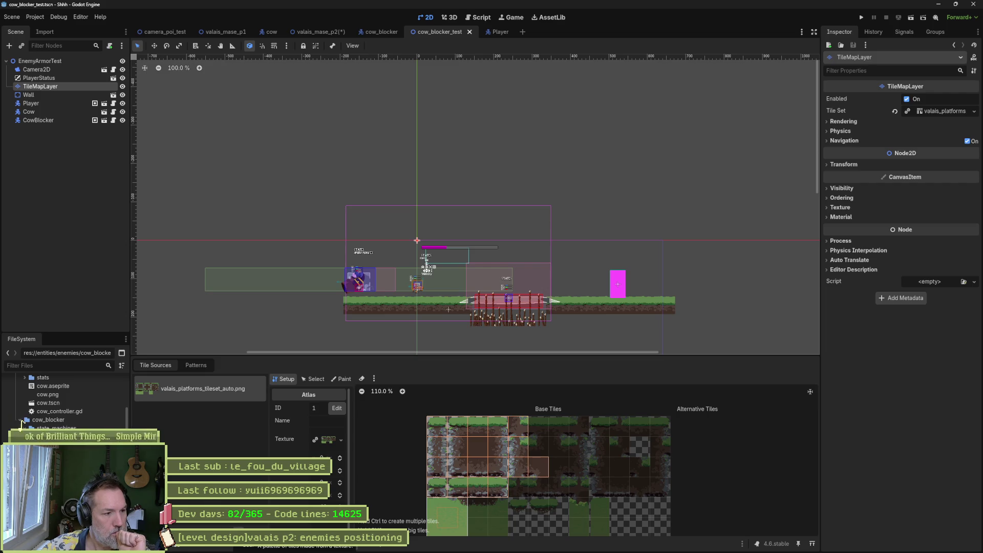
{"action": "left_click", "coordinate": [197, 364]}
{"action": "left_click", "coordinate": [163, 365]}
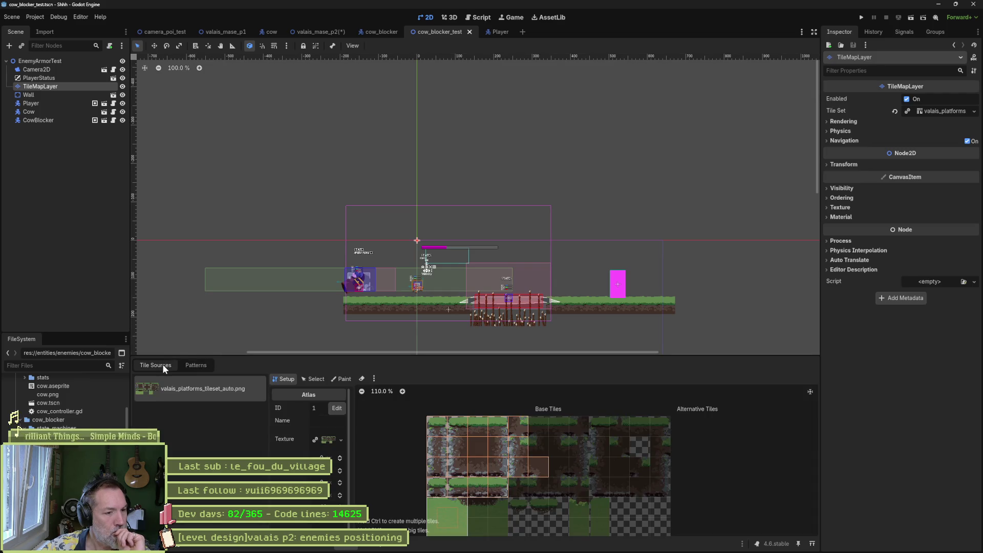
{"action": "left_click", "coordinate": [317, 35]}
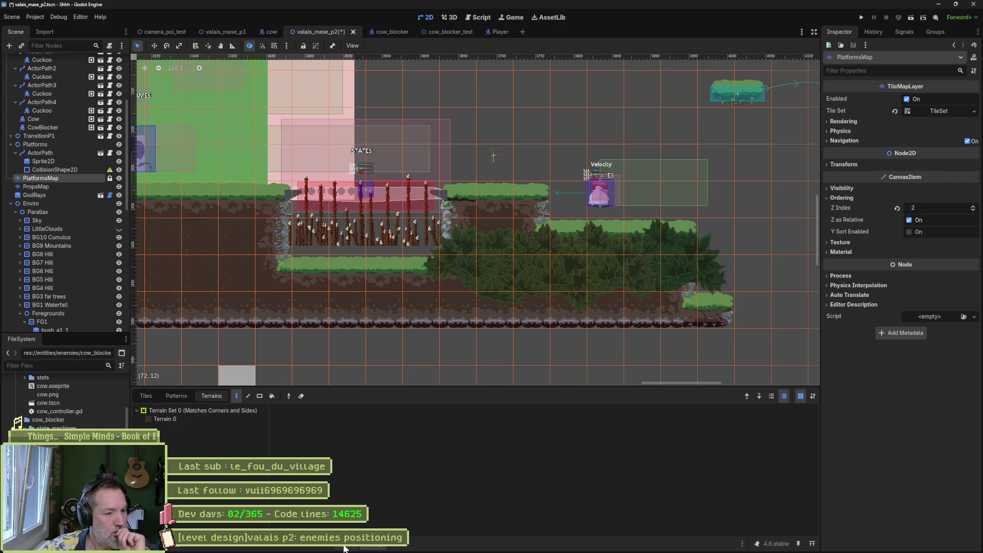
{"action": "left_click", "coordinate": [323, 543]}
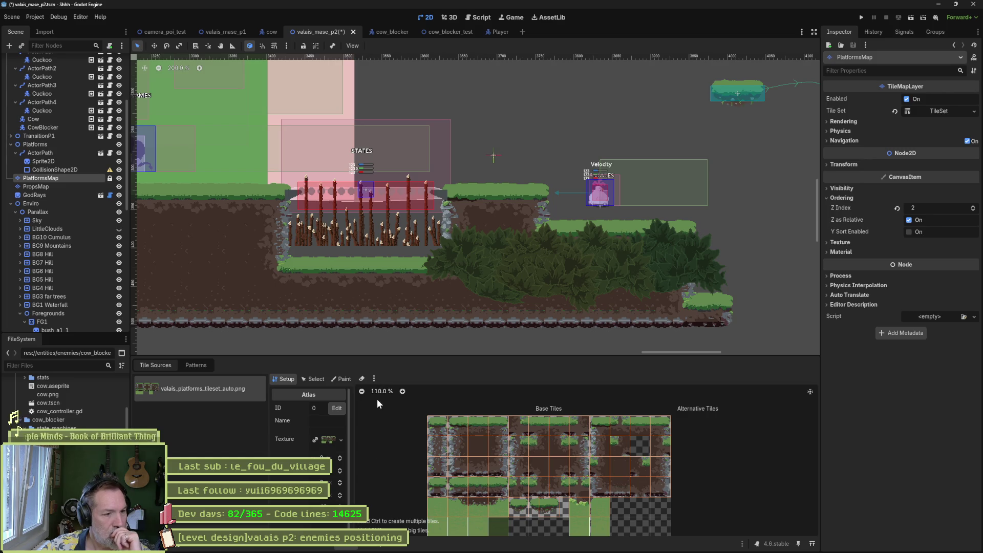
{"action": "left_click", "coordinate": [374, 379]}
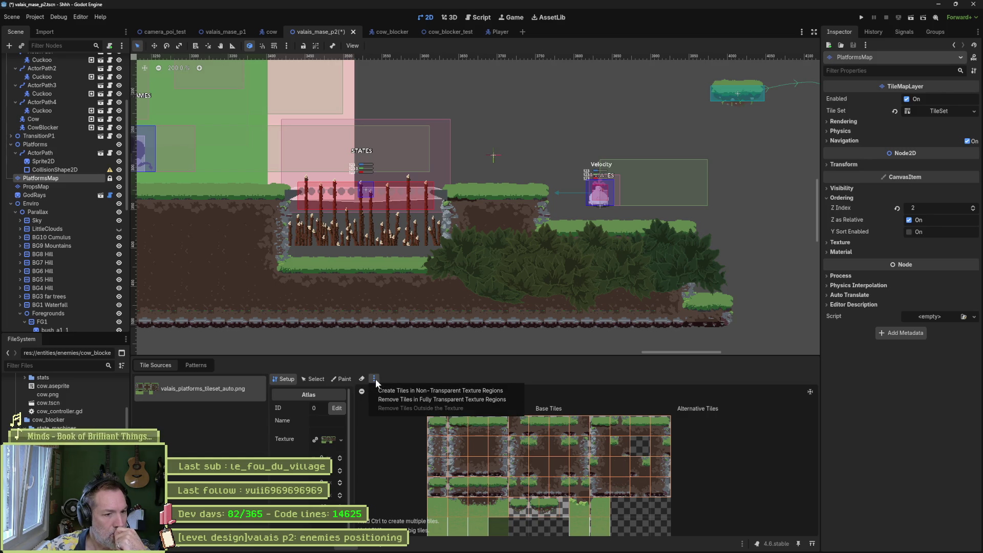
{"action": "left_click", "coordinate": [420, 372]}
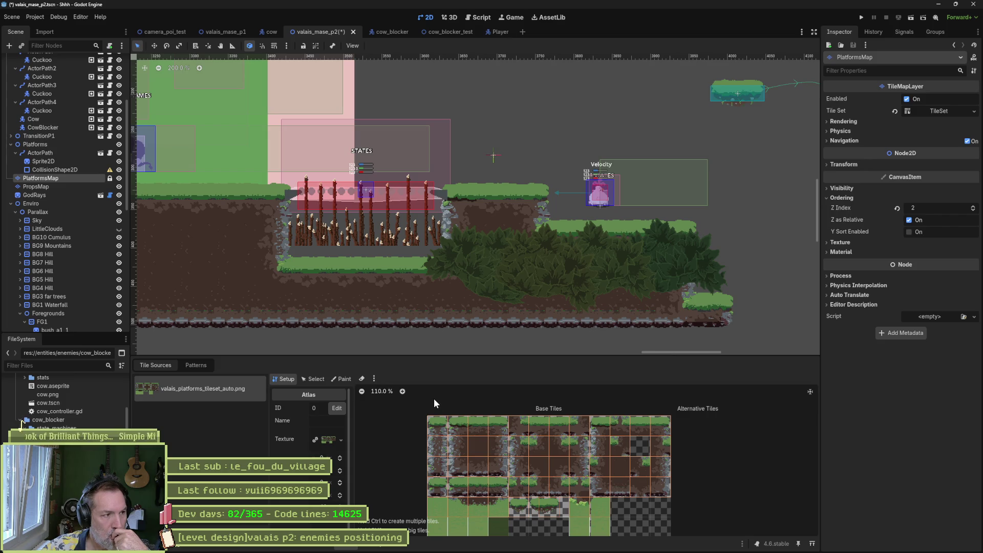
{"action": "left_click", "coordinate": [62, 188]}
{"action": "left_click", "coordinate": [67, 176]}
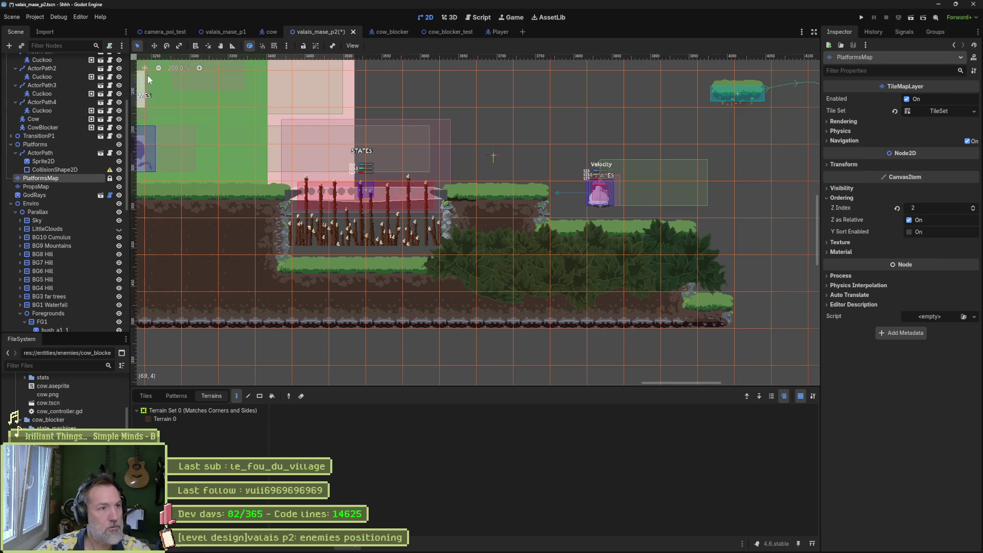
Copy PlatformsMap into cow_blocker_test and paint Terrain 0 over the left and right platforms.
{"action": "left_click", "coordinate": [441, 32]}
{"action": "left_click_drag", "start_coordinate": [387, 72], "coordinate": [60, 152]}
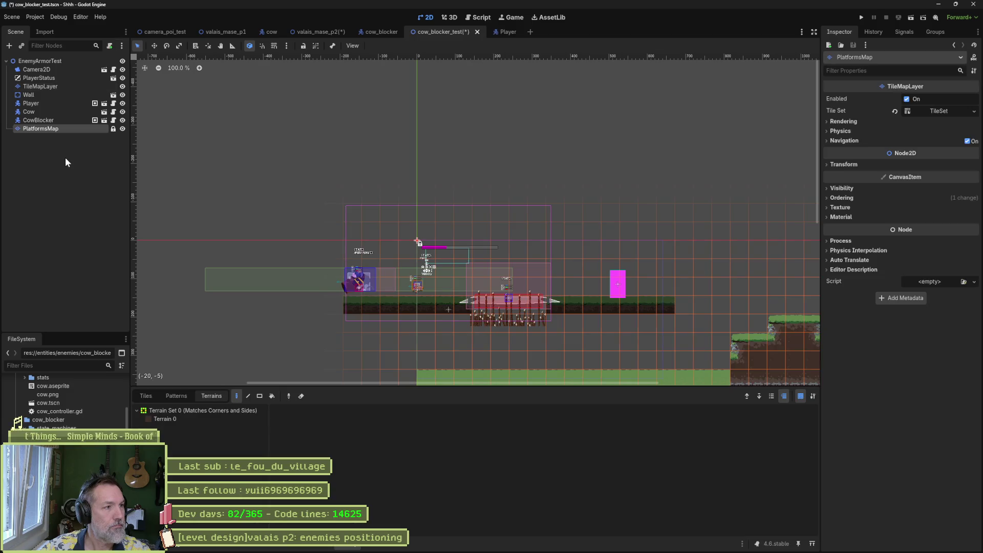
{"action": "scroll", "coordinate": [395, 280], "scroll_direction": "down", "scroll_amount": 3}
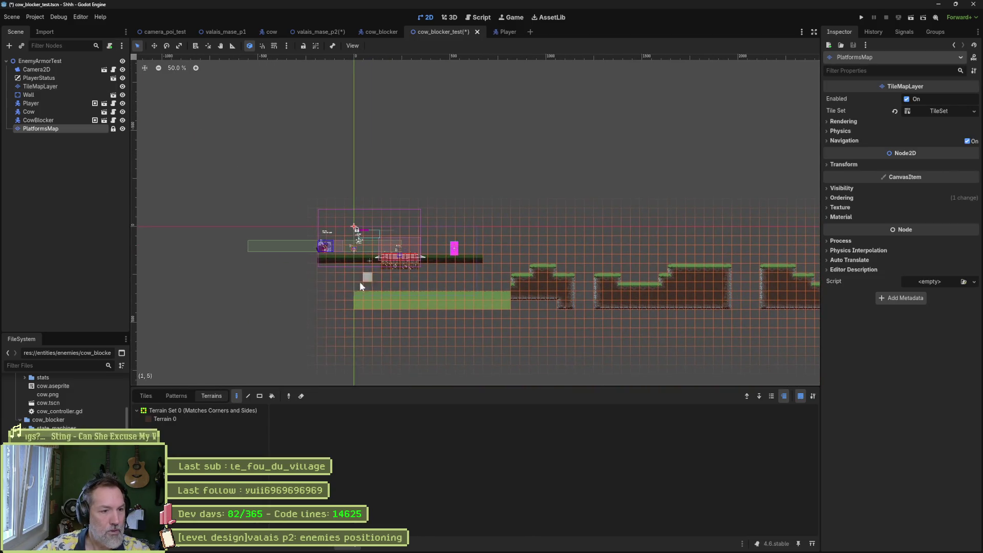
{"action": "left_click", "coordinate": [211, 419]}
{"action": "scroll", "coordinate": [307, 272], "scroll_direction": "up", "scroll_amount": 5}
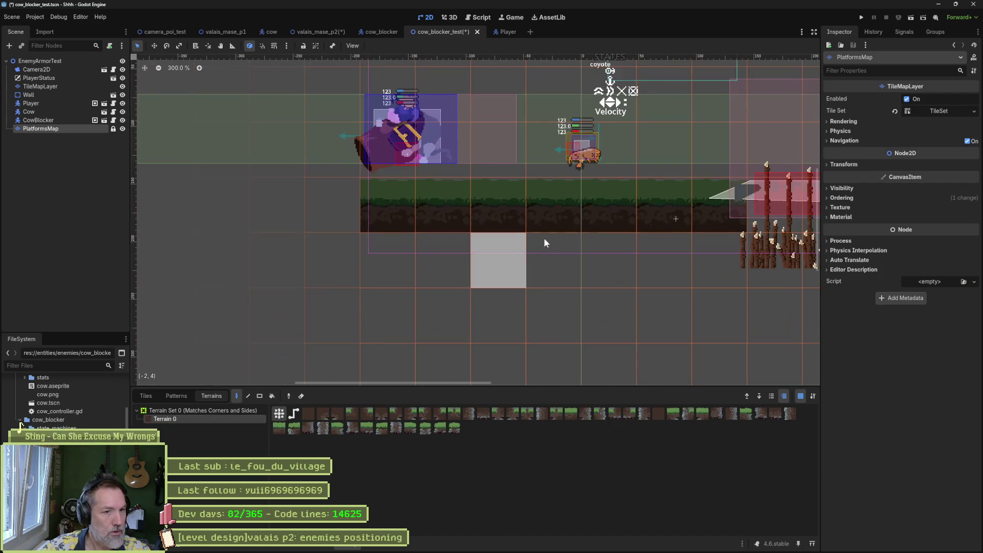
{"action": "mouse_move", "coordinate": [253, 259]}
{"action": "left_mouse_down"}
{"action": "mouse_move", "coordinate": [528, 259]}
{"action": "mouse_move", "coordinate": [552, 284]}
{"action": "mouse_move", "coordinate": [231, 305]}
{"action": "left_mouse_up"}
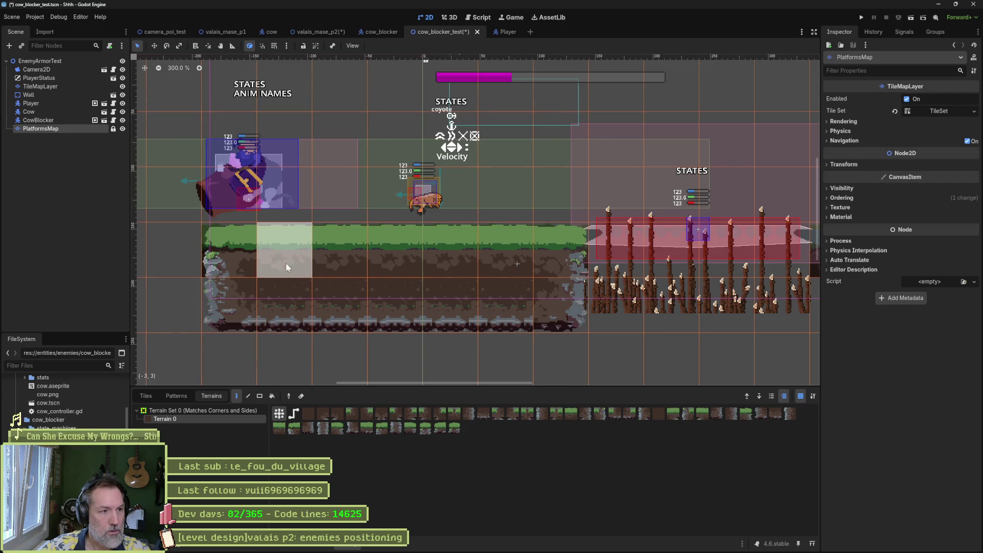
{"action": "scroll", "coordinate": [589, 289], "scroll_direction": "down", "scroll_amount": 2}
{"action": "scroll", "coordinate": [417, 275], "scroll_direction": "right", "scroll_amount": 5}
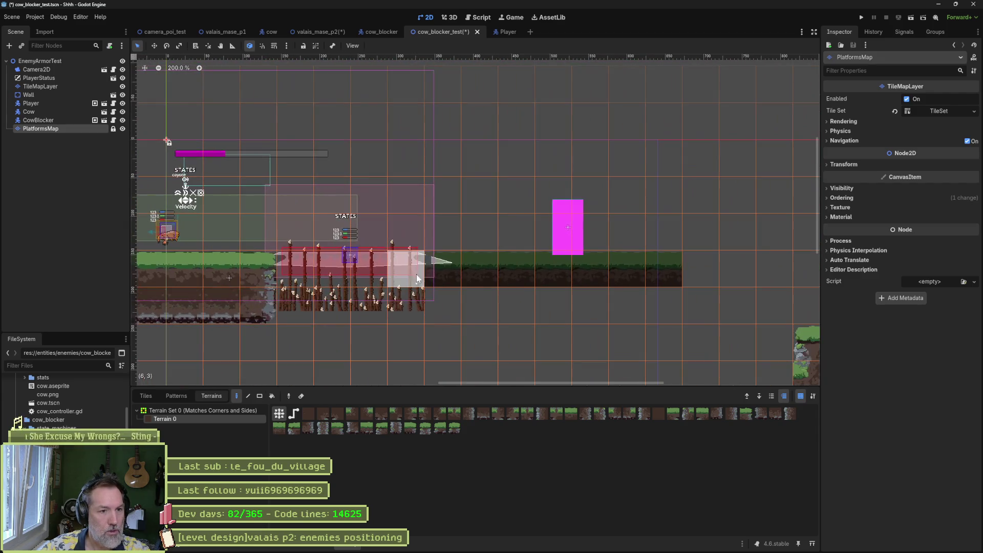
{"action": "mouse_move", "coordinate": [444, 265]}
{"action": "left_mouse_down"}
{"action": "mouse_move", "coordinate": [593, 311]}
{"action": "mouse_move", "coordinate": [665, 277]}
{"action": "mouse_move", "coordinate": [472, 266]}
{"action": "left_mouse_up"}
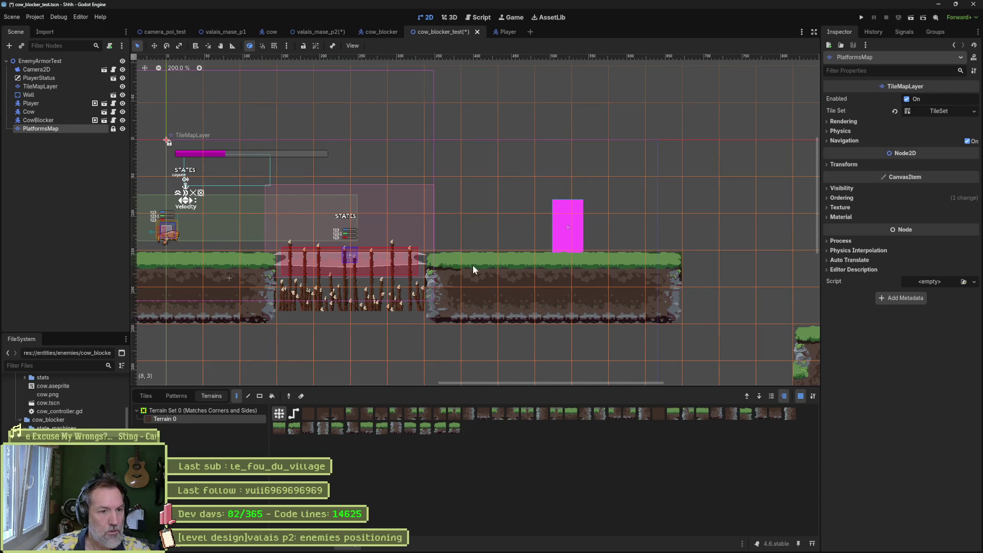
Delete the old TileMapLayer and make PlatformsMap visible again.
{"action": "left_click", "coordinate": [123, 129]}
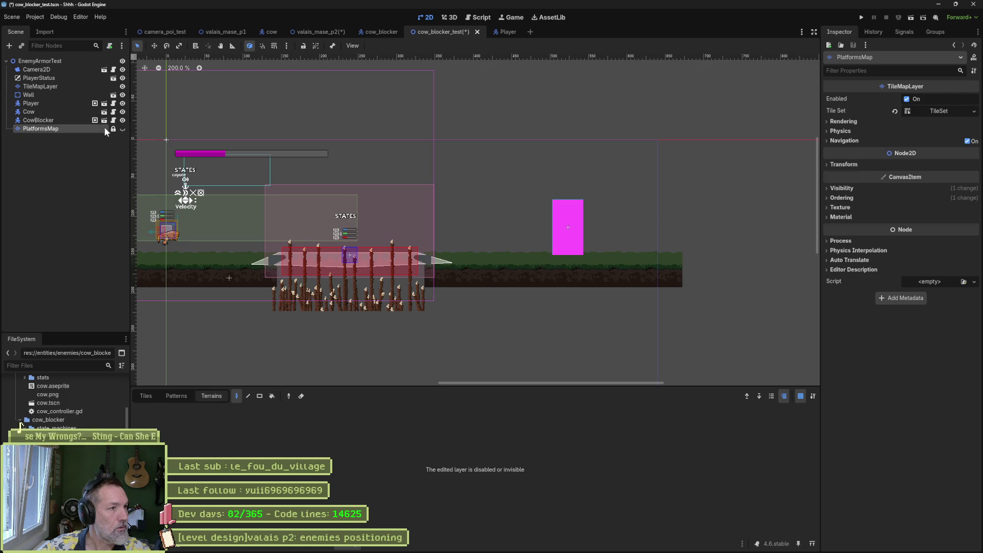
{"action": "left_click", "coordinate": [65, 86]}
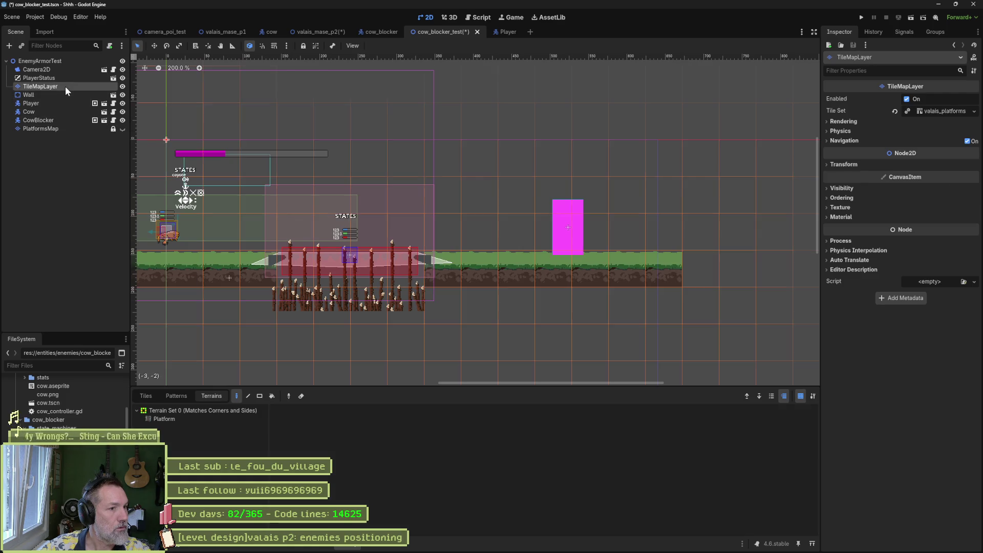
{"action": "scroll", "coordinate": [303, 187], "scroll_direction": "down", "scroll_amount": 3}
{"action": "left_click_drag", "start_coordinate": [318, 195], "coordinate": [418, 209]}
{"action": "key", "text": "Delete"}
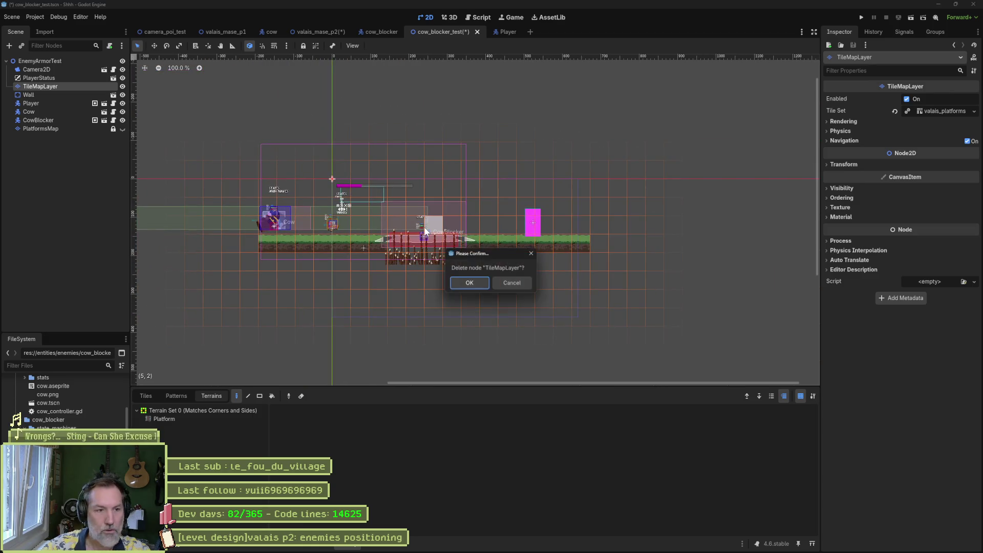
{"action": "left_click", "coordinate": [488, 287]}
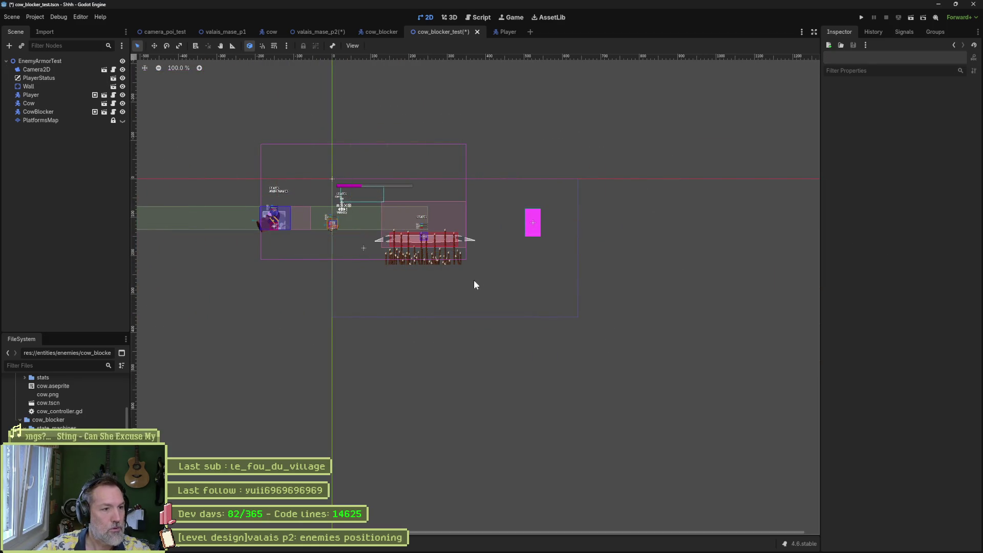
{"action": "left_click", "coordinate": [47, 118]}
{"action": "left_click", "coordinate": [121, 120]}
{"action": "scroll", "coordinate": [513, 281], "scroll_direction": "down", "scroll_amount": 5}
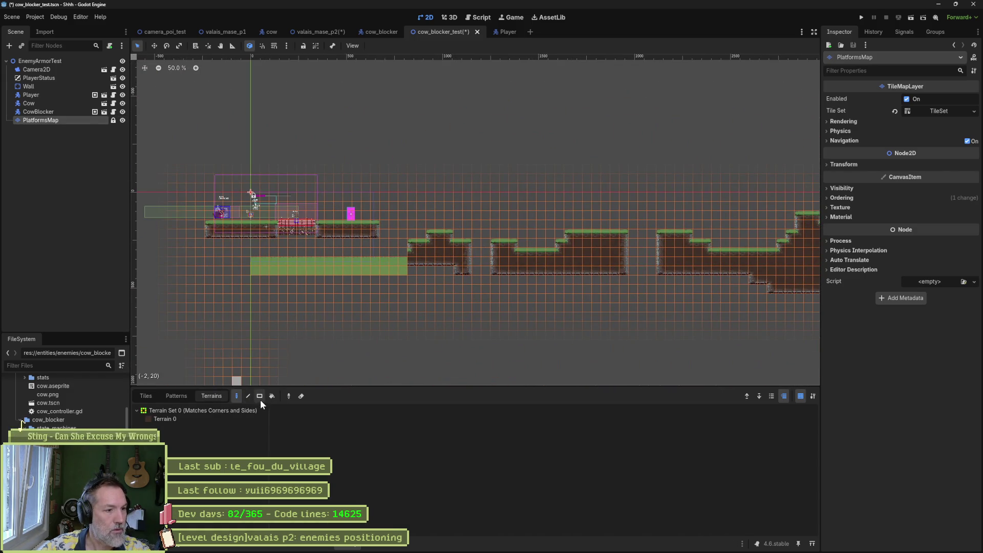
Erase the extra Terrain 0 blocks using rectangle mode.
{"action": "key", "text": "e"}
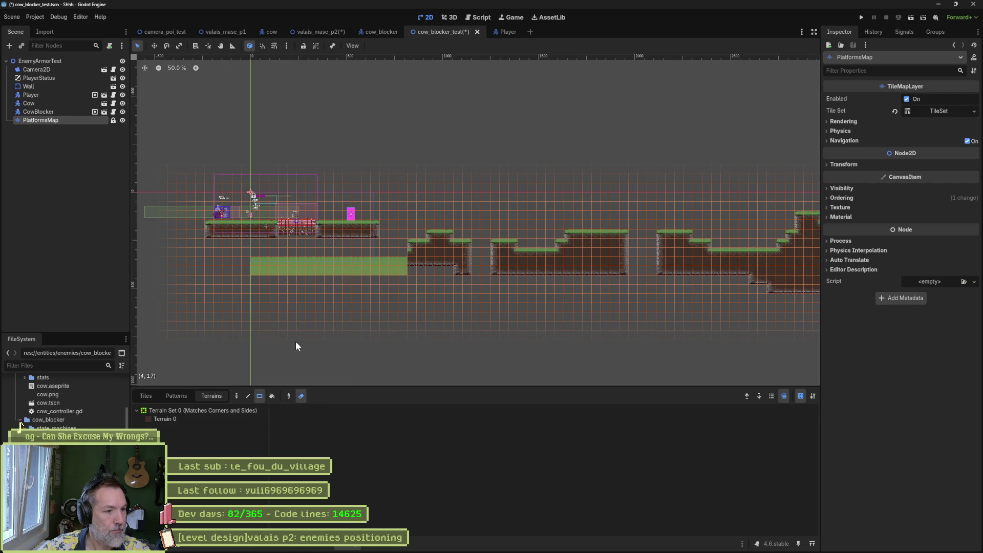
{"action": "scroll", "coordinate": [344, 305], "scroll_direction": "down", "scroll_amount": 3}
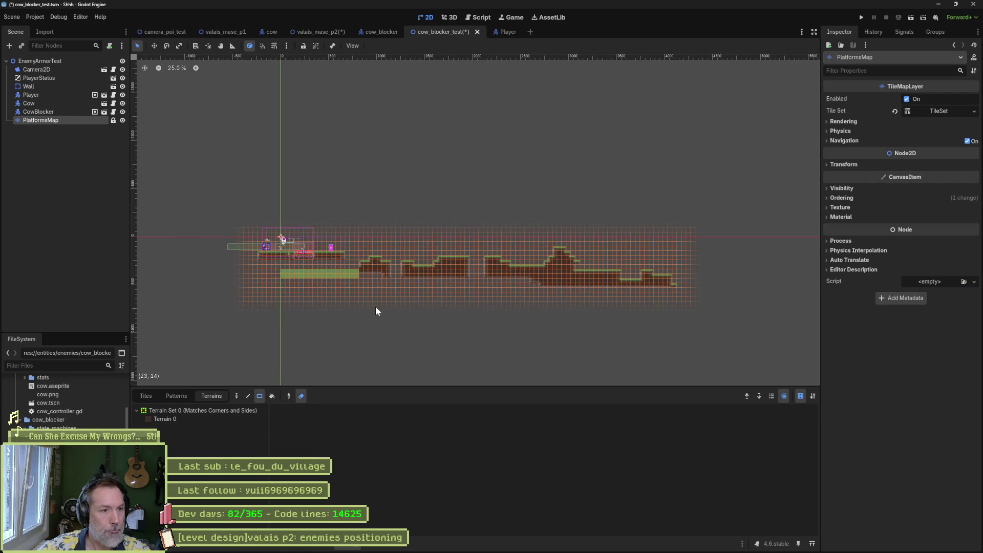
{"action": "left_click", "coordinate": [236, 398]}
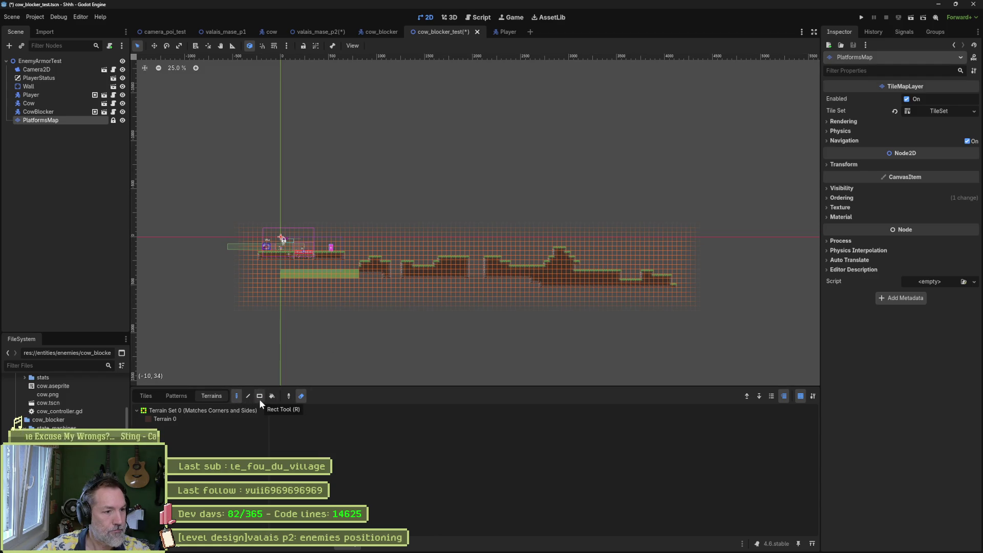
{"action": "left_click", "coordinate": [259, 397]}
{"action": "left_click", "coordinate": [223, 419]}
{"action": "left_click_drag", "start_coordinate": [651, 249], "coordinate": [352, 307]}
{"action": "left_click_drag", "start_coordinate": [260, 295], "coordinate": [372, 268]}
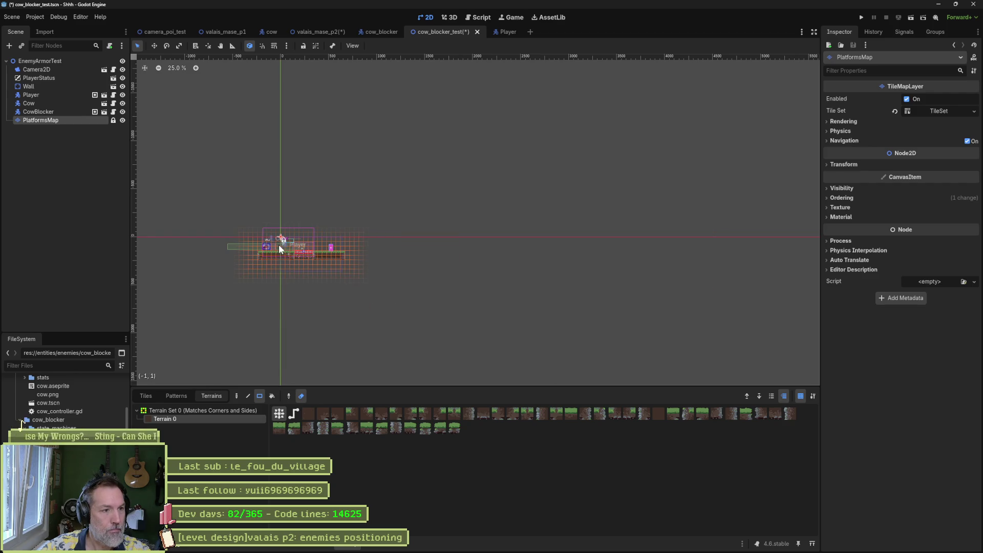
{"action": "scroll", "coordinate": [293, 245], "scroll_direction": "up", "scroll_amount": 5}
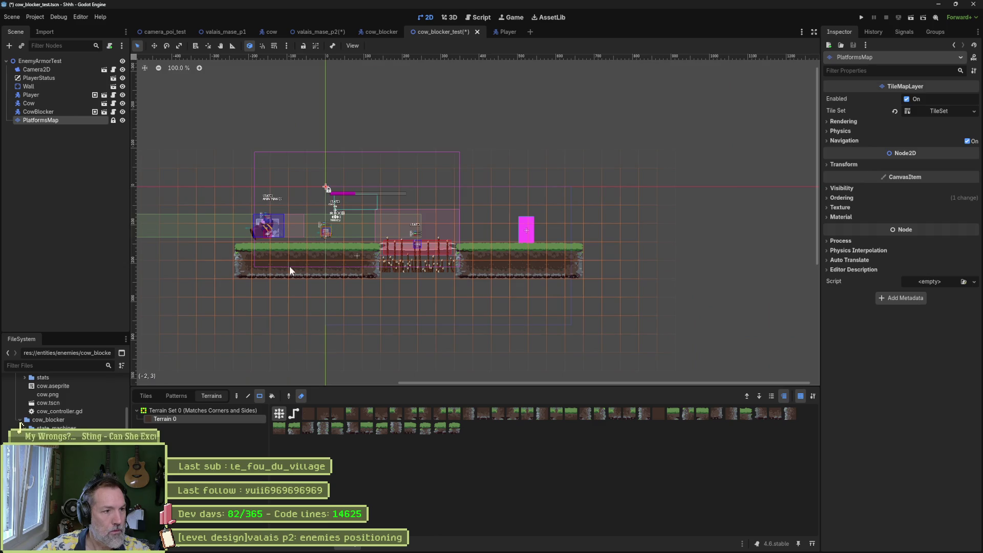
Paint stone pillars at the ground's left and right ends.
{"action": "left_click", "coordinate": [302, 396]}
{"action": "left_click", "coordinate": [237, 396]}
{"action": "mouse_move", "coordinate": [221, 213]}
{"action": "left_mouse_down"}
{"action": "mouse_move", "coordinate": [220, 265]}
{"action": "mouse_move", "coordinate": [207, 216]}
{"action": "left_mouse_up"}
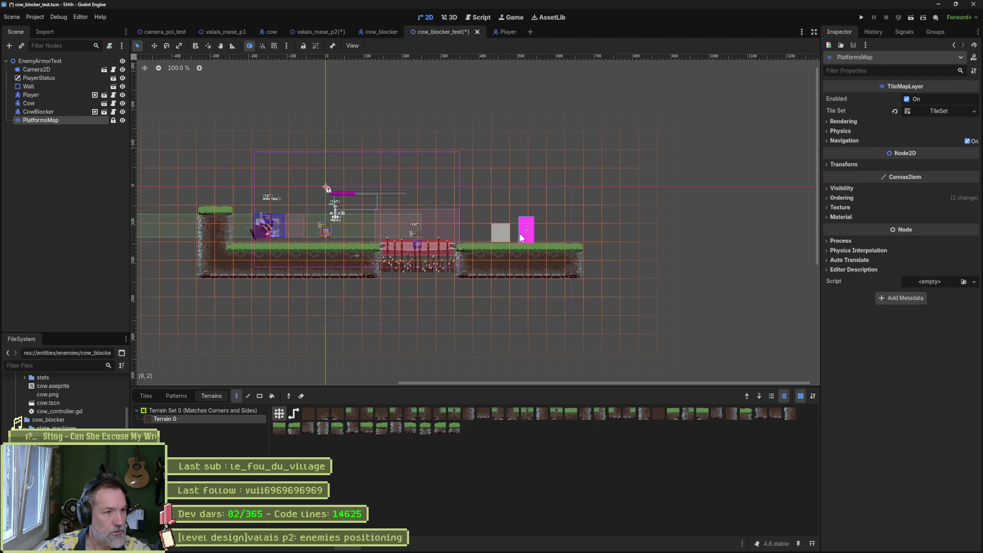
{"action": "left_click", "coordinate": [589, 220]}
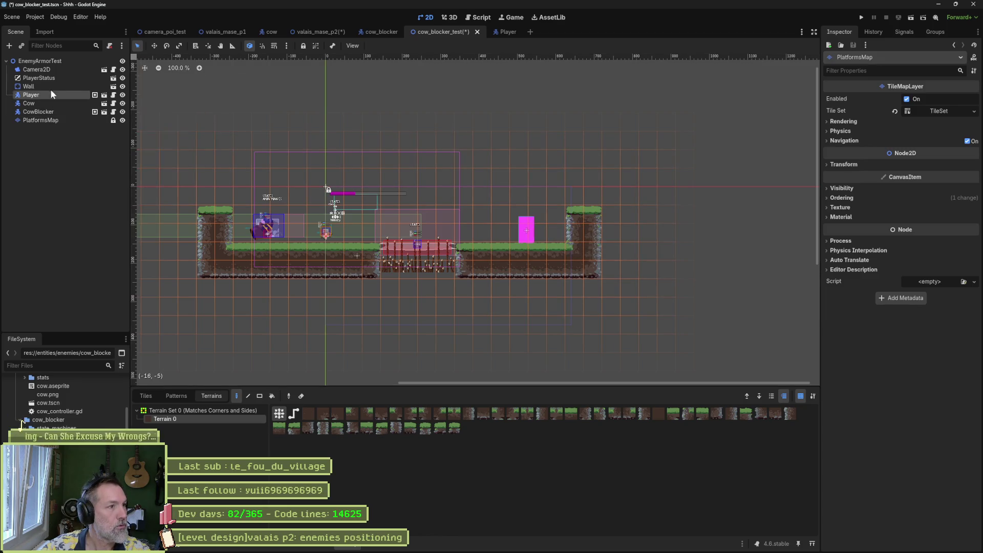
Move the pink Wall down below the terrain and run the scene.
{"action": "left_click", "coordinate": [51, 87]}
{"action": "key", "text": "w"}
{"action": "mouse_move", "coordinate": [518, 274]}
{"action": "left_mouse_down"}
{"action": "mouse_move", "coordinate": [509, 307]}
{"action": "mouse_move", "coordinate": [449, 352]}
{"action": "mouse_move", "coordinate": [425, 355]}
{"action": "mouse_move", "coordinate": [433, 345]}
{"action": "left_mouse_up"}
{"action": "key", "text": "F6"}
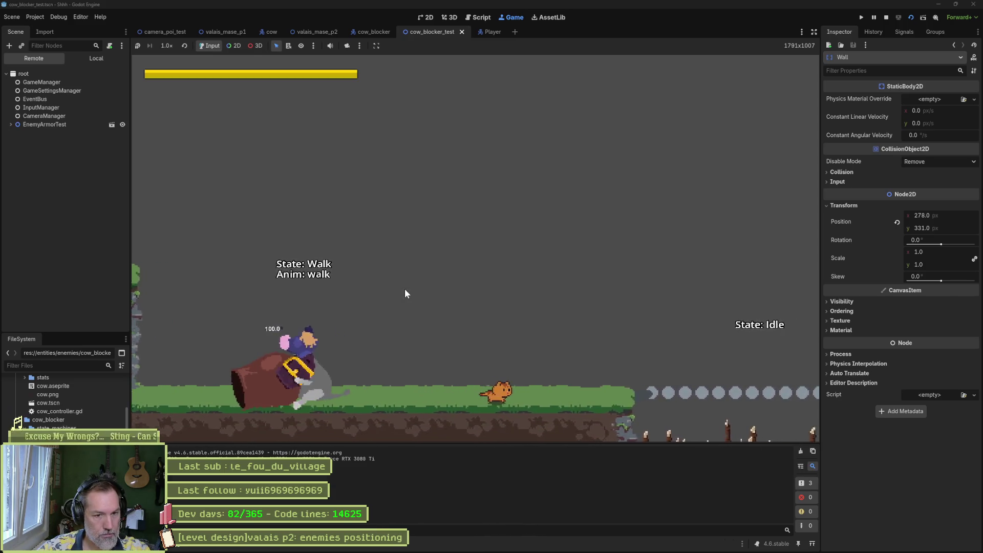
Stop the game and set ValaisMaseP2's Spawn to SpawnDebug3.
{"action": "key", "text": "F8"}
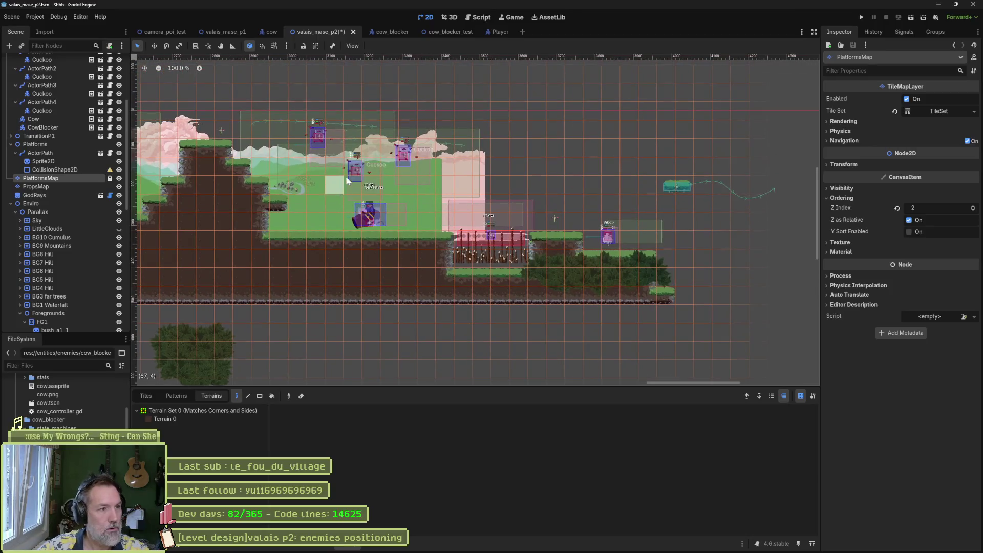
{"action": "left_click", "coordinate": [46, 61]}
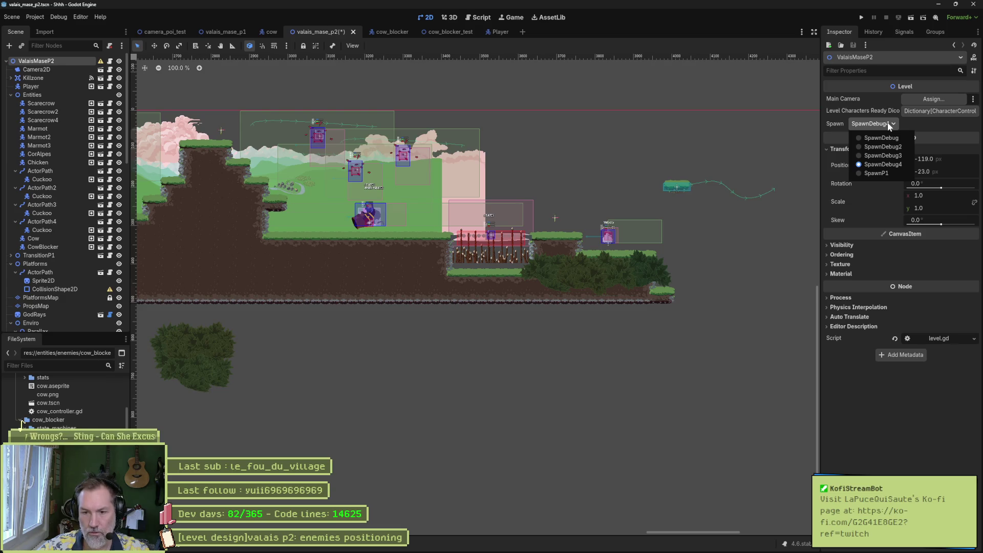
{"action": "left_click", "coordinate": [892, 148]}
{"action": "left_click", "coordinate": [874, 124]}
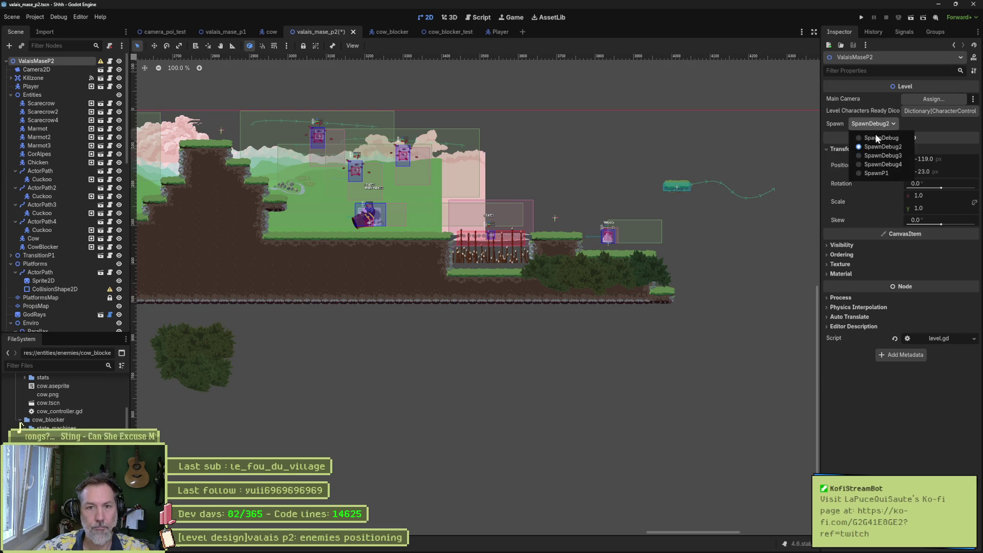
{"action": "left_click", "coordinate": [872, 156]}
Playtest the valais_mase_p2 level from SpawnDebug3, then stop it.
{"action": "key", "text": "F6"}
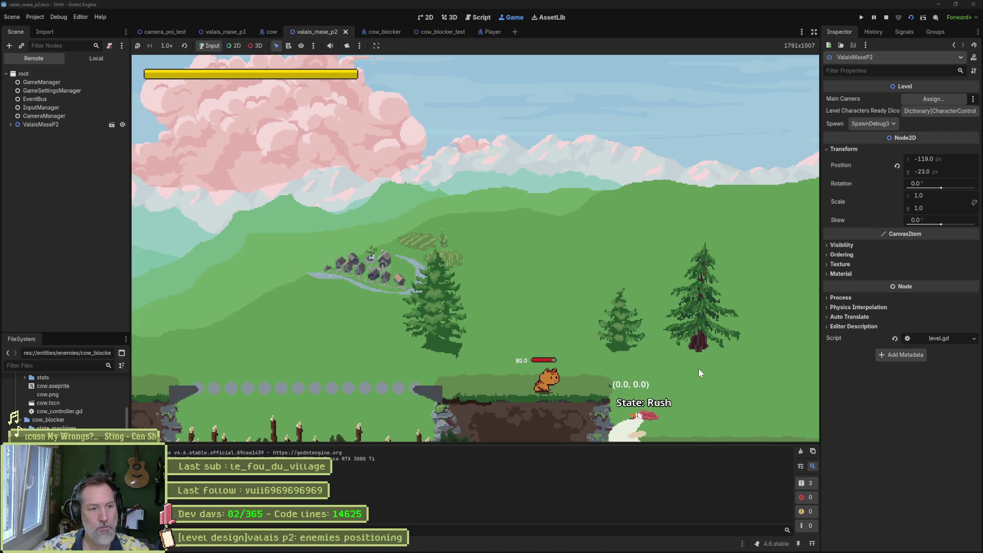
{"action": "key", "text": "F8"}
{"action": "left_click", "coordinate": [552, 549]}
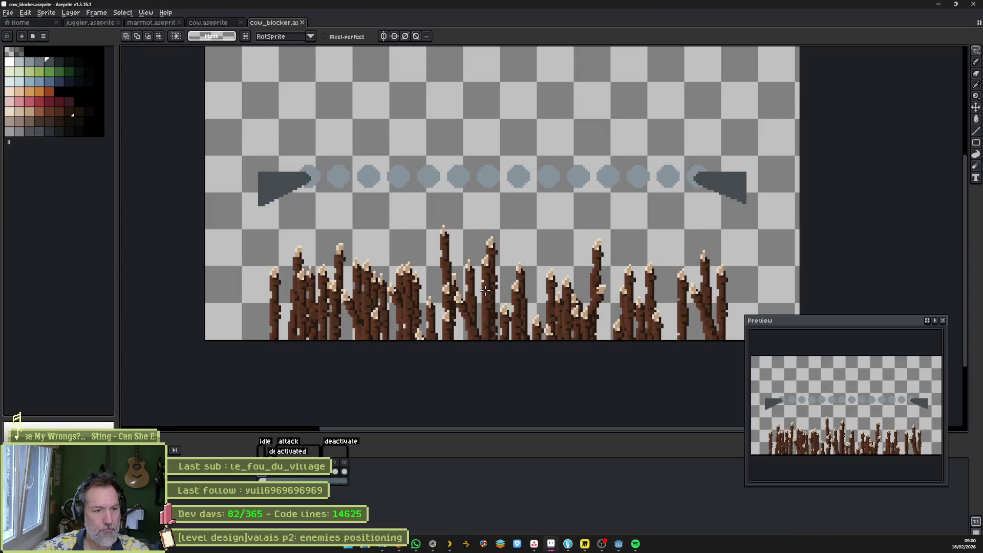
Shade the bridge balls using the sampled blue-grey and dark grey colours.
{"action": "scroll", "coordinate": [394, 133], "scroll_direction": "up", "scroll_amount": 1}
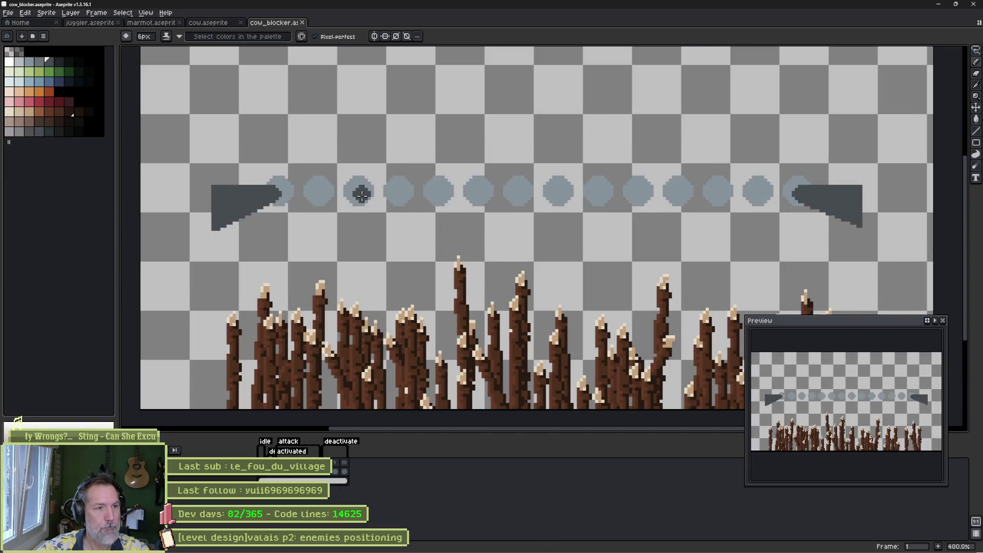
{"action": "key", "text": "i"}
{"action": "left_click", "coordinate": [322, 190]}
{"action": "key", "text": "b"}
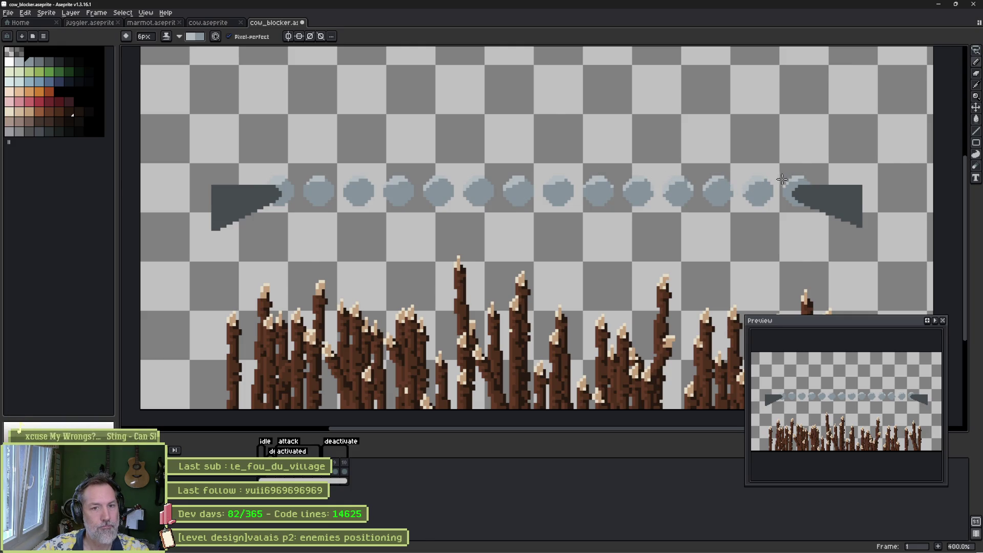
{"action": "left_click", "coordinate": [46, 63]}
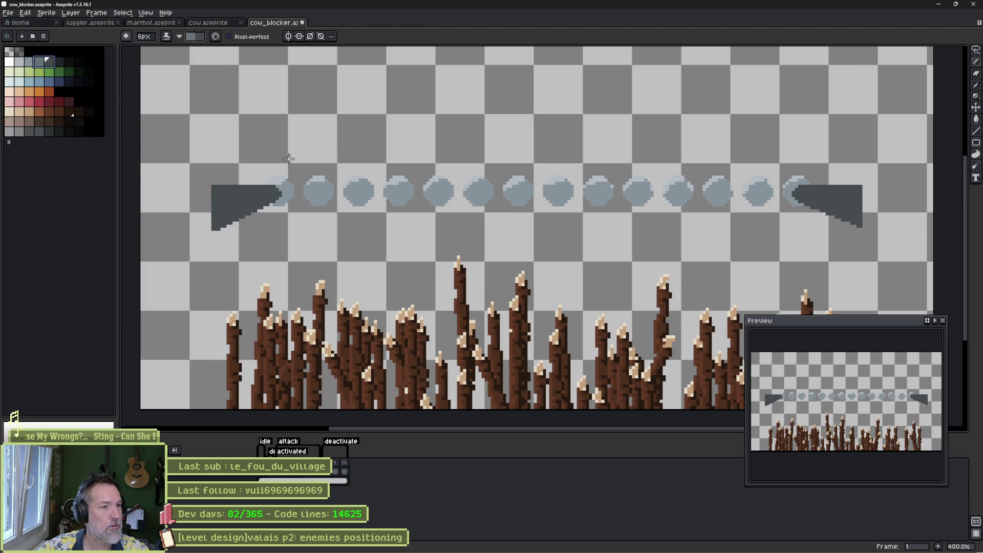
{"action": "key", "text": "x"}
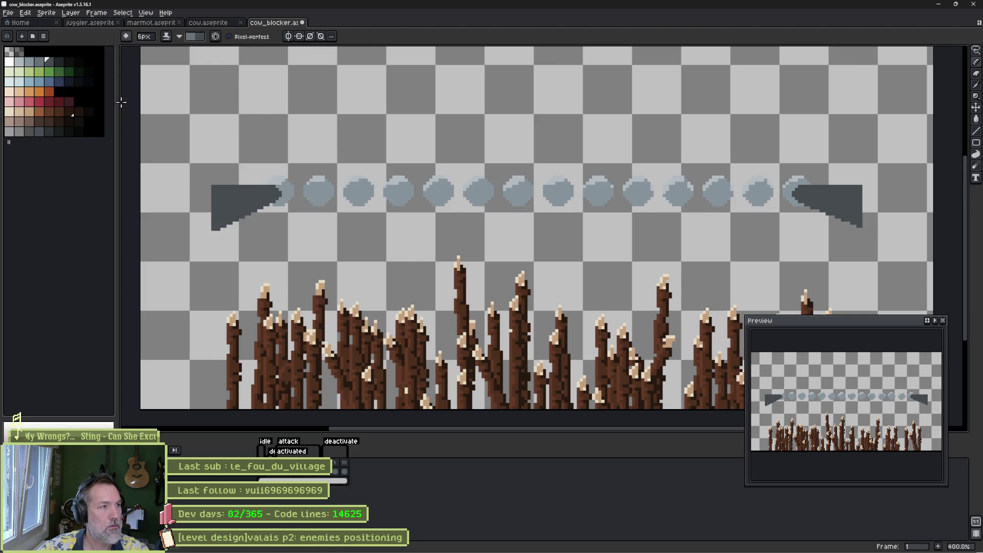
{"action": "left_click", "coordinate": [292, 198], "text": "alt"}
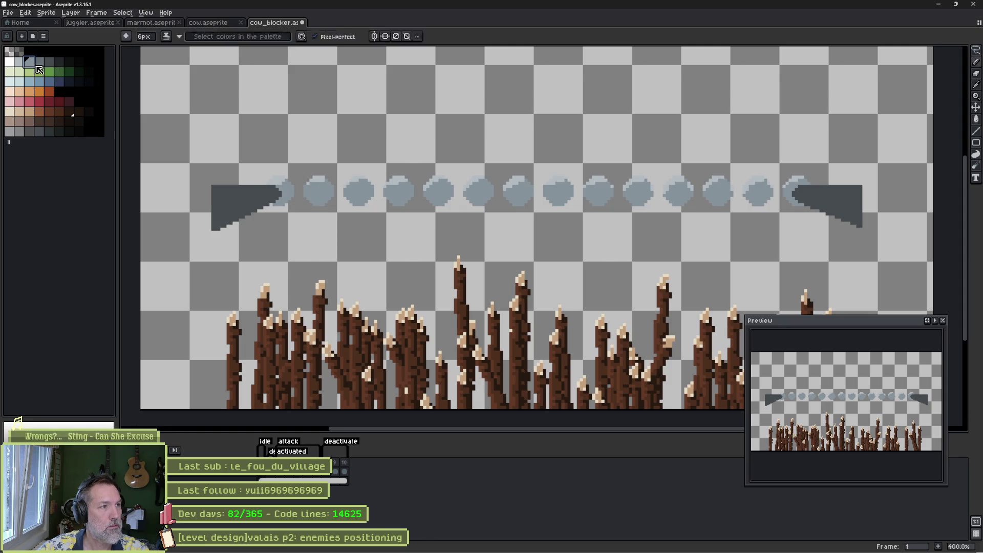
{"action": "key", "text": "x"}
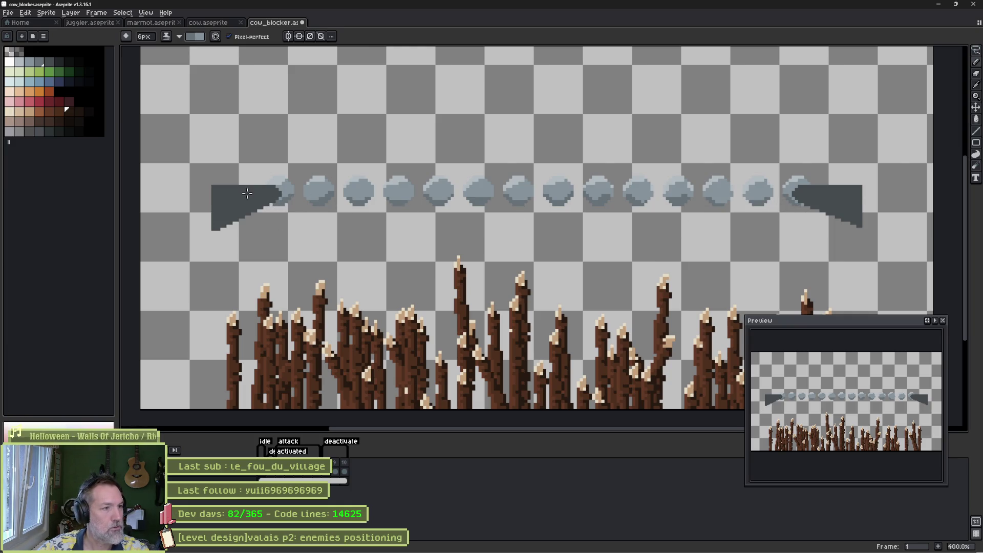
Add a lighter top edge and a rivet cross to the left end piece.
{"action": "left_click", "coordinate": [225, 198], "text": "alt"}
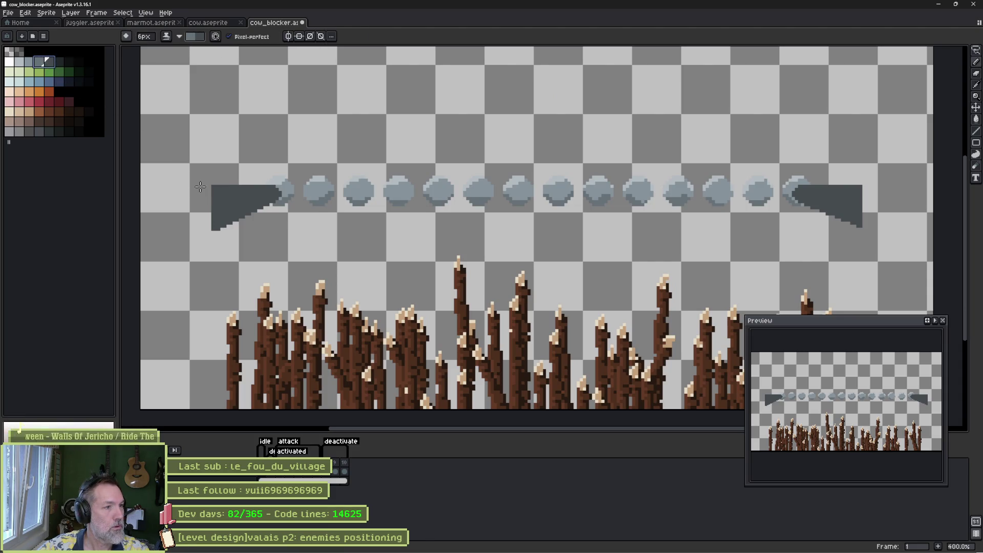
{"action": "left_click_drag", "start_coordinate": [218, 186], "coordinate": [236, 185]}
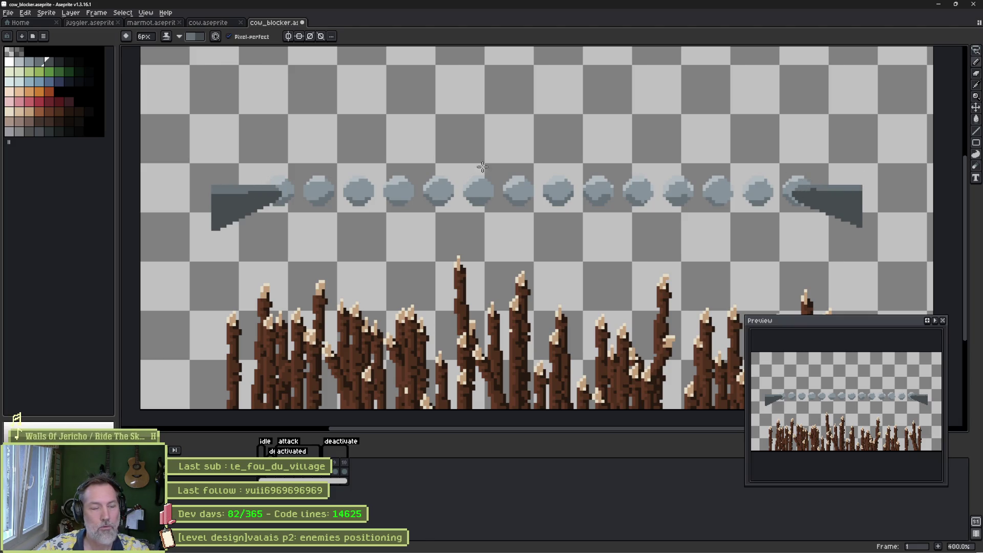
{"action": "left_click", "coordinate": [29, 61]}
{"action": "left_click", "coordinate": [187, 185]}
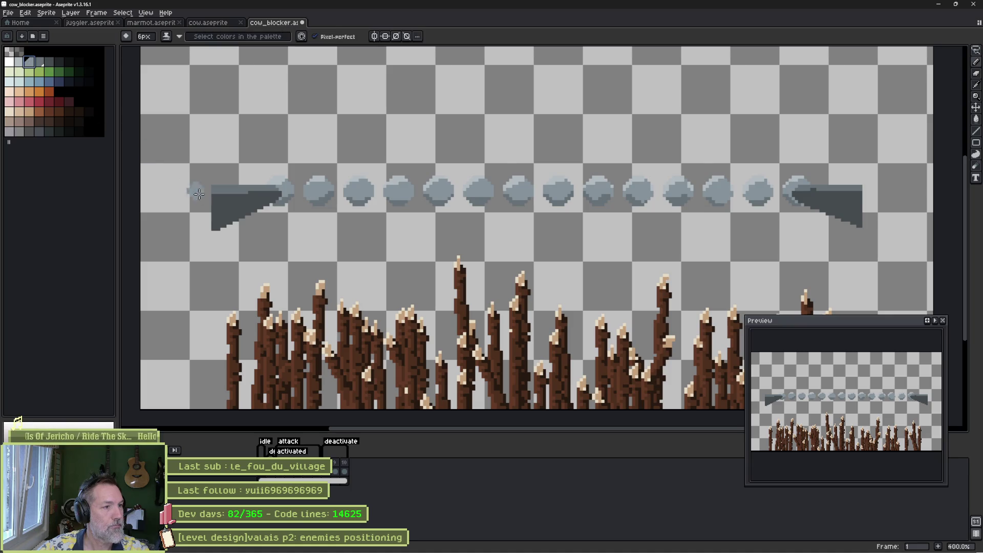
{"action": "scroll", "coordinate": [229, 210], "scroll_direction": "up", "scroll_amount": 5}
{"action": "key", "text": "minus"}
{"action": "key", "text": "minus"}
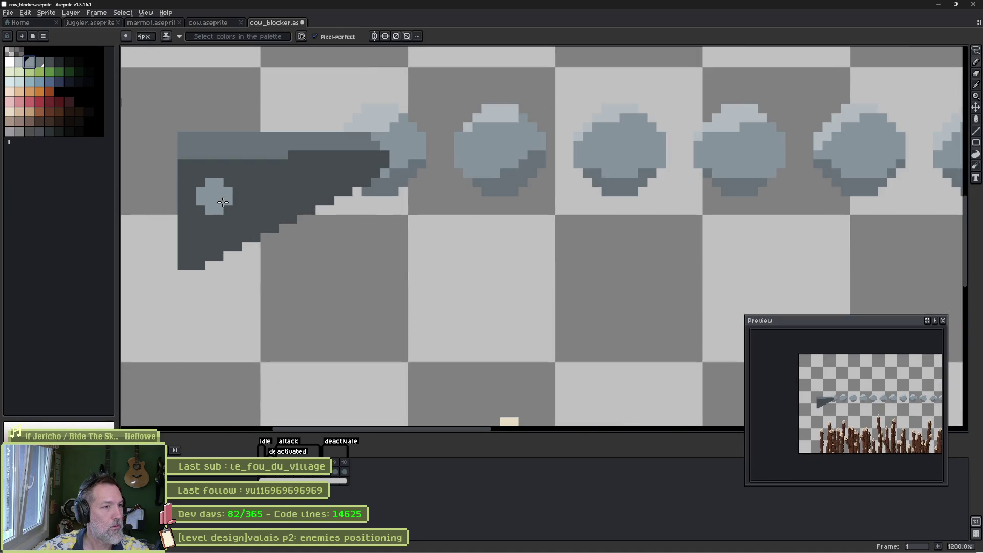
{"action": "key", "text": "minus"}
{"action": "left_click", "coordinate": [363, 156]}
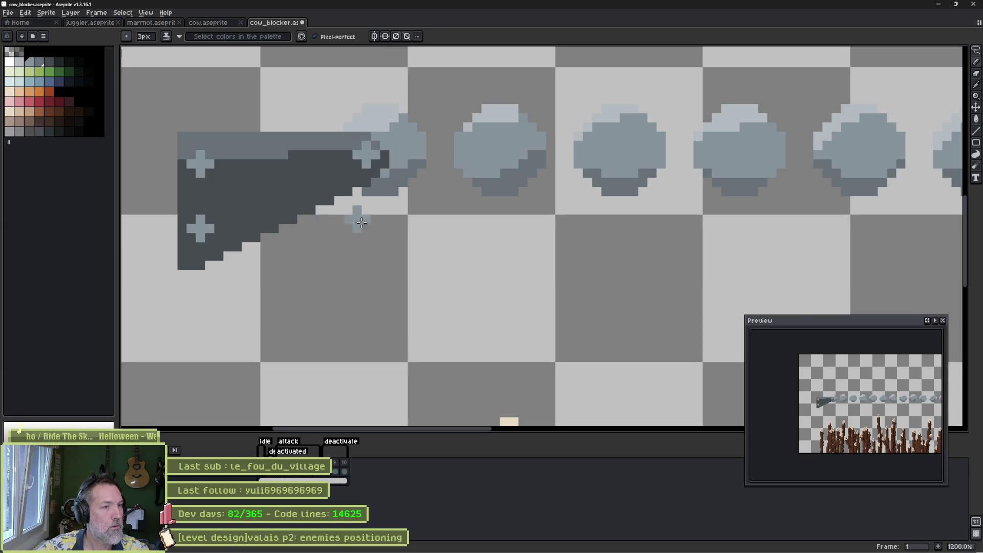
Bring the right end piece into view, then minimise Aseprite.
{"action": "scroll", "coordinate": [353, 221], "scroll_direction": "down", "scroll_amount": 3}
{"action": "scroll", "coordinate": [542, 225], "scroll_direction": "right", "scroll_amount": 5}
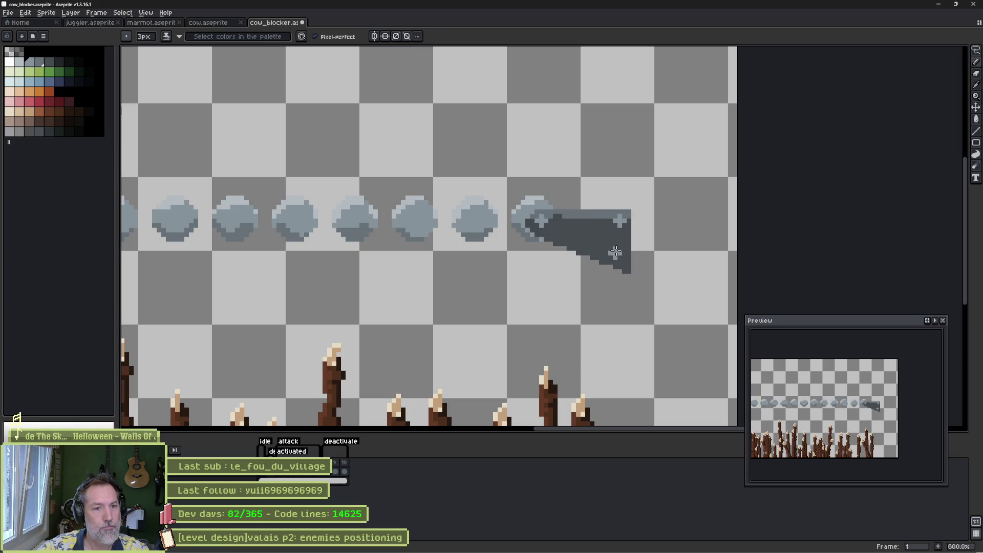
{"action": "scroll", "coordinate": [617, 251], "scroll_direction": "down", "scroll_amount": 2}
{"action": "scroll", "coordinate": [409, 221], "scroll_direction": "left", "scroll_amount": 5}
{"action": "scroll", "coordinate": [225, 213], "scroll_direction": "up", "scroll_amount": 1}
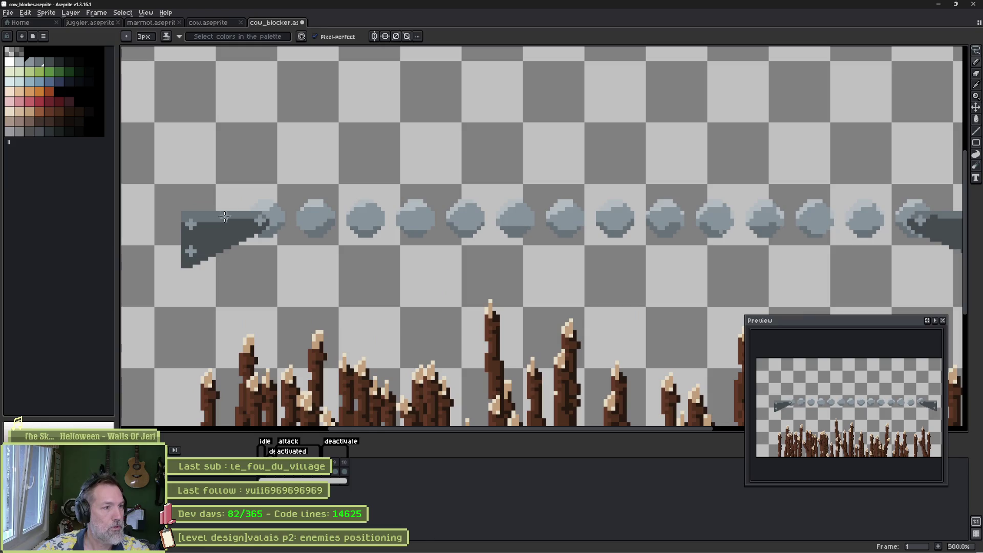
{"action": "right_click", "coordinate": [58, 64]}
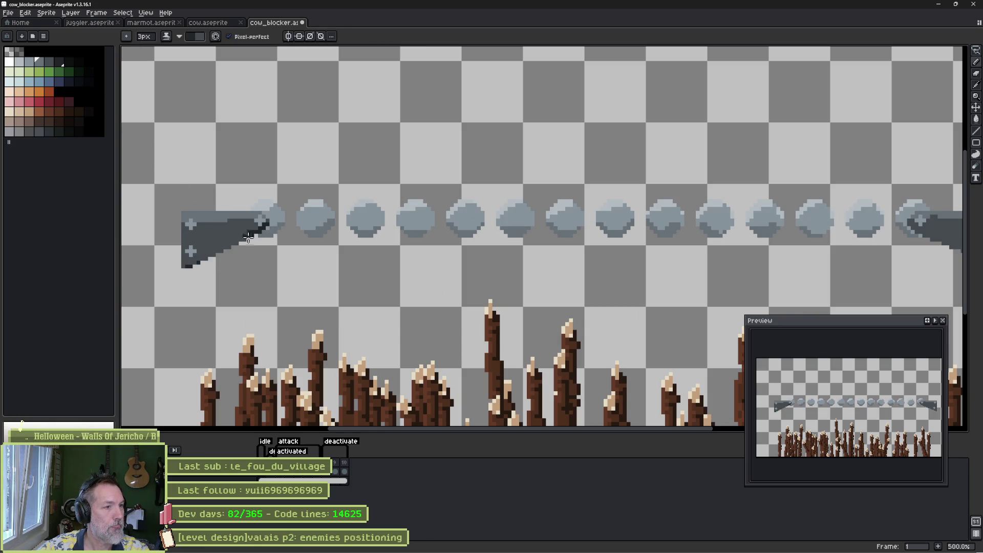
{"action": "left_click_drag", "start_coordinate": [786, 214], "coordinate": [355, 195]}
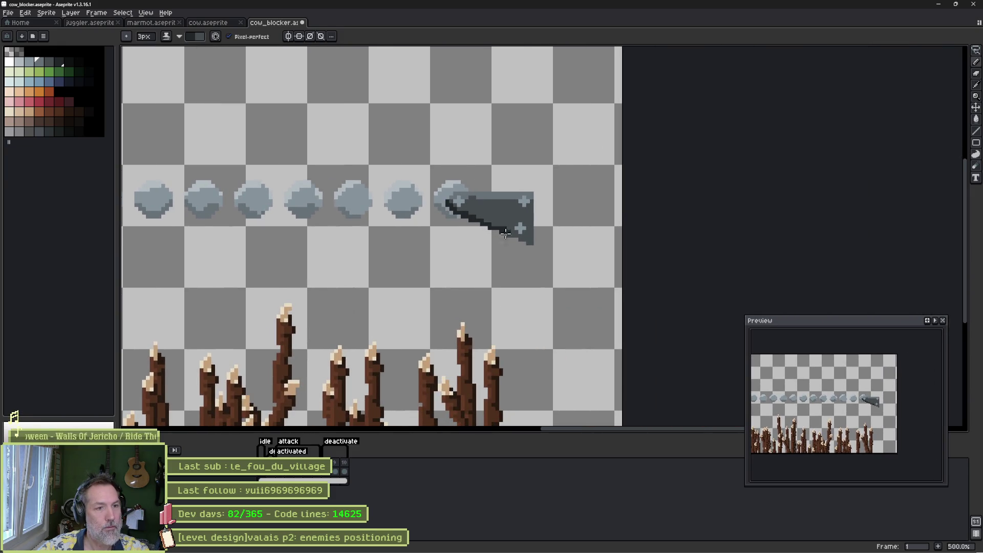
{"action": "scroll", "coordinate": [512, 230], "scroll_direction": "down", "scroll_amount": 1}
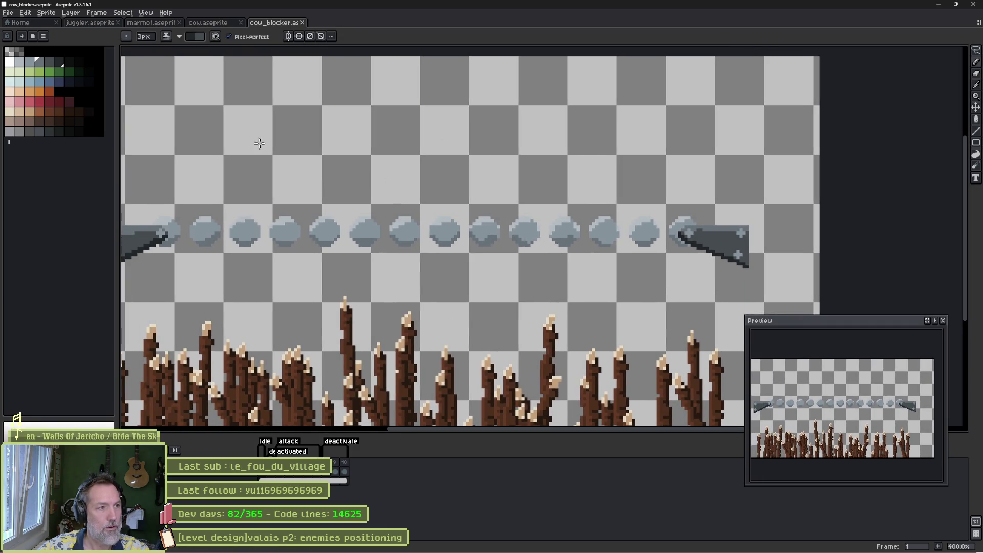
{"action": "left_click", "coordinate": [940, 5]}
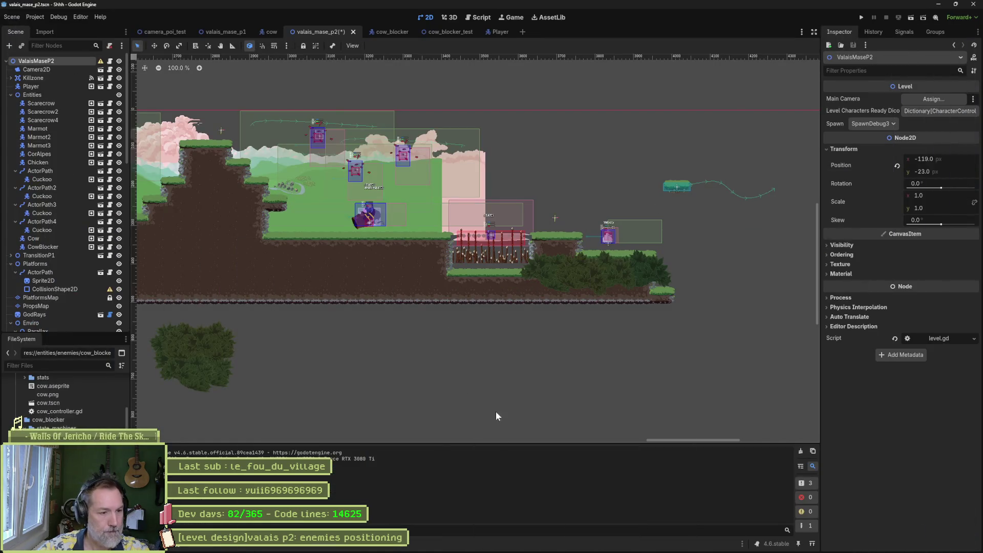
Check the cow_blocker scene, then playtest valais_mase_p2 to see the repainted bridge.
{"action": "left_click", "coordinate": [384, 32]}
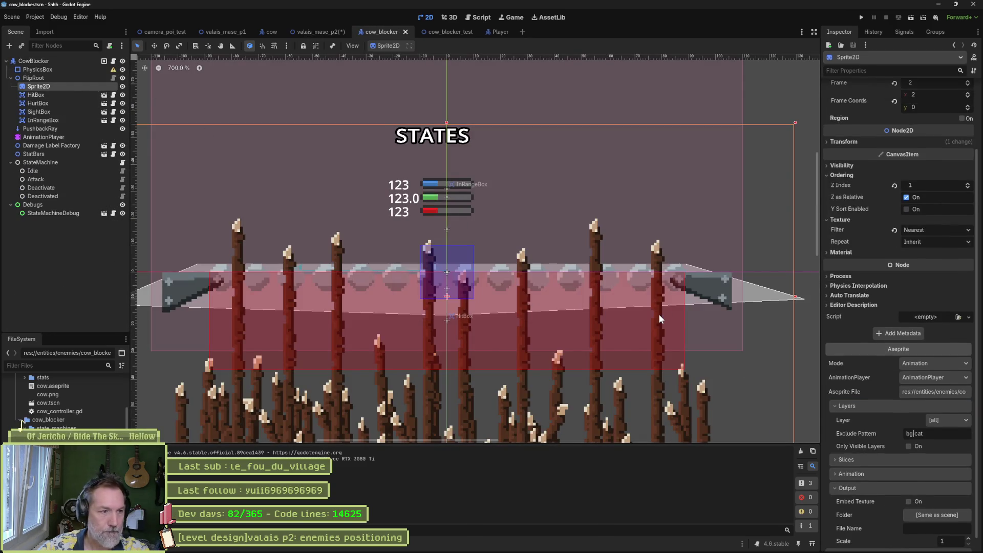
{"action": "left_click", "coordinate": [328, 33]}
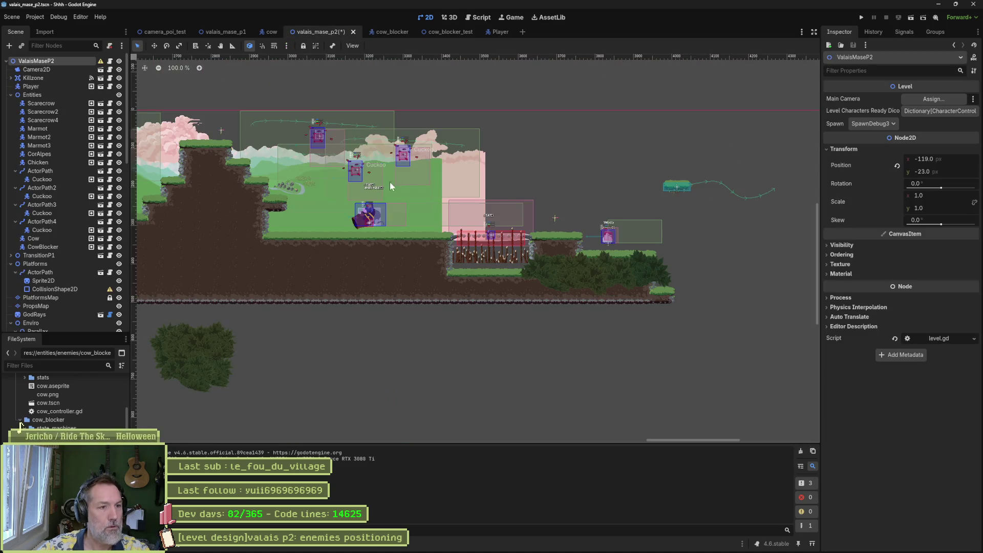
{"action": "key", "text": "F6"}
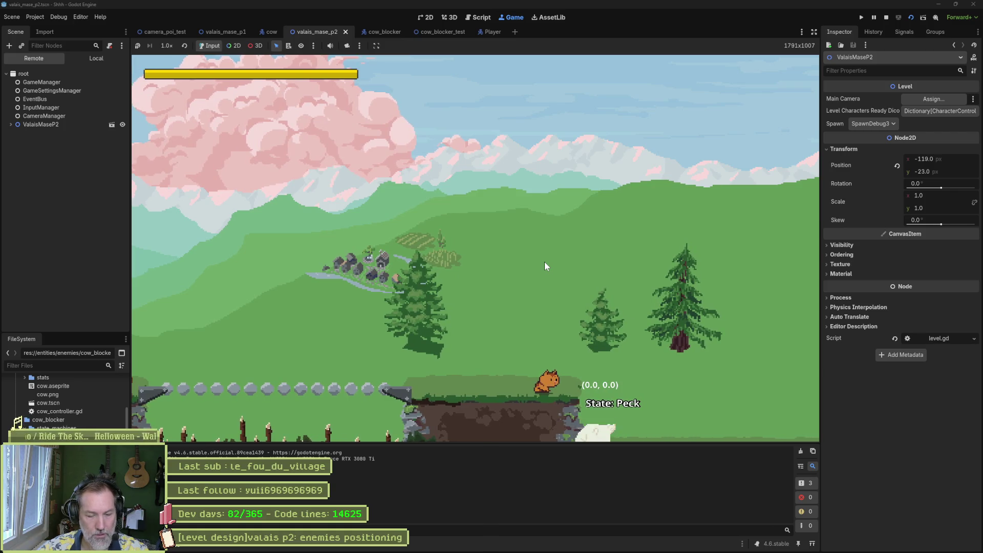
{"action": "key", "text": "F8"}
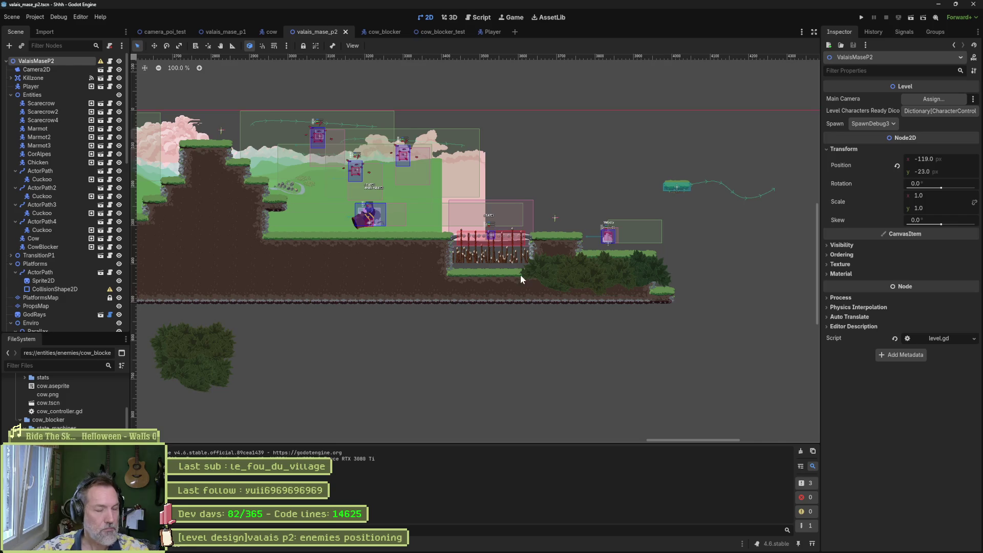
Select the PlatformsMap layer with Terrain 0 and erase the grass tile at the upper platform's right end.
{"action": "scroll", "coordinate": [690, 280], "scroll_direction": "up", "scroll_amount": 2}
{"action": "left_click_drag", "start_coordinate": [681, 294], "coordinate": [651, 333]}
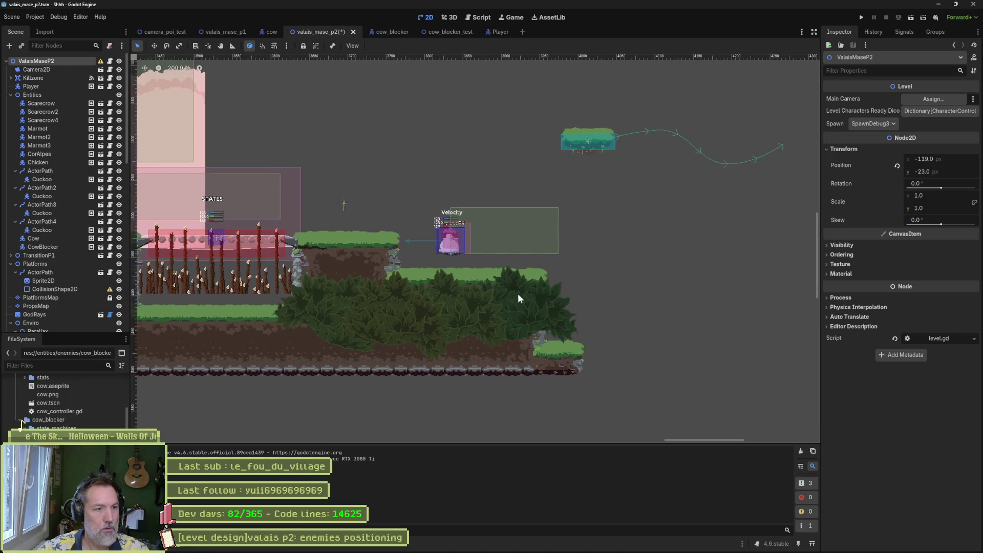
{"action": "left_click", "coordinate": [11, 95]}
{"action": "left_click", "coordinate": [11, 111]}
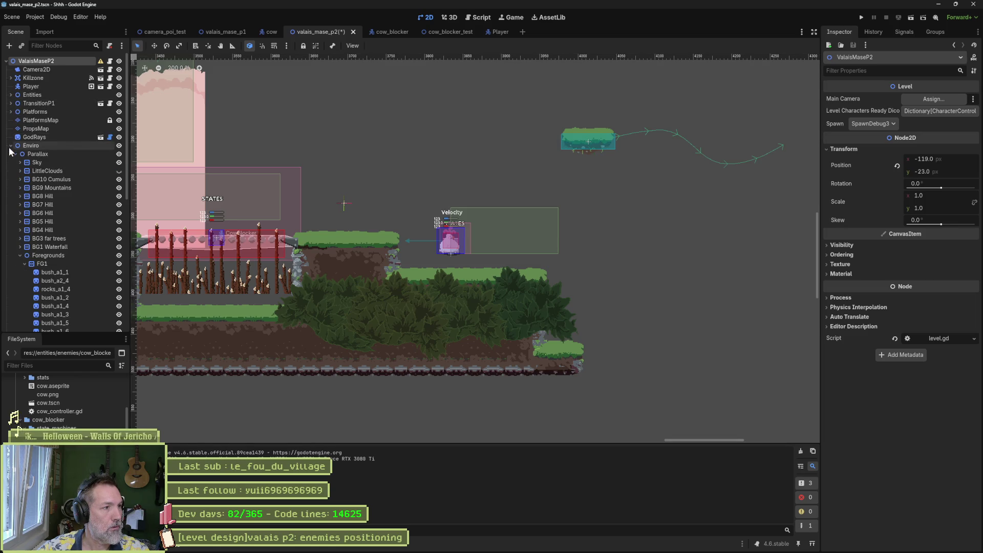
{"action": "left_click", "coordinate": [11, 145]}
{"action": "left_click", "coordinate": [40, 120]}
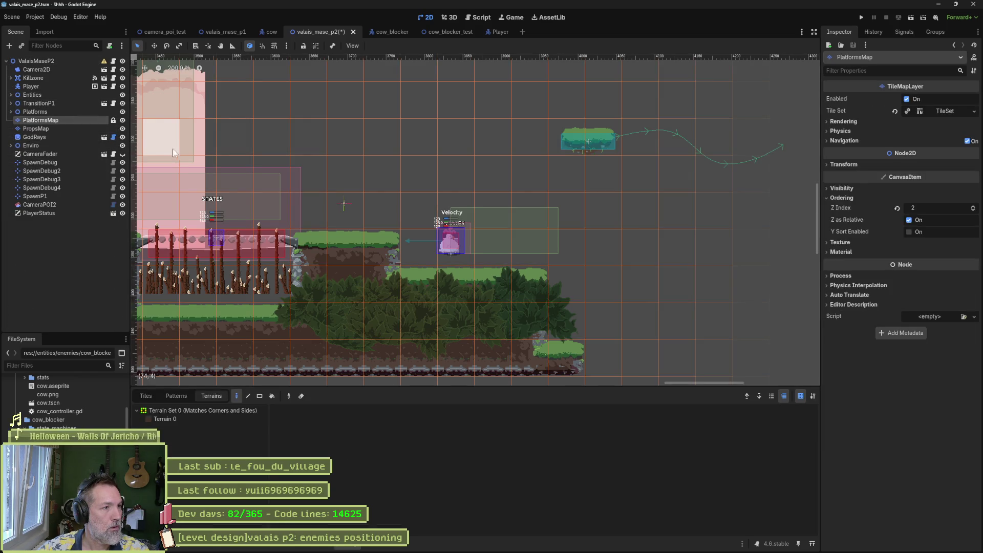
{"action": "left_click", "coordinate": [213, 419]}
{"action": "right_click", "coordinate": [374, 241]}
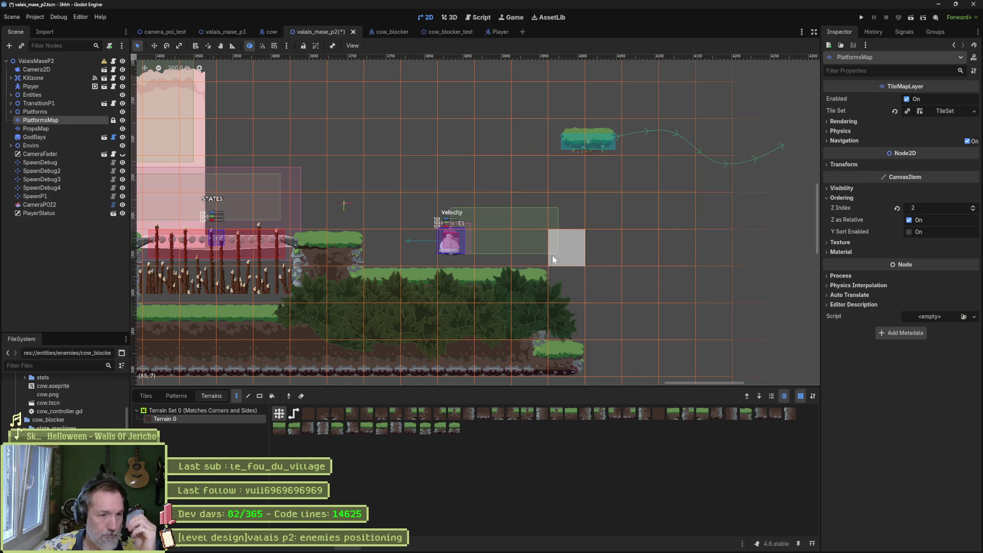
{"action": "left_click", "coordinate": [11, 95]}
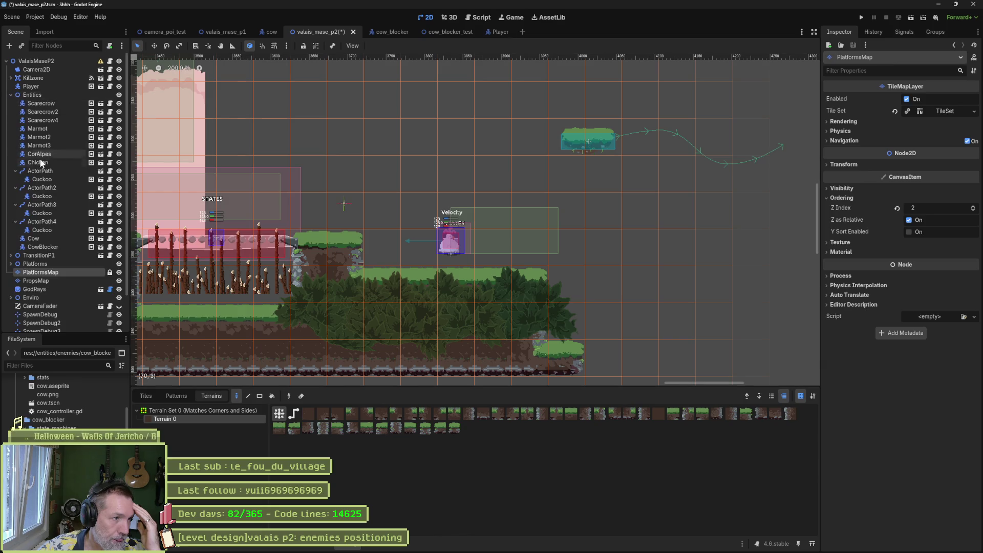
Collapse the ActorPath groups and move the Chicken enemy further right.
{"action": "left_click", "coordinate": [16, 171]}
{"action": "left_click", "coordinate": [15, 179]}
{"action": "left_click", "coordinate": [15, 187]}
{"action": "left_click", "coordinate": [15, 196]}
{"action": "left_click", "coordinate": [38, 162]}
{"action": "key", "text": "w"}
{"action": "left_click_drag", "start_coordinate": [512, 249], "coordinate": [583, 252]}
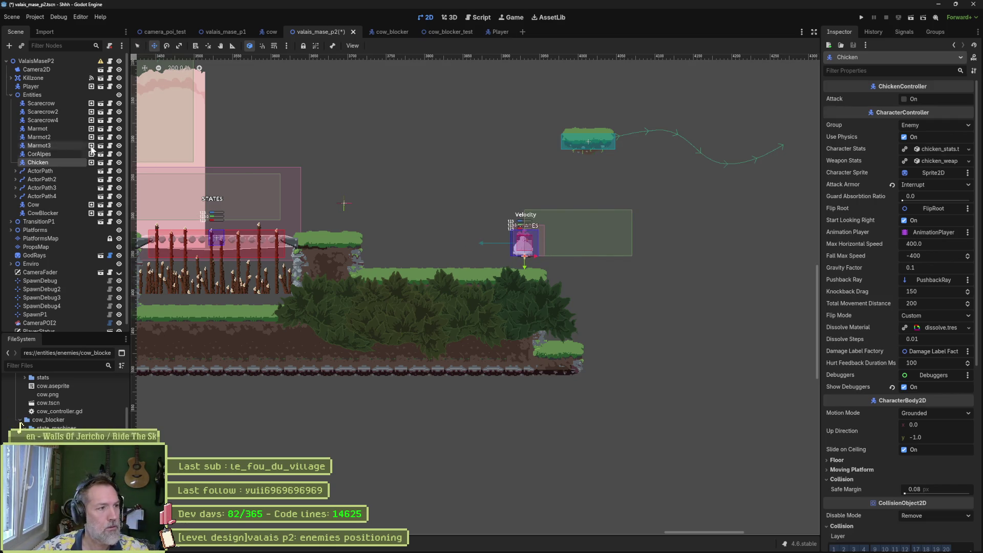
Paint PlatformsMap terrain extending the ground right into a tall rock pillar.
{"action": "left_click", "coordinate": [48, 239]}
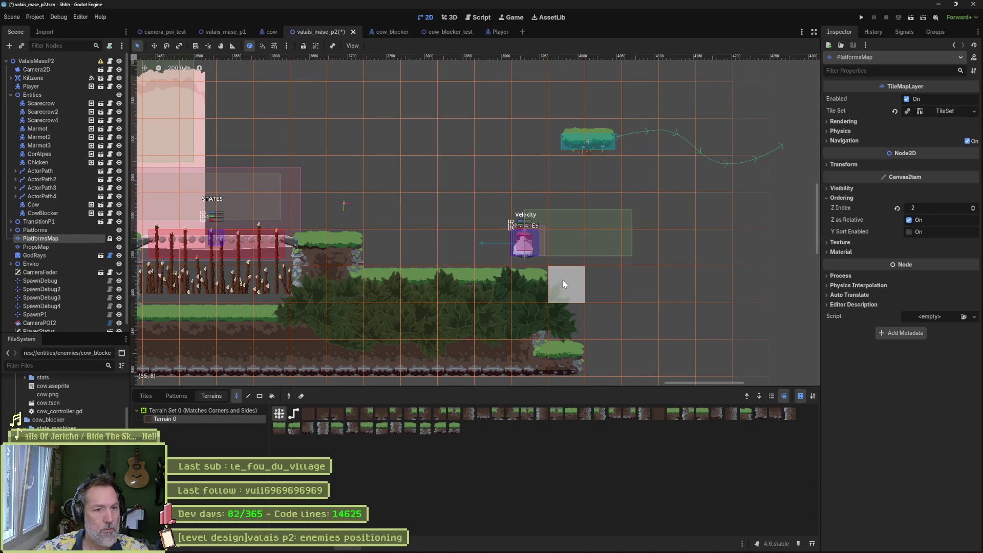
{"action": "left_click_drag", "start_coordinate": [562, 280], "coordinate": [609, 282]}
{"action": "mouse_move", "coordinate": [608, 282]}
{"action": "left_mouse_down"}
{"action": "mouse_move", "coordinate": [580, 328]}
{"action": "mouse_move", "coordinate": [549, 324]}
{"action": "mouse_move", "coordinate": [599, 349]}
{"action": "left_mouse_up"}
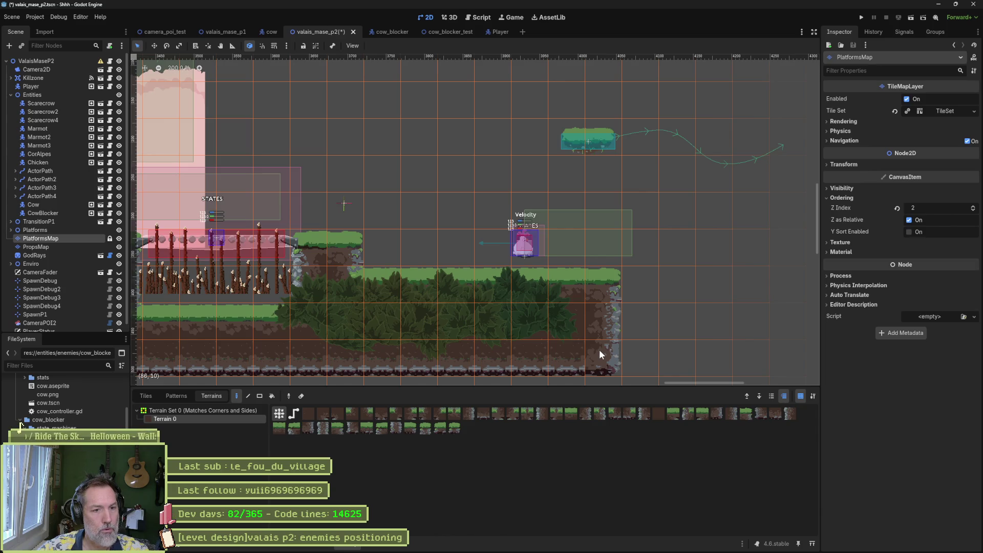
{"action": "mouse_move", "coordinate": [605, 350]}
{"action": "left_mouse_down"}
{"action": "mouse_move", "coordinate": [668, 352]}
{"action": "mouse_move", "coordinate": [672, 244]}
{"action": "mouse_move", "coordinate": [644, 306]}
{"action": "mouse_move", "coordinate": [675, 281]}
{"action": "mouse_move", "coordinate": [681, 241]}
{"action": "mouse_move", "coordinate": [712, 231]}
{"action": "mouse_move", "coordinate": [709, 344]}
{"action": "mouse_move", "coordinate": [724, 325]}
{"action": "left_mouse_up"}
{"action": "scroll", "coordinate": [724, 325], "scroll_direction": "right", "scroll_amount": 5}
{"action": "mouse_move", "coordinate": [583, 235]}
{"action": "left_mouse_down"}
{"action": "mouse_move", "coordinate": [578, 205]}
{"action": "mouse_move", "coordinate": [614, 370]}
{"action": "left_mouse_up"}
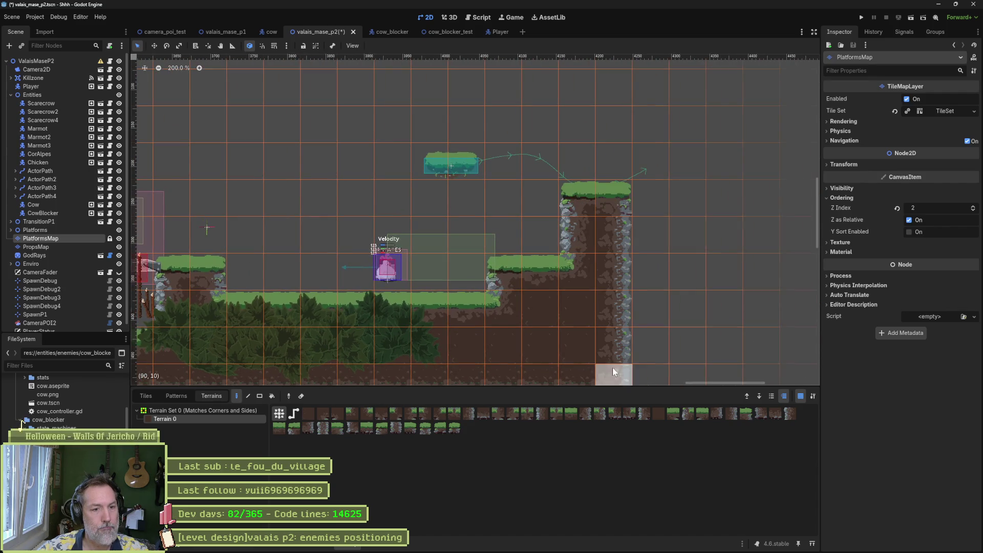
{"action": "scroll", "coordinate": [614, 369], "scroll_direction": "left", "scroll_amount": 5}
{"action": "scroll", "coordinate": [613, 370], "scroll_direction": "down", "scroll_amount": 1}
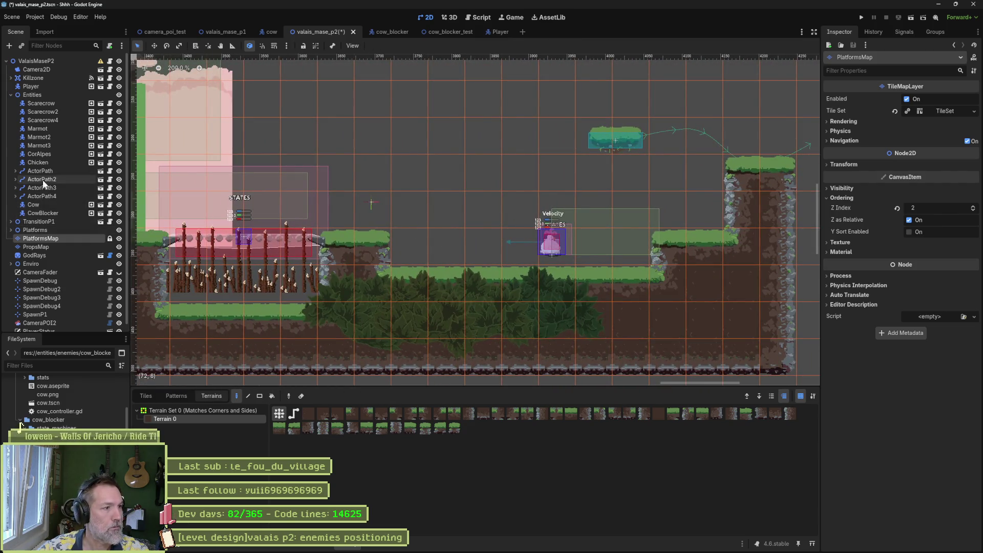
Duplicate the Chicken as Chicken2 and place it just left of the original.
{"action": "left_click", "coordinate": [48, 162]}
{"action": "key", "text": "ctrl+d"}
{"action": "key", "text": "w"}
{"action": "left_click_drag", "start_coordinate": [521, 254], "coordinate": [486, 254]}
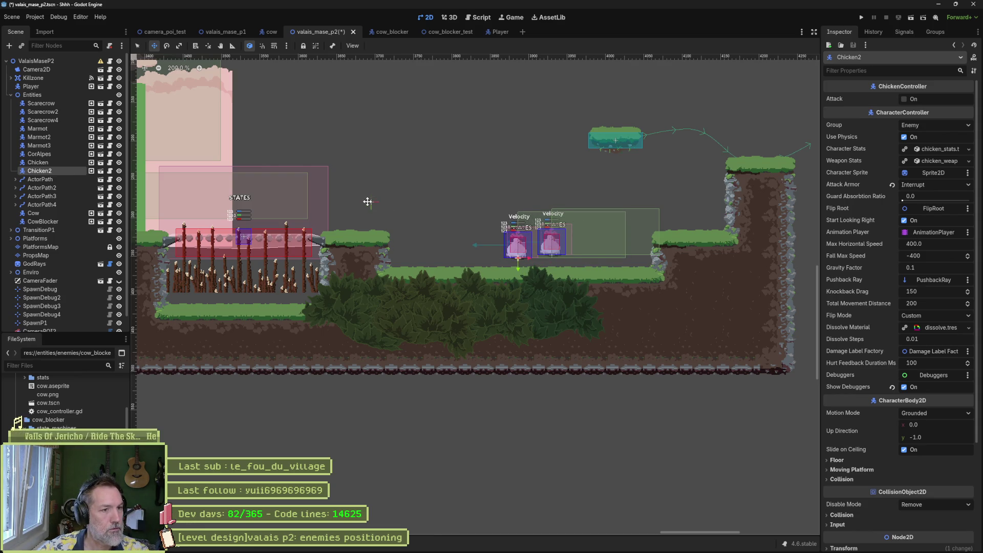
Set the ValaisMaseP2 spawn point to SpawnDebug4, then play-test the scene and stop it.
{"action": "left_click", "coordinate": [47, 61]}
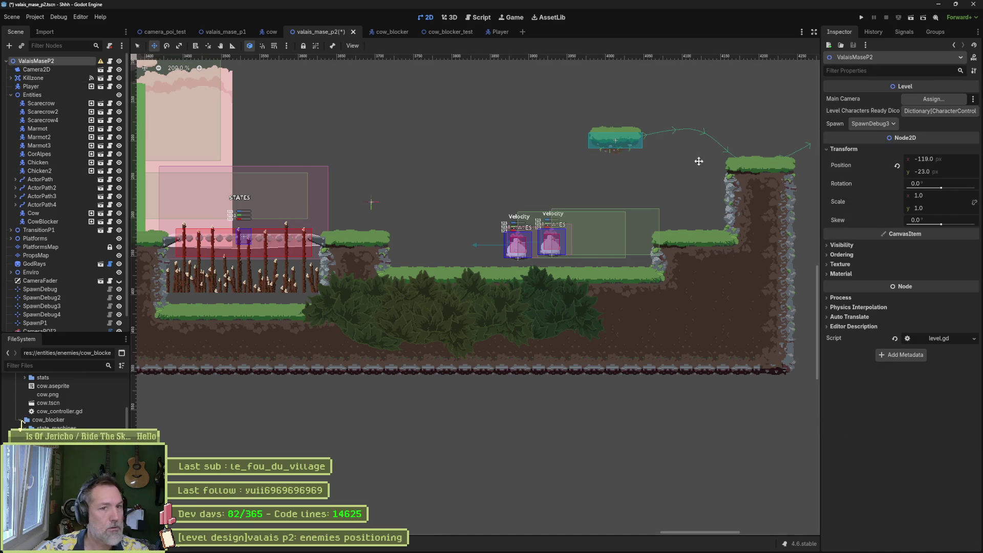
{"action": "left_click", "coordinate": [875, 124]}
{"action": "left_click", "coordinate": [879, 165]}
{"action": "key", "text": "F6"}
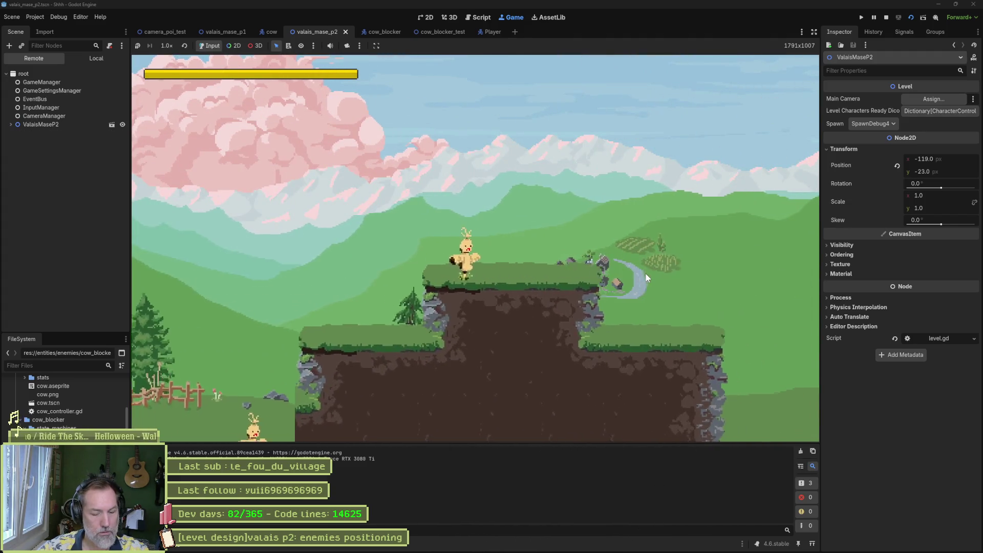
{"action": "key", "text": "F8"}
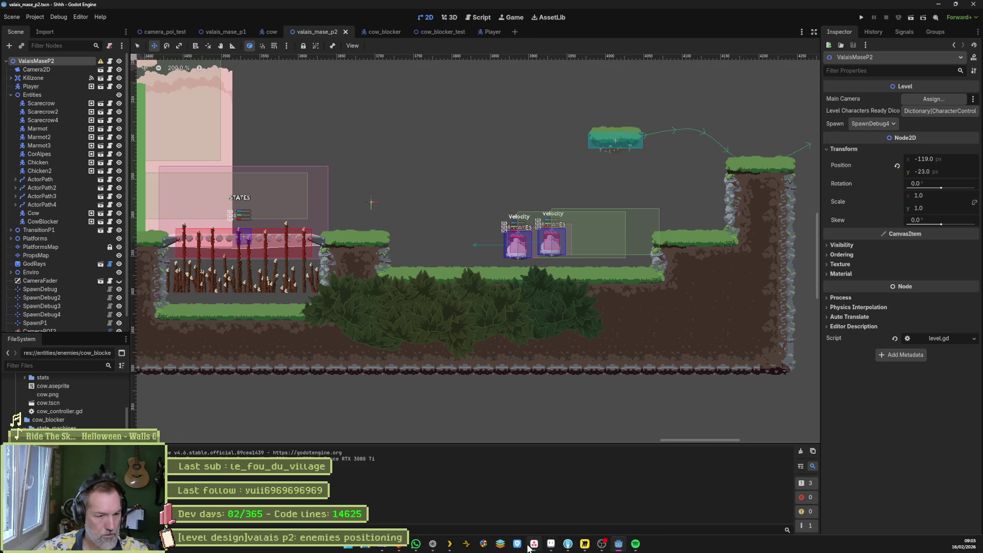
{"action": "left_click", "coordinate": [535, 550]}
Add the task '[camera controller]add: avoid lerp at level start' and move it to the top of In progress.
{"action": "left_click", "coordinate": [371, 233]}
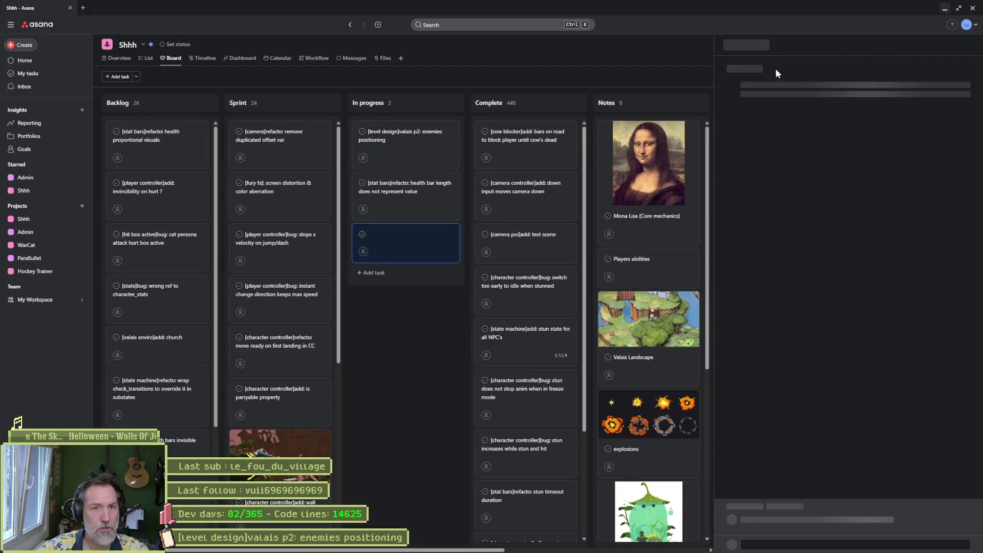
{"action": "type", "text": "[]"}
{"action": "key", "text": "Left"}
{"action": "type", "text": "camera ocn"}
{"action": "type", "text": "tro"}
{"action": "key", "text": "BackSpace"}
{"action": "key", "text": "BackSpace"}
{"action": "key", "text": "BackSpace"}
{"action": "type", "text": "controller]"}
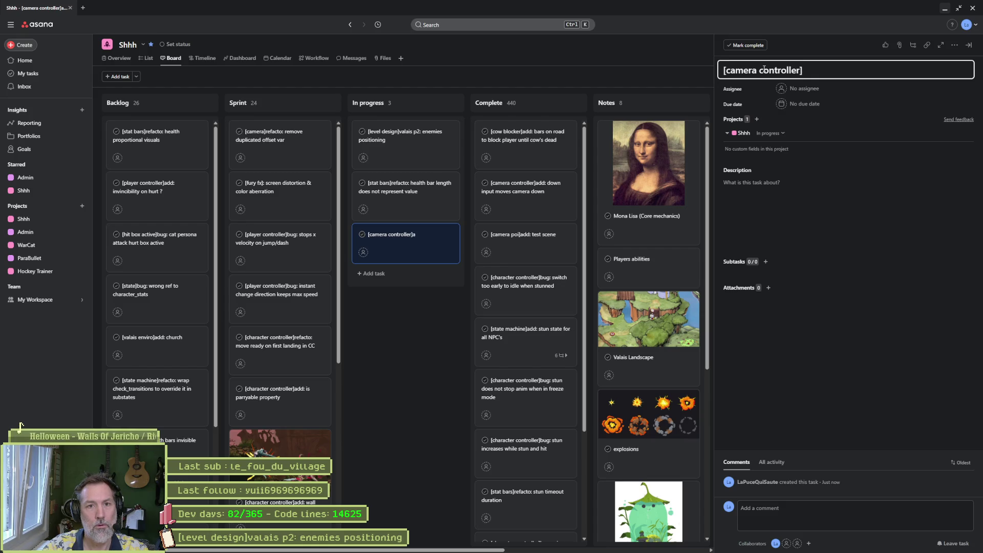
{"action": "type", "text": "add: av"}
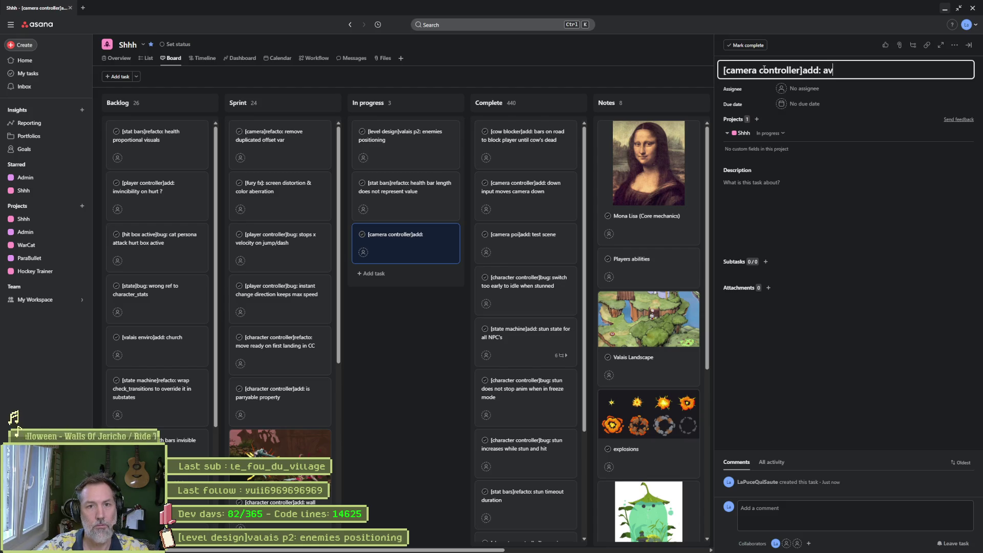
{"action": "type", "text": "oid lerp at l"}
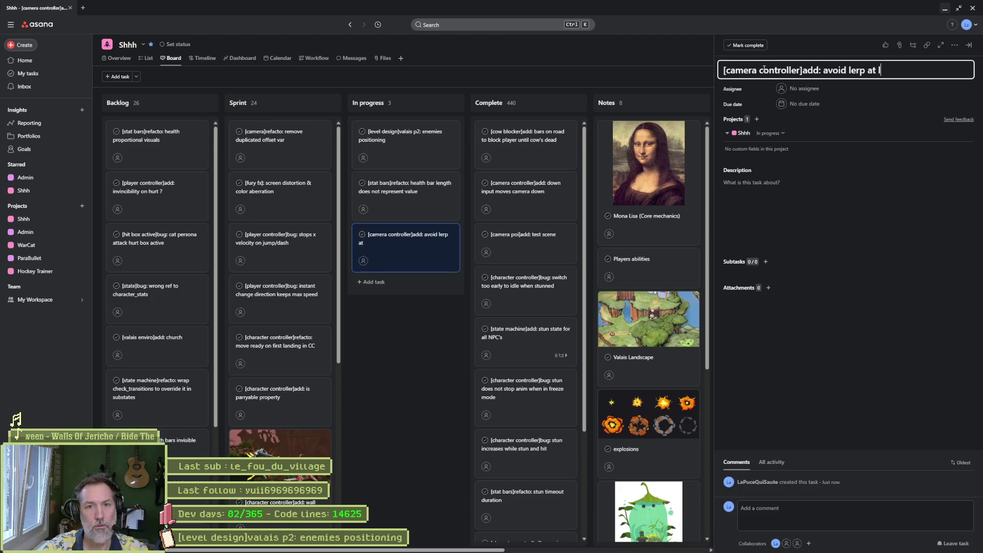
{"action": "type", "text": "evel start"}
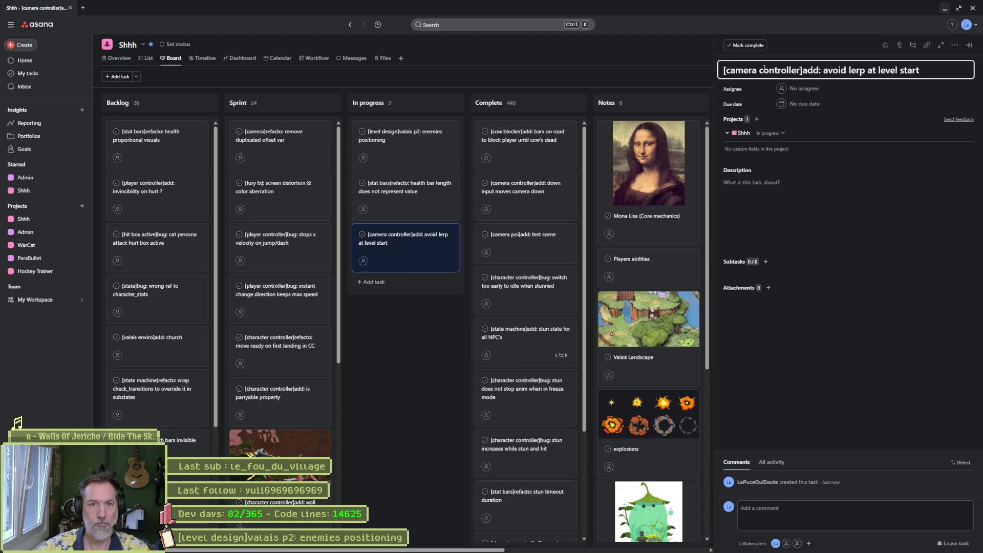
{"action": "key", "text": "Return"}
{"action": "left_click", "coordinate": [423, 310]}
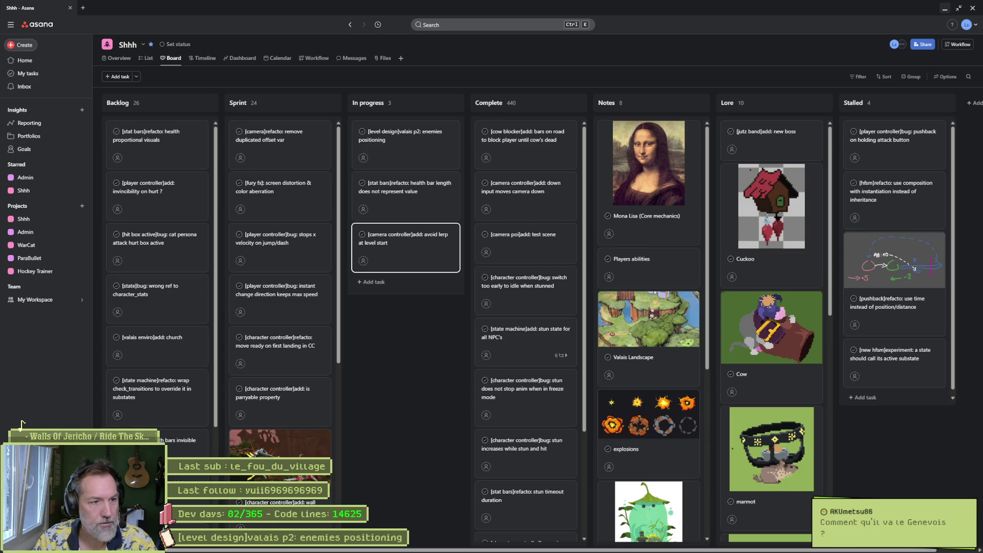
{"action": "left_click_drag", "start_coordinate": [385, 242], "coordinate": [402, 145]}
{"action": "left_click", "coordinate": [943, 9]}
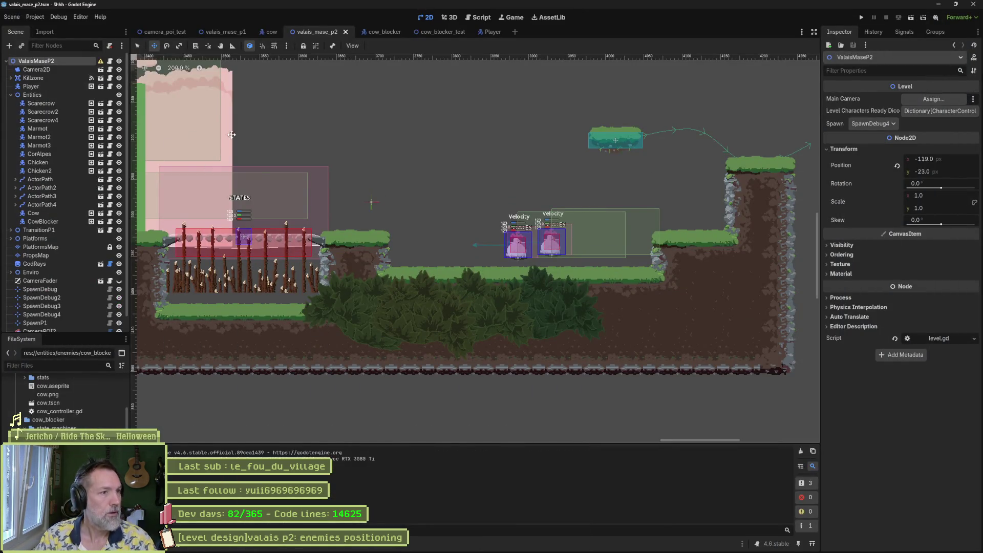
Quick-open camera.gd and look over its _ready function.
{"action": "key", "text": "shift+alt+o"}
{"action": "type", "text": "camera."}
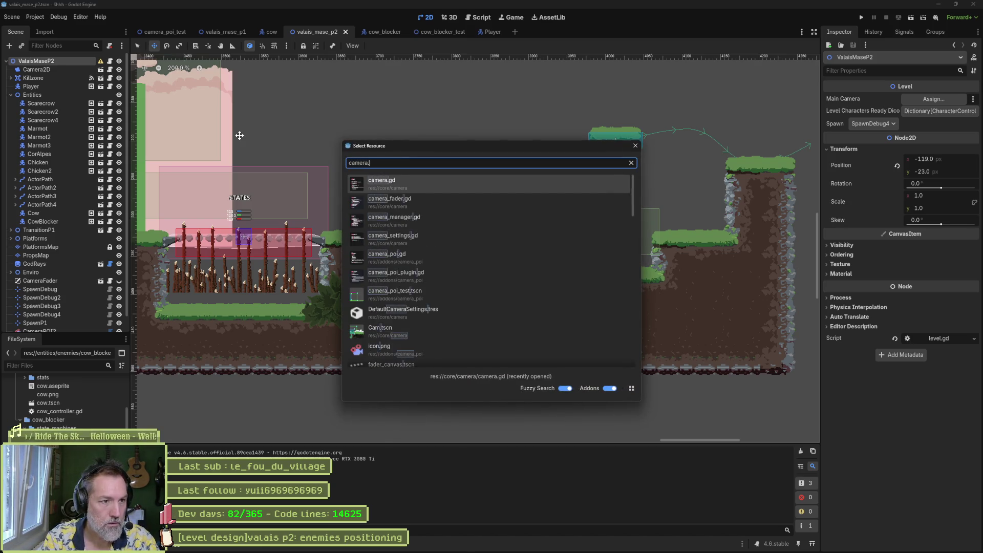
{"action": "key", "text": "Return"}
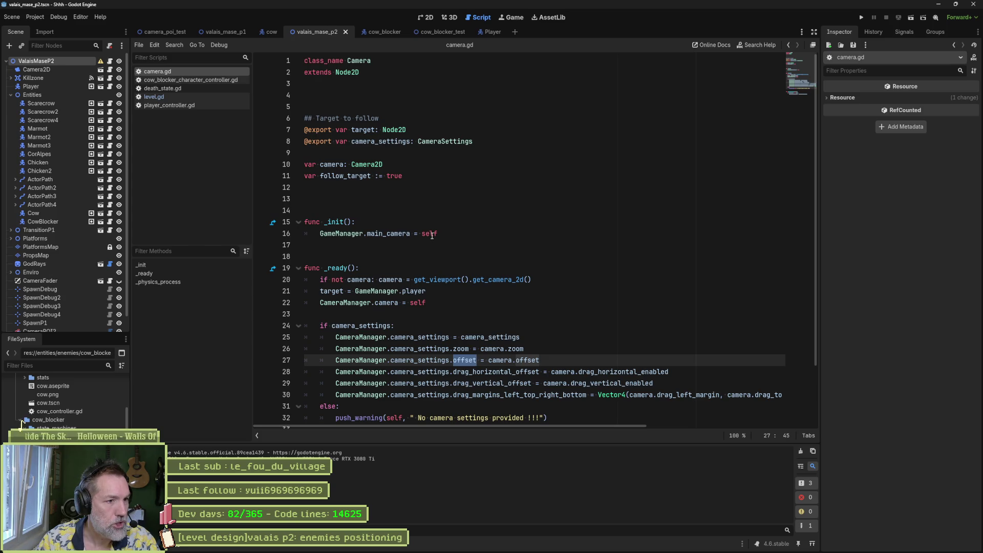
{"action": "scroll", "coordinate": [435, 239], "scroll_direction": "down", "scroll_amount": 2}
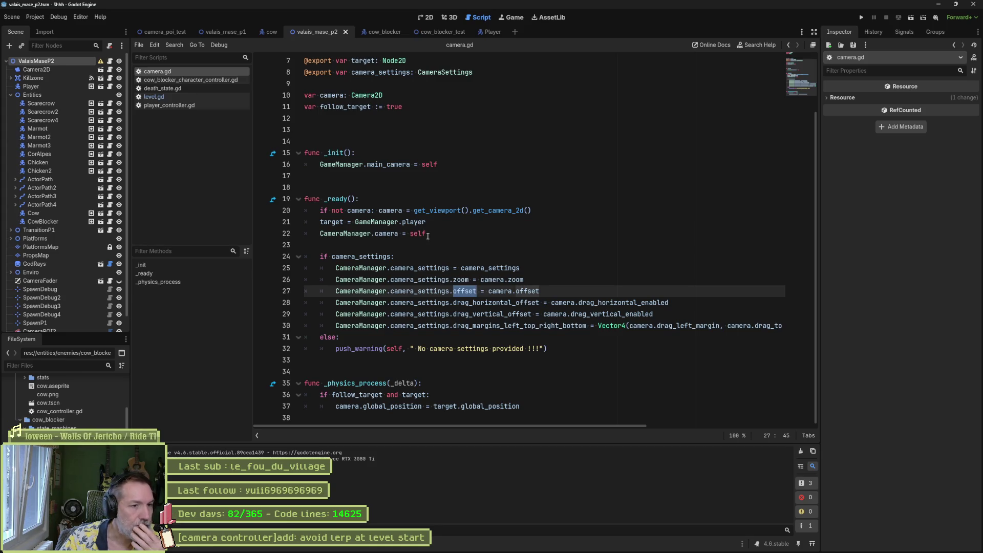
{"action": "mouse_move", "coordinate": [408, 227]}
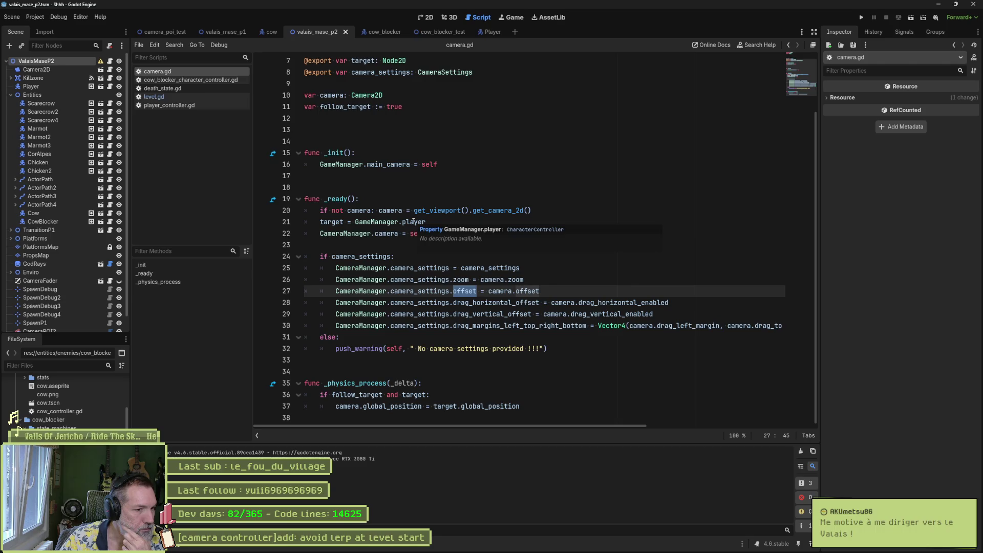
{"action": "mouse_move", "coordinate": [456, 206]}
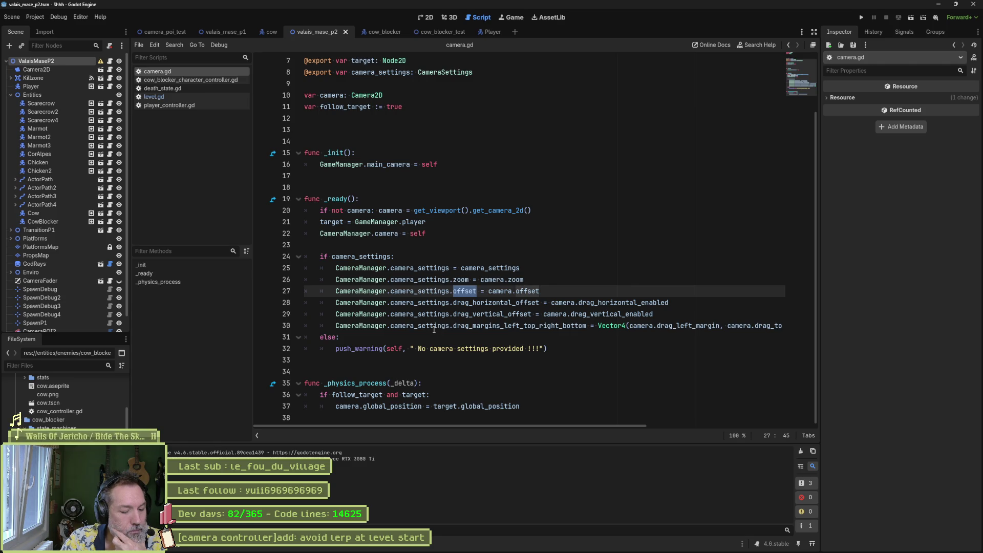
{"action": "mouse_move", "coordinate": [434, 331]}
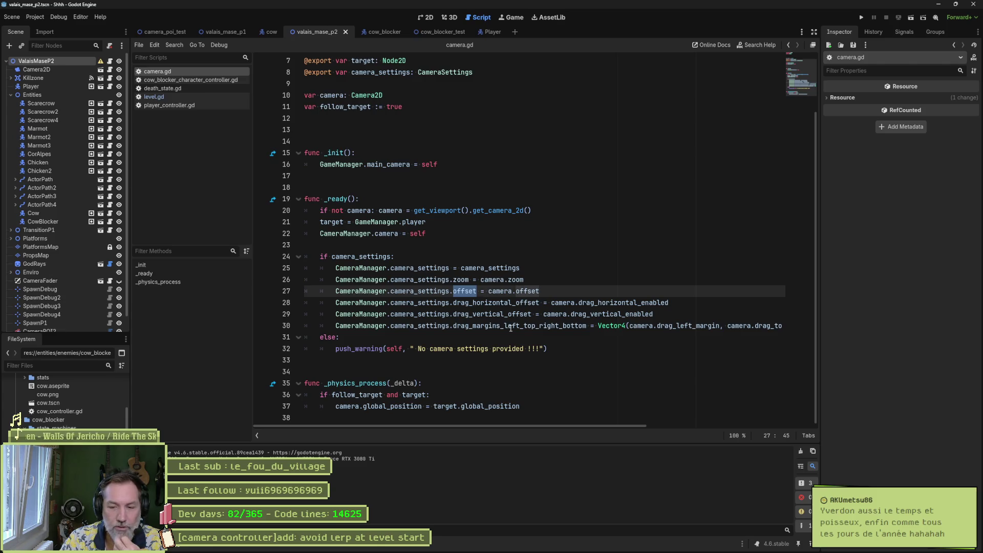
Insert a blank line above the else on line 31 of camera.gd.
{"action": "left_click", "coordinate": [321, 337]}
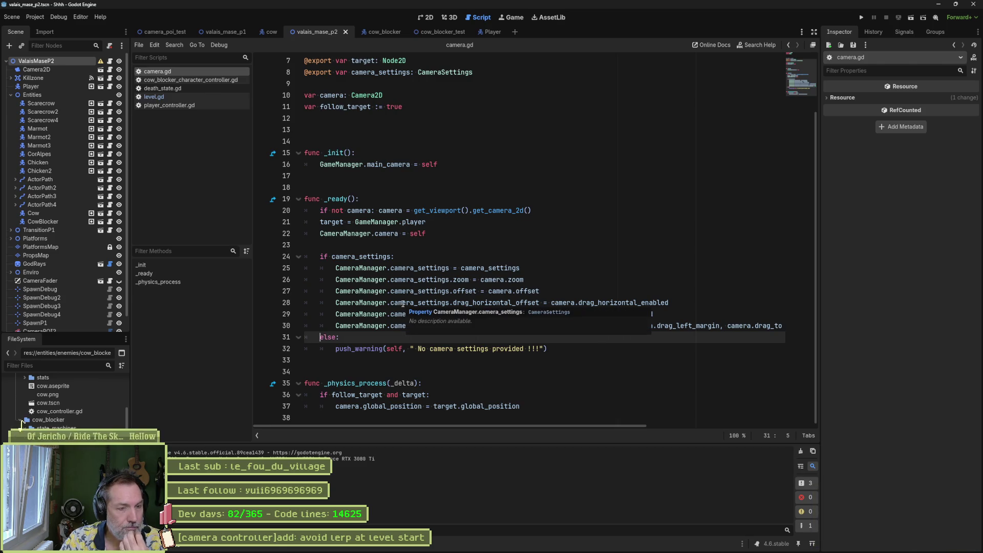
{"action": "left_click", "coordinate": [401, 327]}
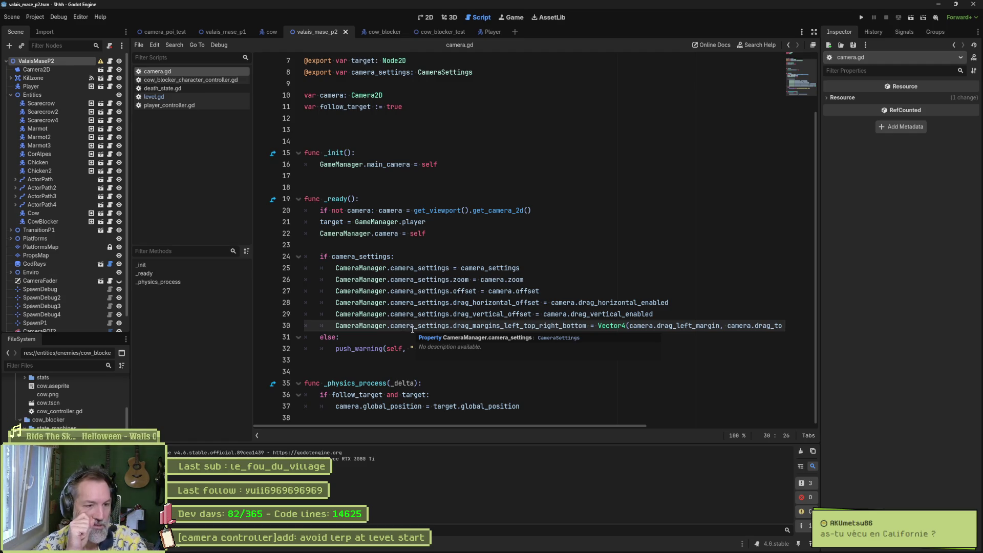
{"action": "key", "text": "Down"}
{"action": "key", "text": "Home"}
{"action": "key", "text": "Return"}
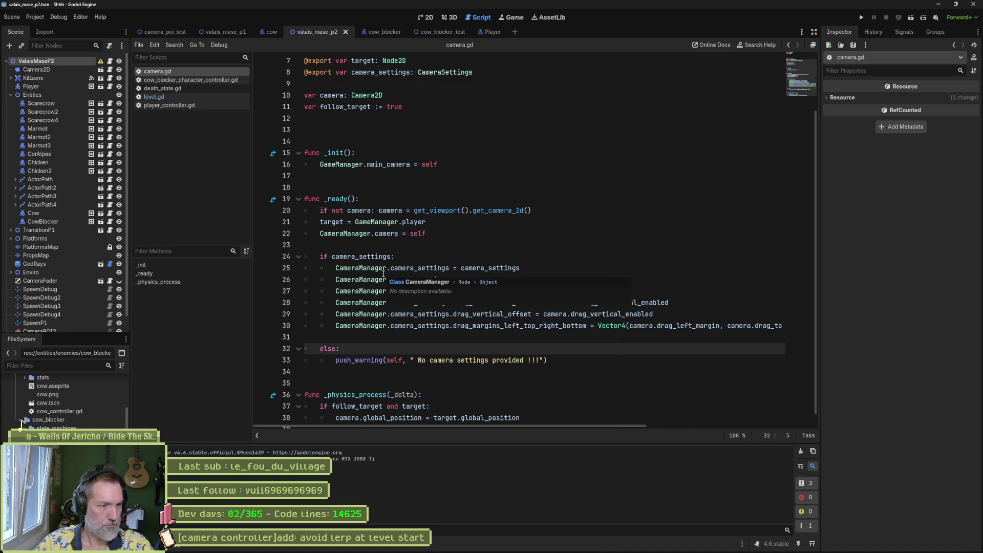
{"action": "left_click_drag", "start_coordinate": [443, 234], "coordinate": [432, 227]}
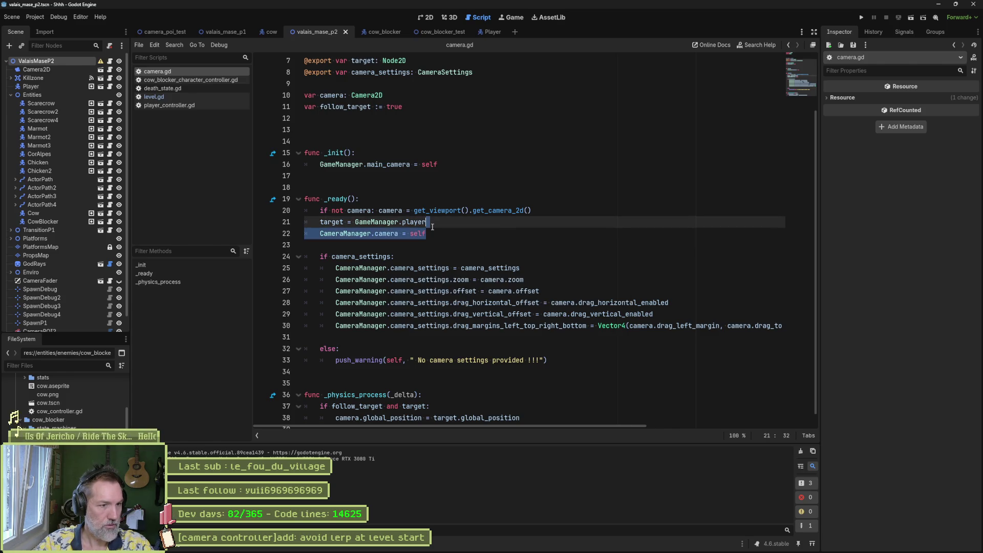
{"action": "left_click", "coordinate": [434, 234]}
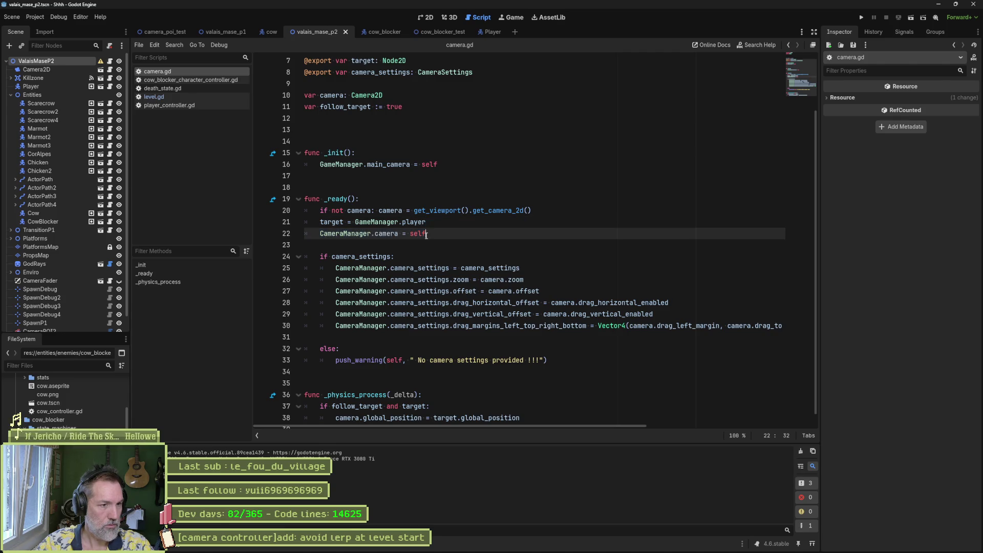
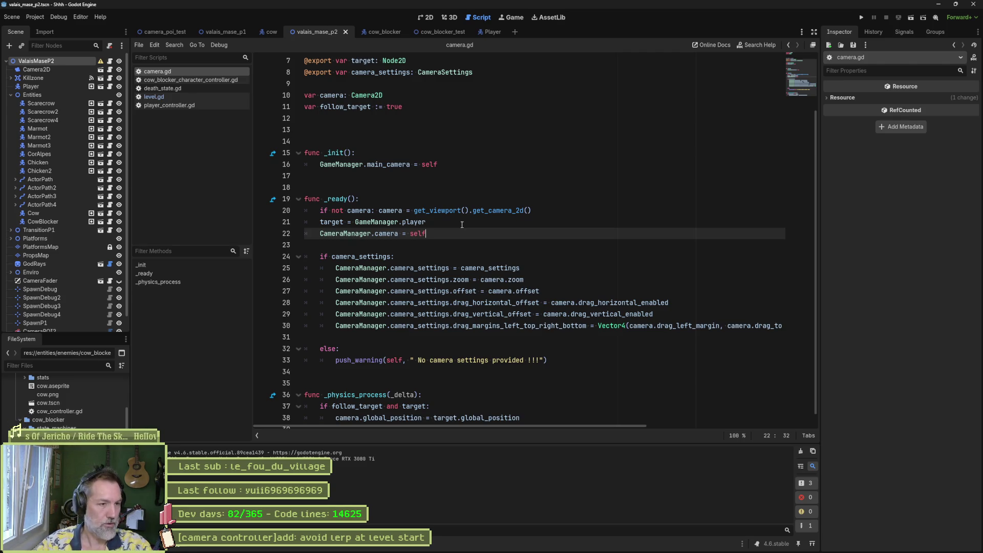
Put the caret on the CameraManager.camera assignment line in the script.
{"action": "left_click", "coordinate": [429, 222], "text": "shift"}
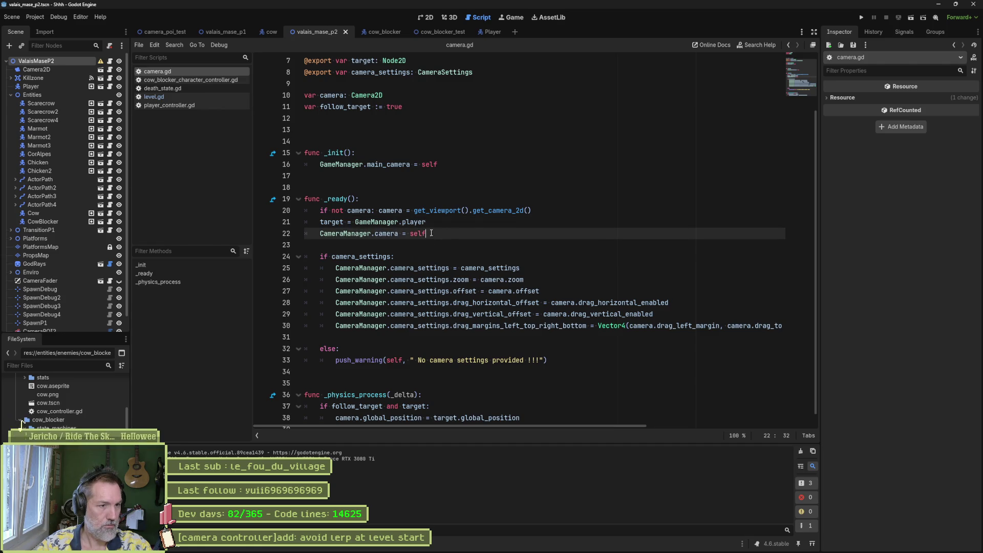
{"action": "left_click", "coordinate": [429, 233]}
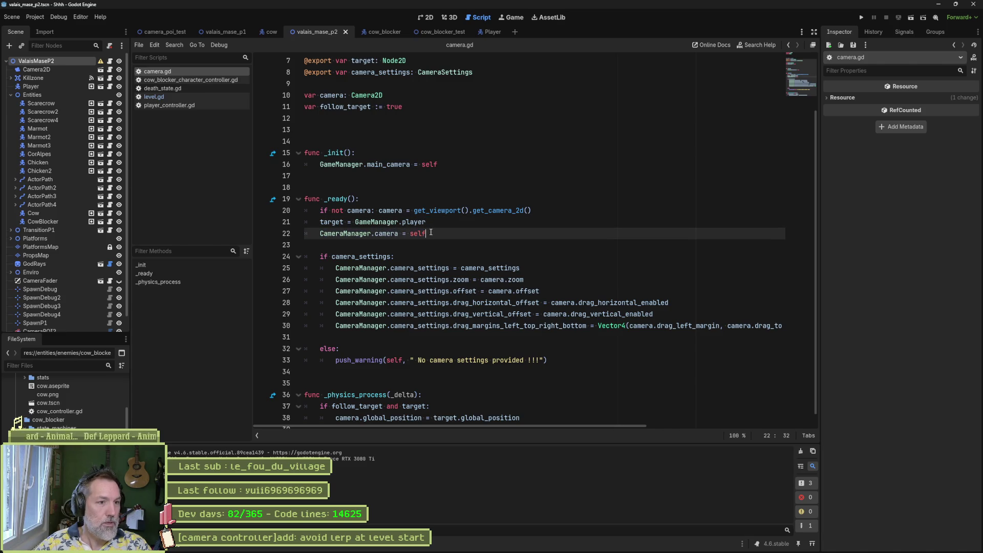
{"action": "key", "text": "Up"}
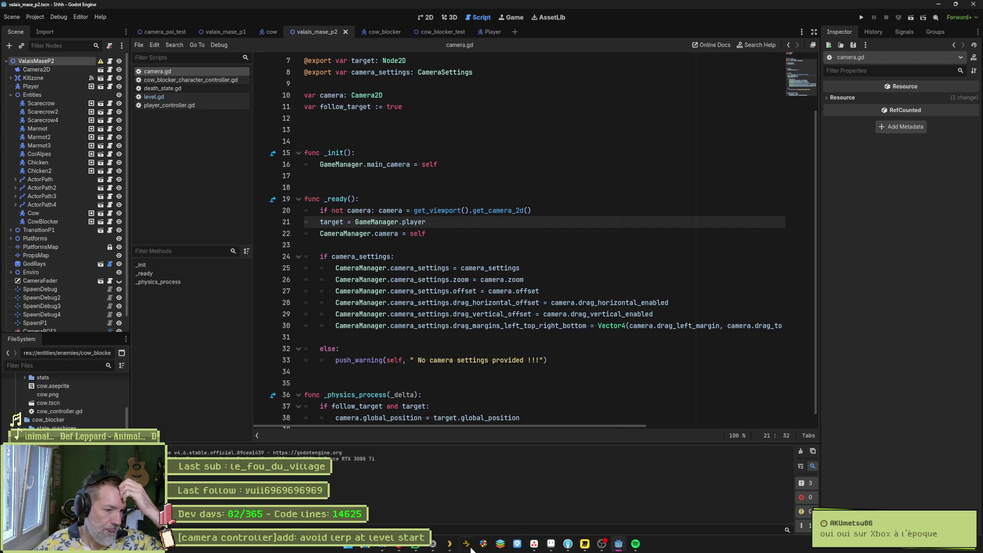
Search DuckDuckGo for 'XIII videogame' and open the XIII FULL GAME video.
{"action": "left_click", "coordinate": [434, 544]}
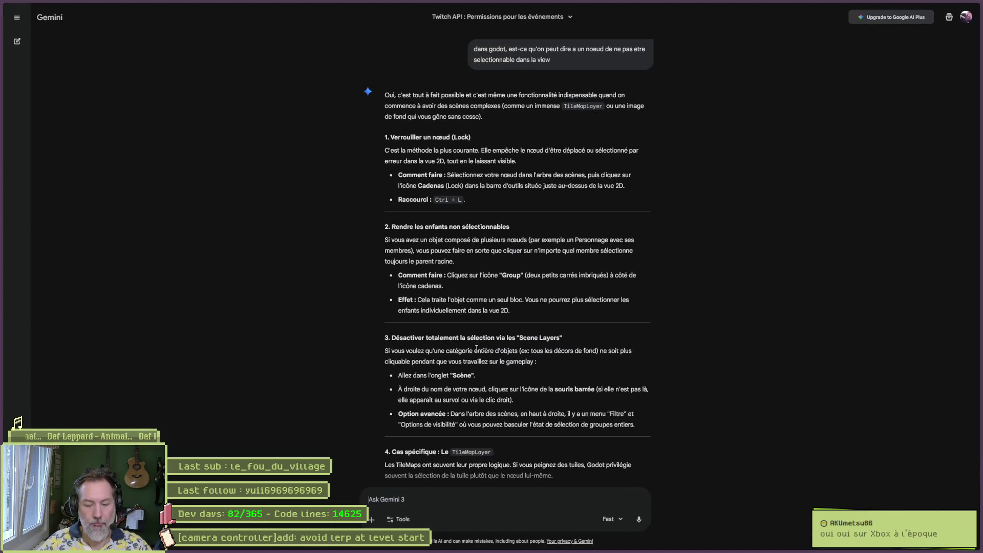
{"action": "key", "text": "ctrl+t"}
{"action": "type", "text": "XIII vid"}
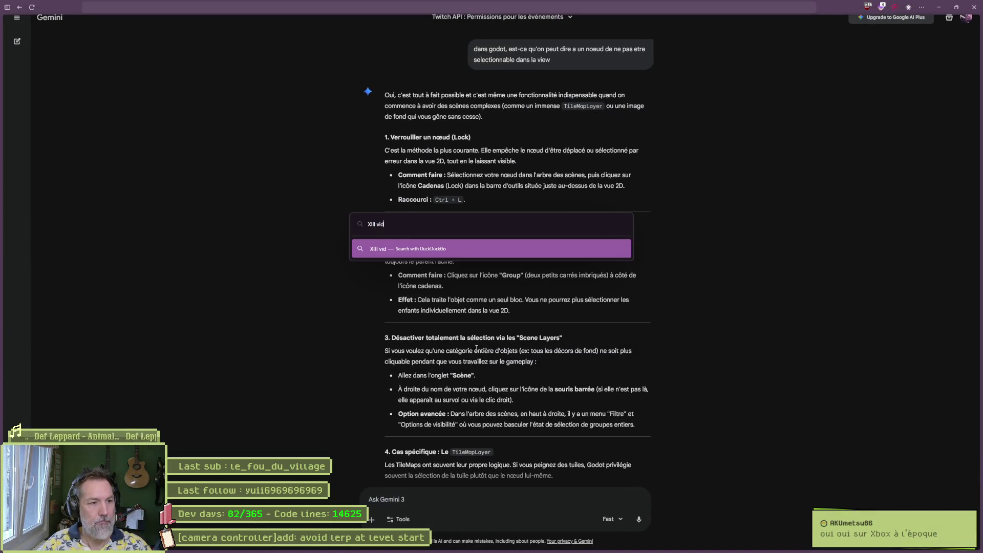
{"action": "type", "text": "eogame"}
{"action": "key", "text": "Return"}
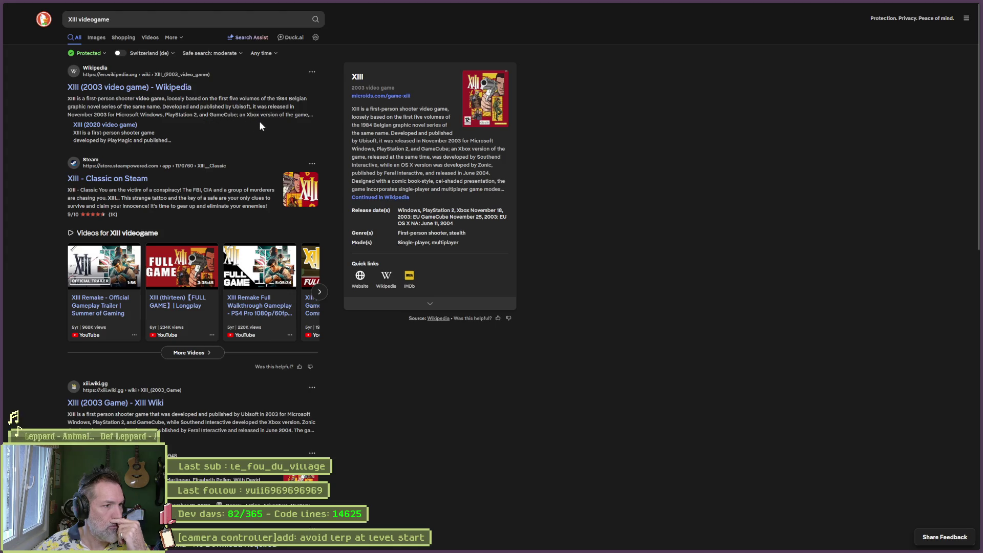
{"action": "left_click", "coordinate": [184, 271]}
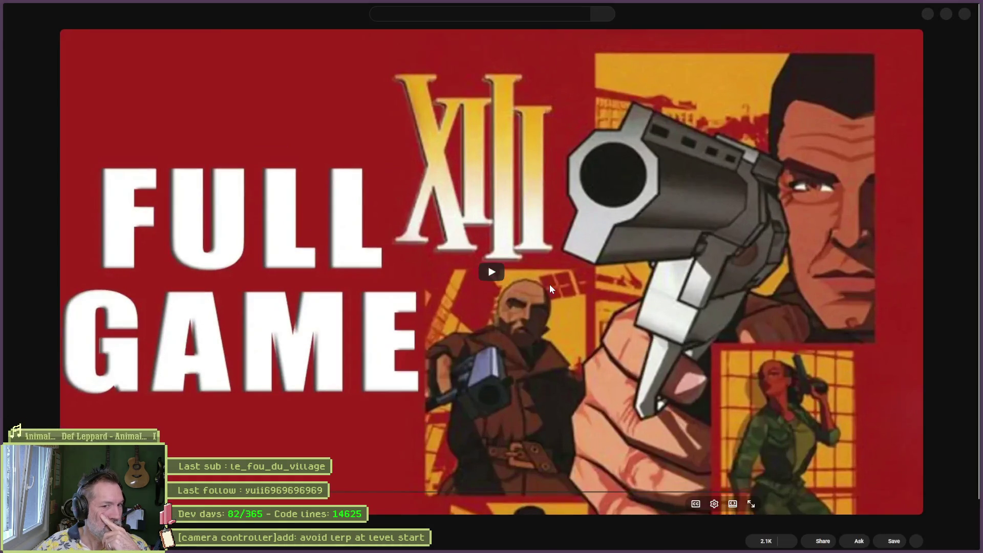
Play the XIII video, skip past the snowy and Level 13 scenes, and pause on the Grand Canyon level.
{"action": "left_click", "coordinate": [511, 274]}
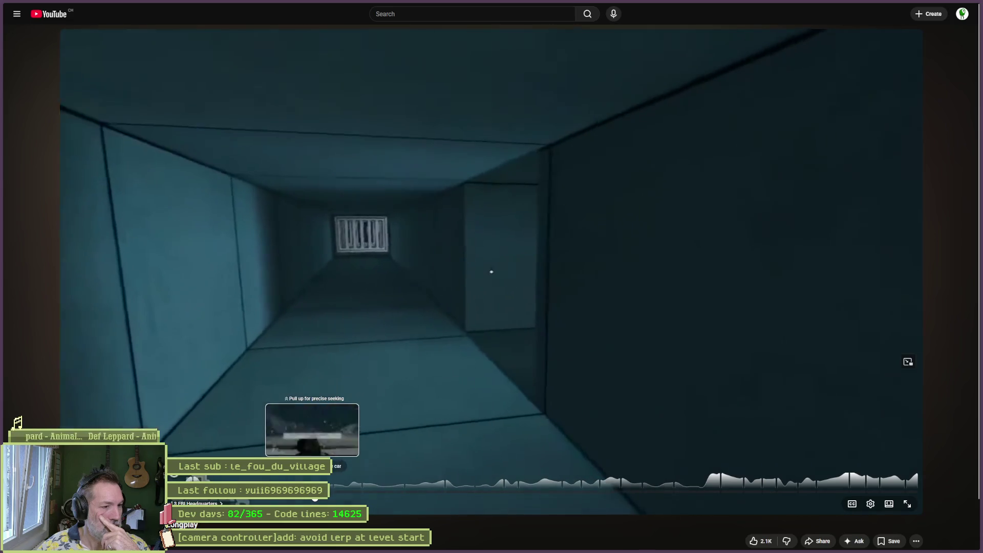
{"action": "left_click", "coordinate": [312, 492]}
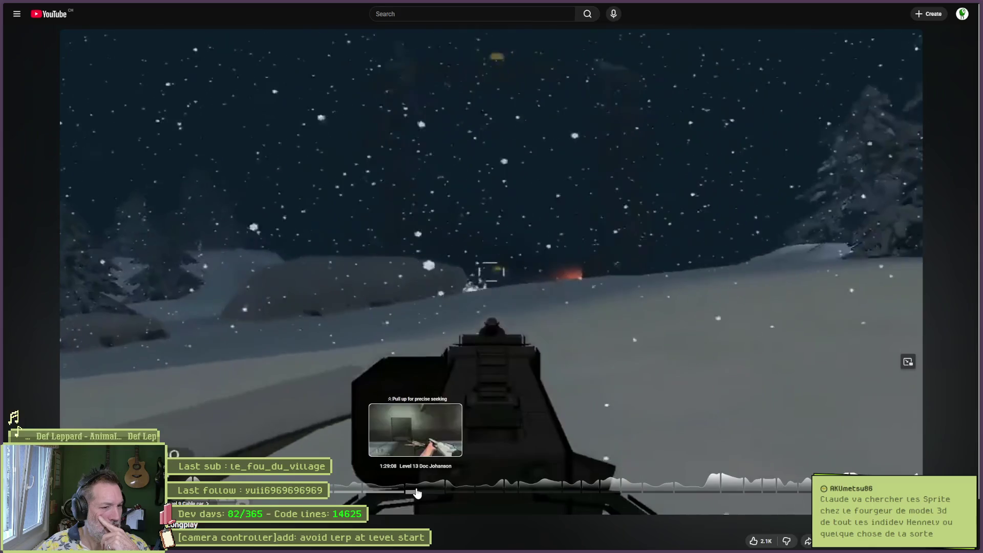
{"action": "left_click", "coordinate": [419, 492]}
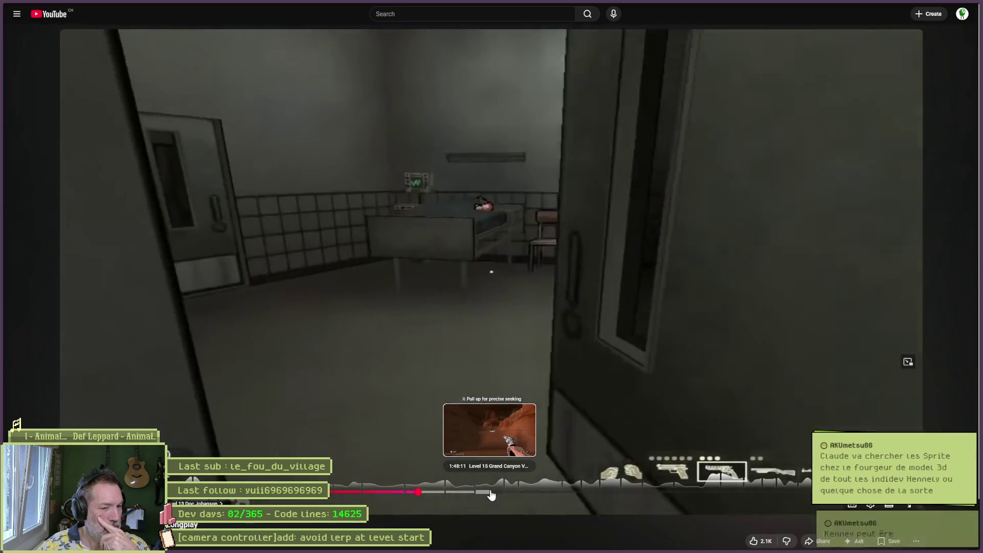
{"action": "left_click", "coordinate": [491, 495]}
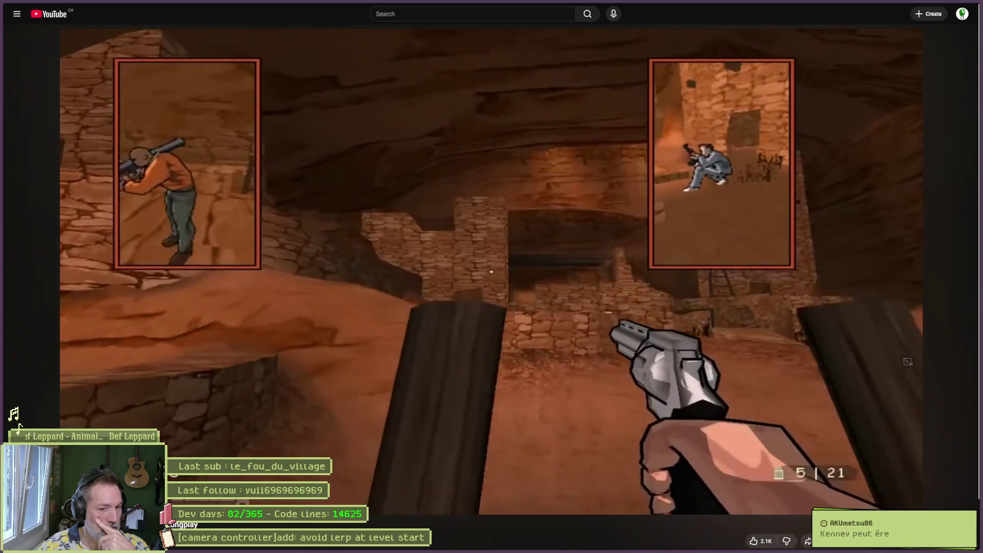
{"action": "left_click", "coordinate": [580, 311]}
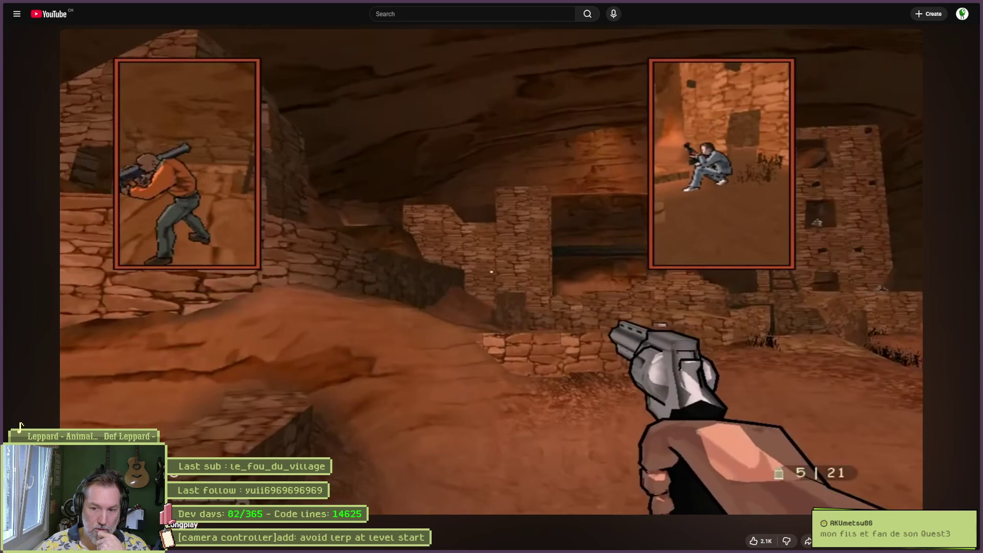
Minimize the browser to bring Godot's script editor back into view.
{"action": "mouse_move", "coordinate": [688, 284]}
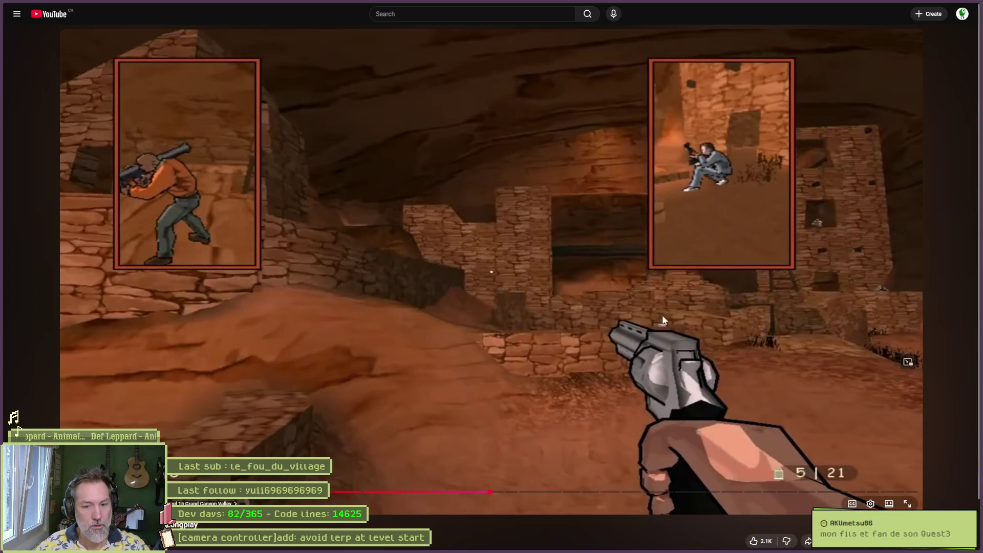
{"action": "mouse_move", "coordinate": [773, 4]}
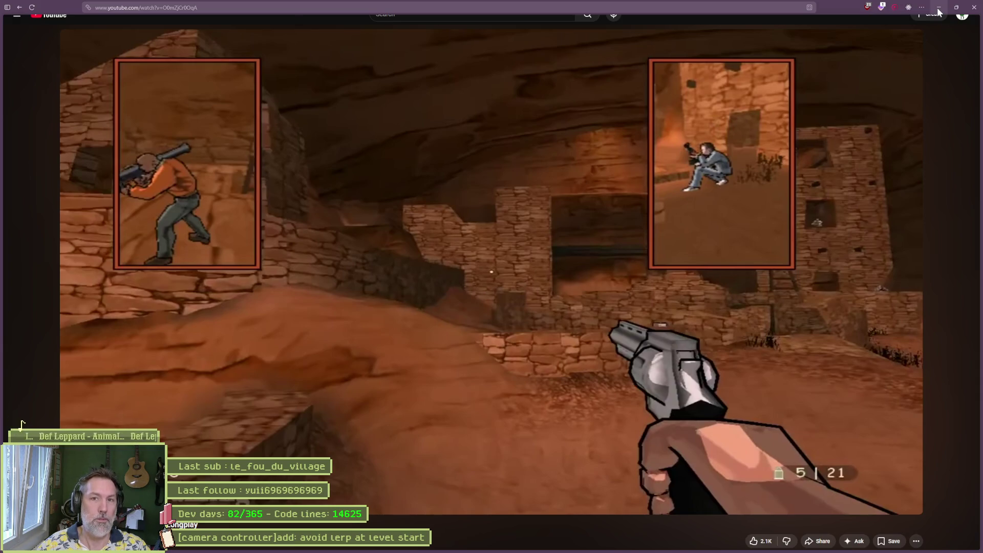
{"action": "left_click", "coordinate": [940, 10]}
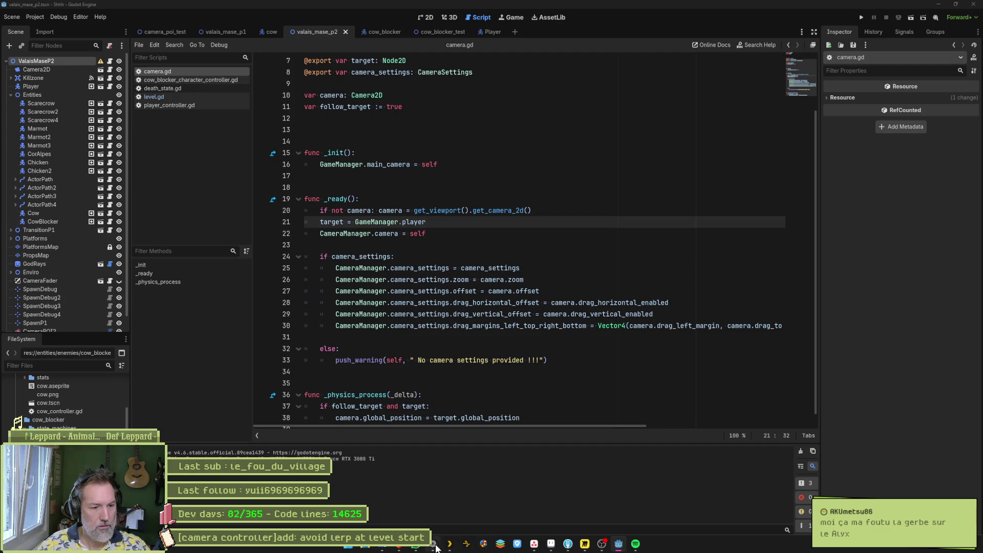
Search DuckDuckGo for 'alyx vr', switch to video results, and open a Half-Life: Alyx video.
{"action": "left_click", "coordinate": [432, 546]}
{"action": "key", "text": "ctrl+l"}
{"action": "type", "text": "aly"}
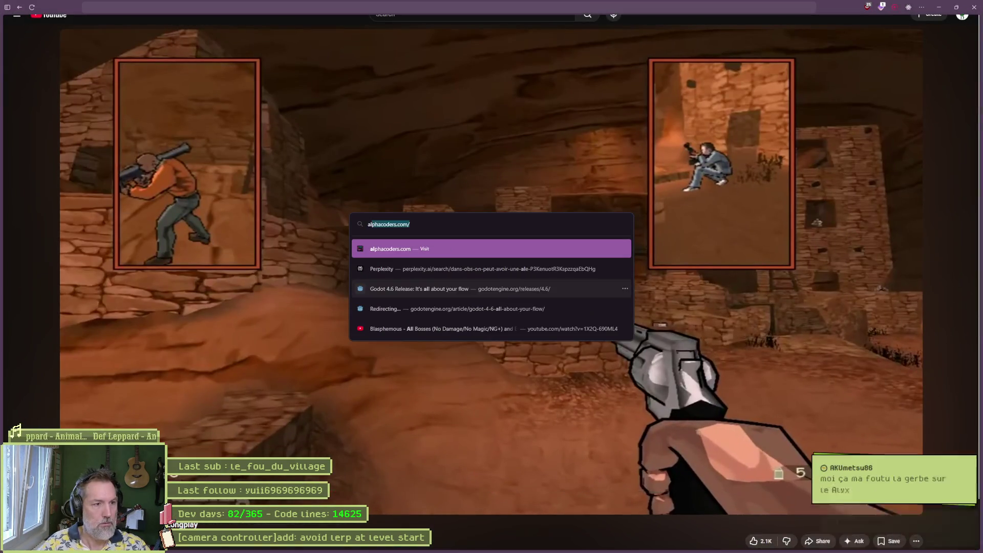
{"action": "type", "text": "x"}
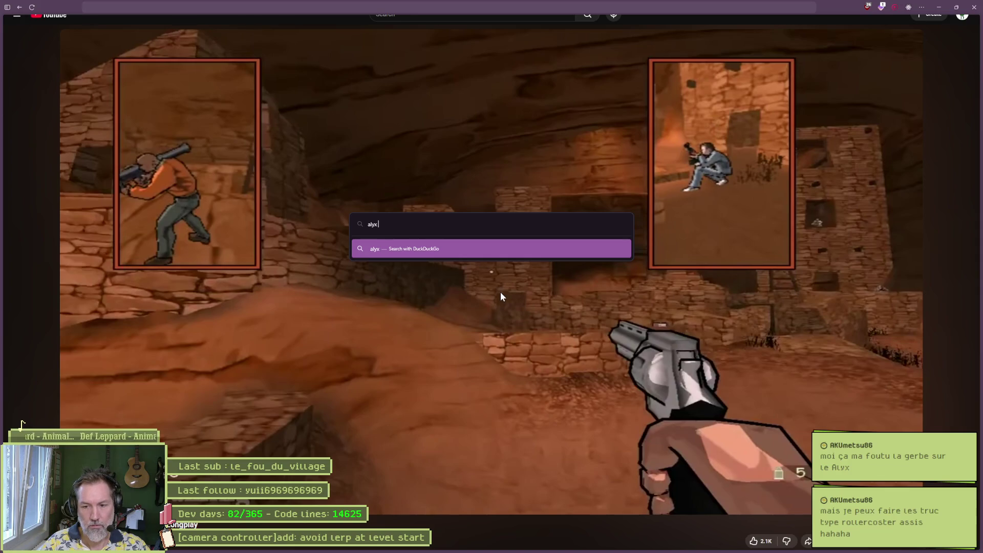
{"action": "type", "text": " vr"}
{"action": "key", "text": "Return"}
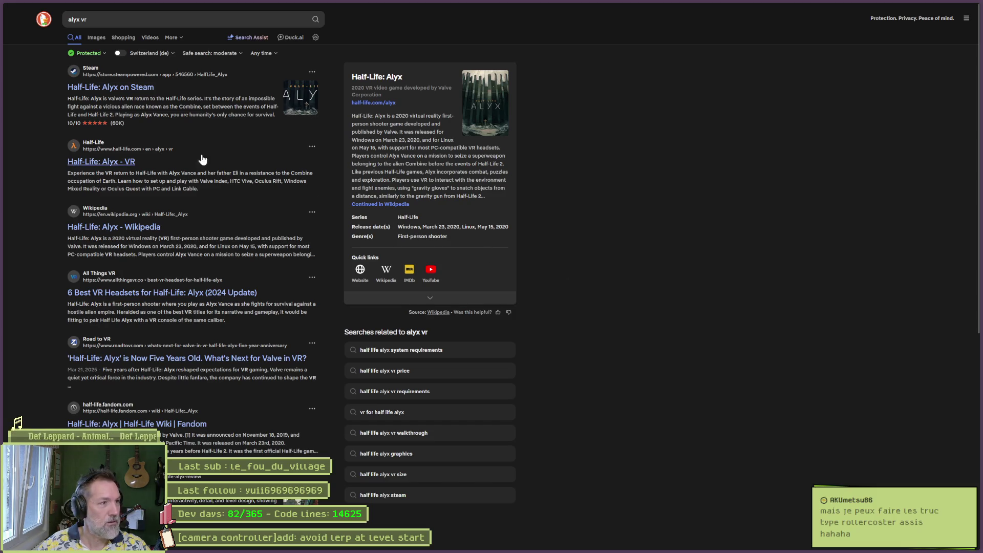
{"action": "left_click", "coordinate": [149, 38]}
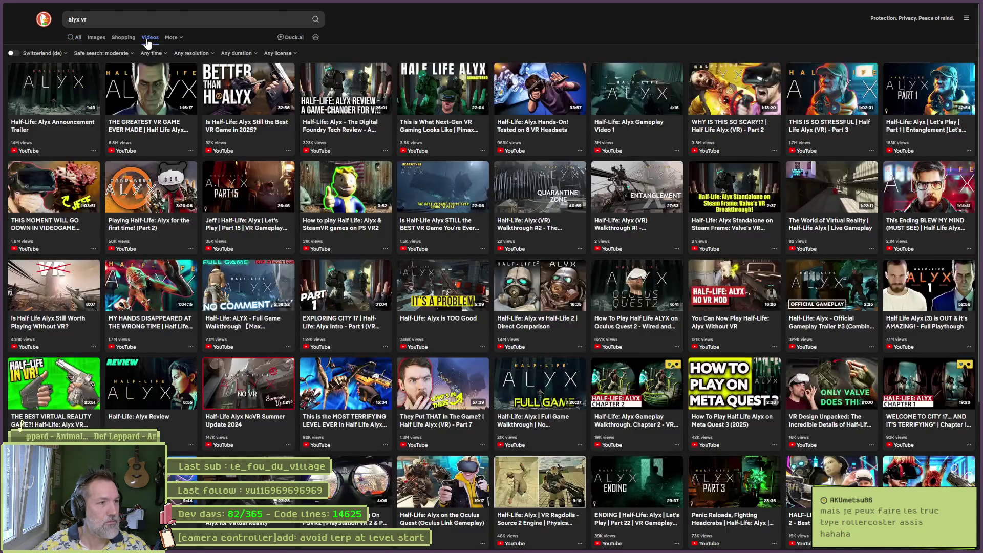
{"action": "left_click", "coordinate": [170, 222]}
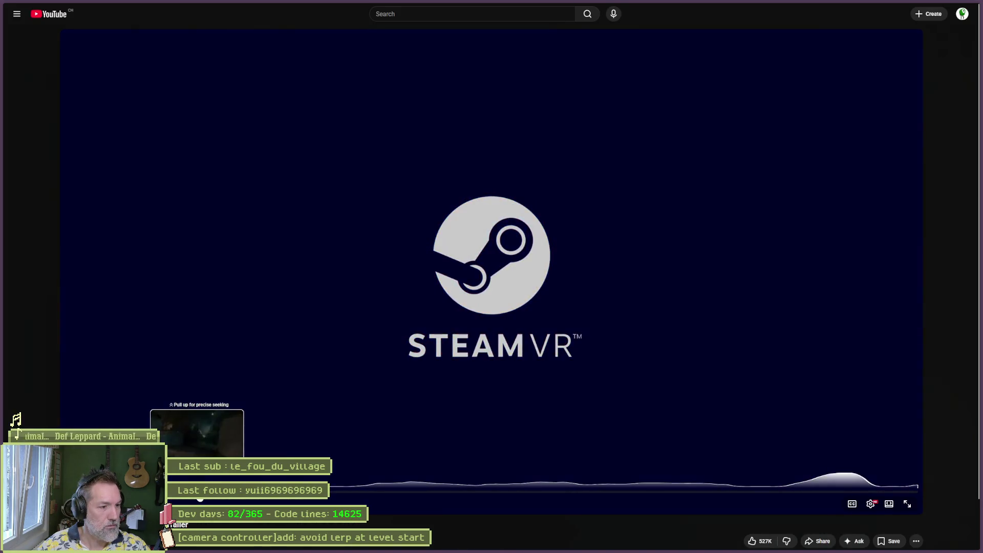
Skip ahead in the Half-Life: Alyx trailer, pause it, and Alt+Tab back to Godot.
{"action": "left_click", "coordinate": [200, 492]}
{"action": "left_click_drag", "start_coordinate": [264, 491], "coordinate": [270, 492]}
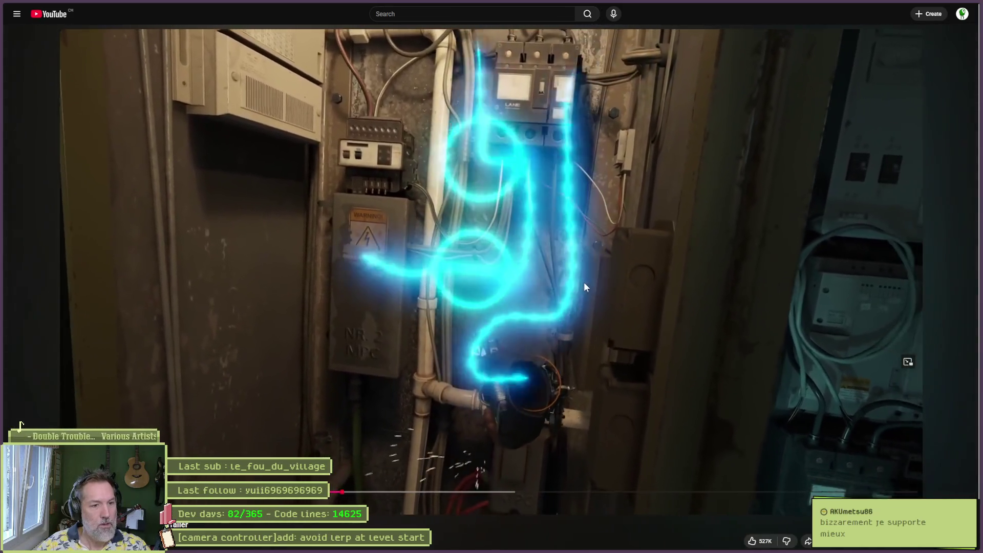
{"action": "left_click", "coordinate": [621, 285]}
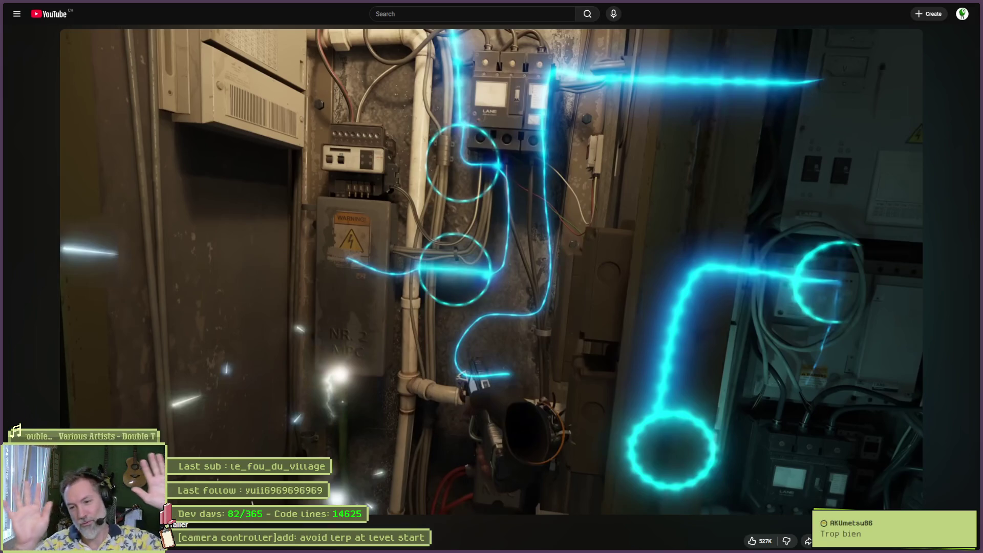
{"action": "mouse_move", "coordinate": [629, 278]}
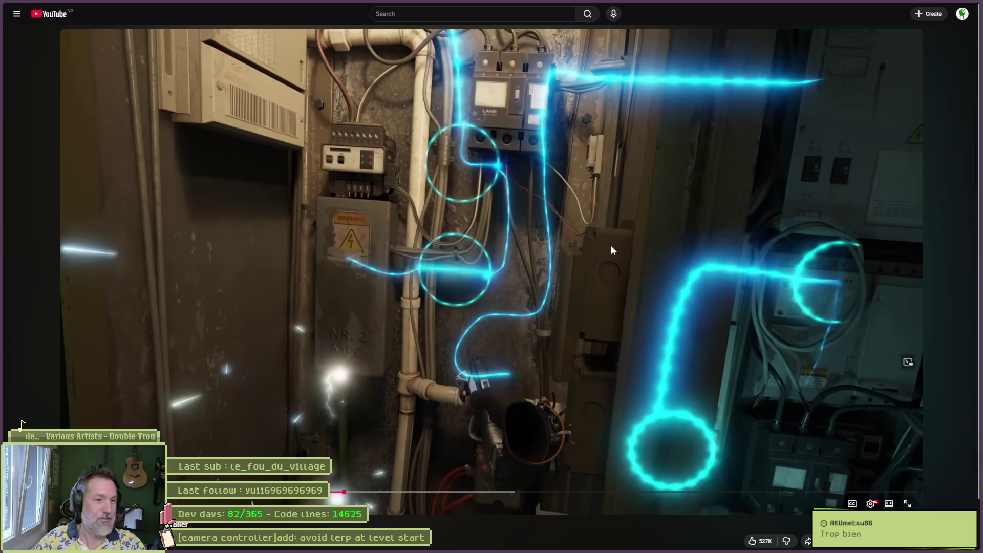
{"action": "key", "text": "alt+Tab"}
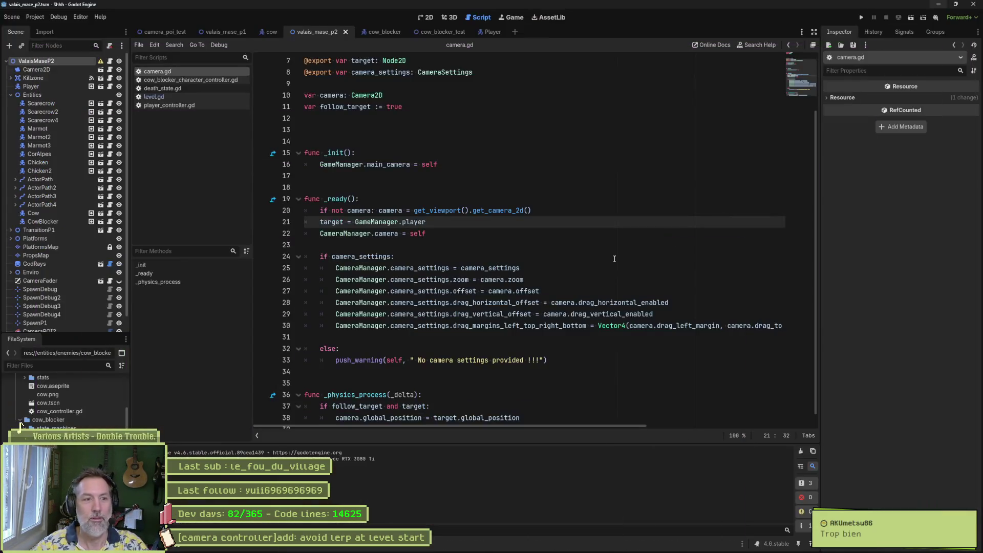
Review the camera_settings block on lines 24–30 of camera.gd.
{"action": "left_click", "coordinate": [556, 234]}
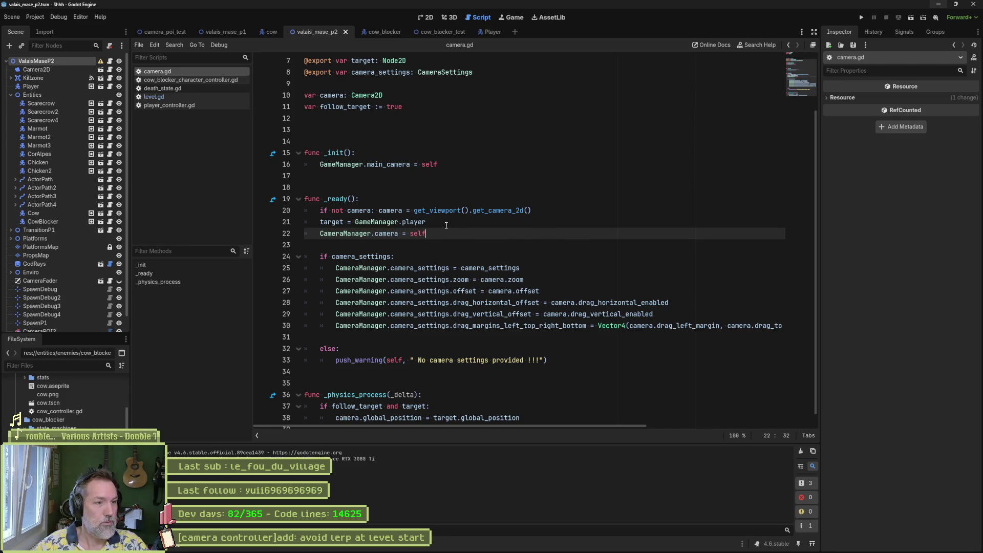
{"action": "left_click", "coordinate": [446, 224]}
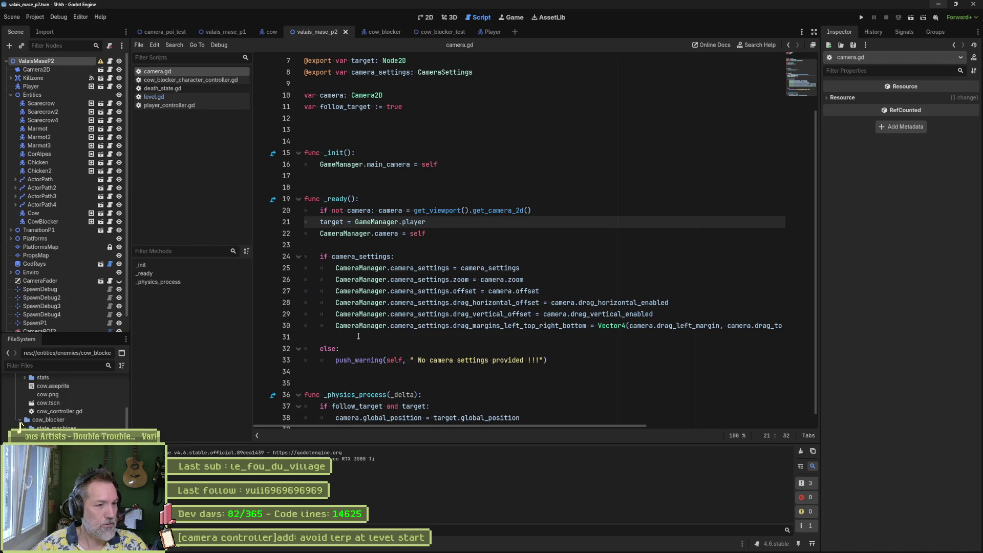
{"action": "mouse_move", "coordinate": [382, 261]}
{"action": "left_mouse_down"}
{"action": "mouse_move", "coordinate": [354, 269]}
{"action": "mouse_move", "coordinate": [359, 327]}
{"action": "left_mouse_up"}
{"action": "left_click", "coordinate": [357, 326]}
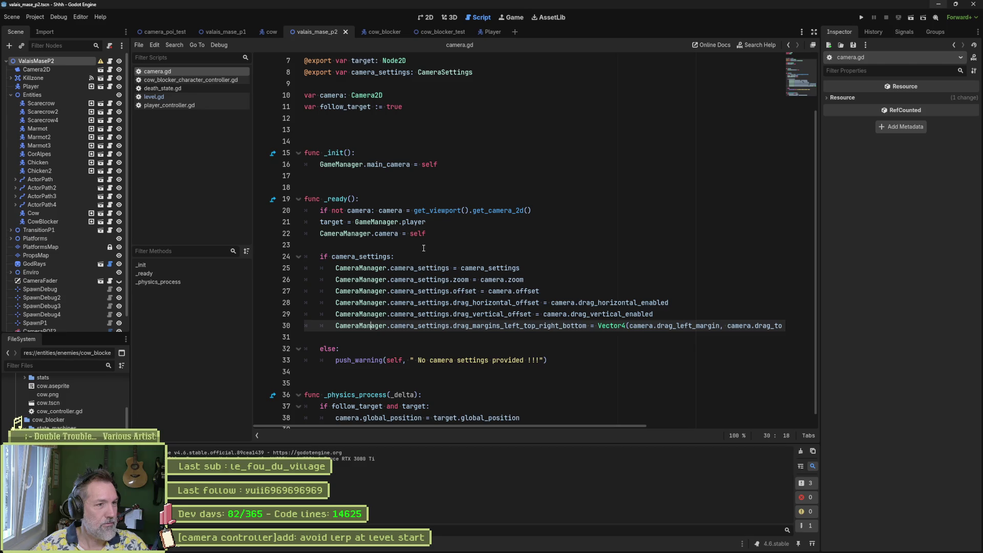
{"action": "scroll", "coordinate": [410, 236], "scroll_direction": "up", "scroll_amount": 2}
{"action": "scroll", "coordinate": [410, 235], "scroll_direction": "down", "scroll_amount": 2}
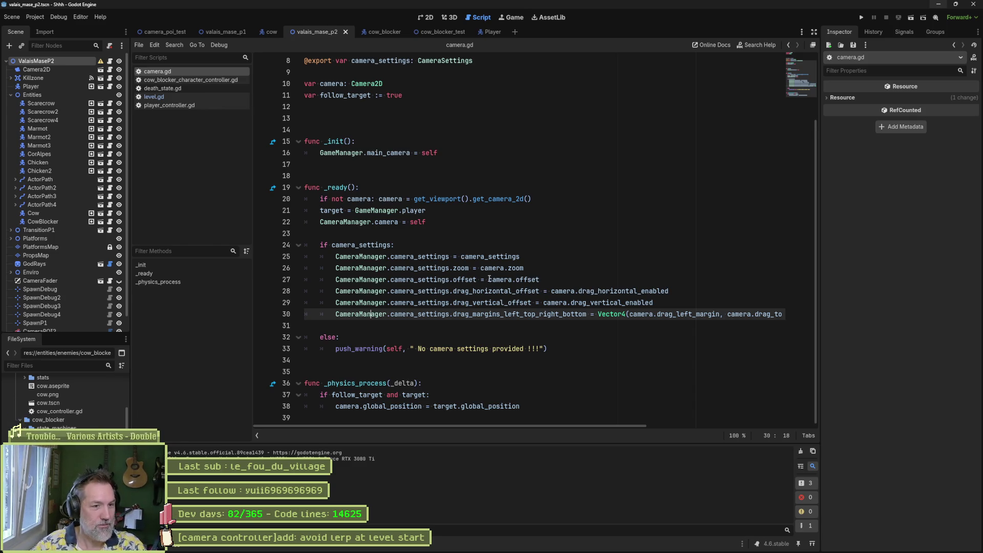
Dismiss the documentation popup in camera.gd and open level.gd.
{"action": "left_click", "coordinate": [479, 283]}
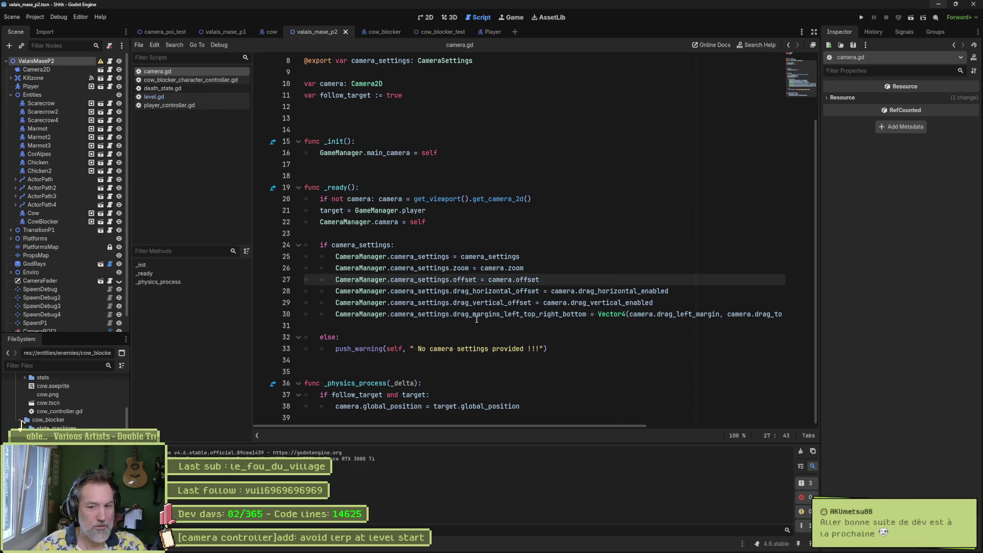
{"action": "mouse_move", "coordinate": [476, 320]}
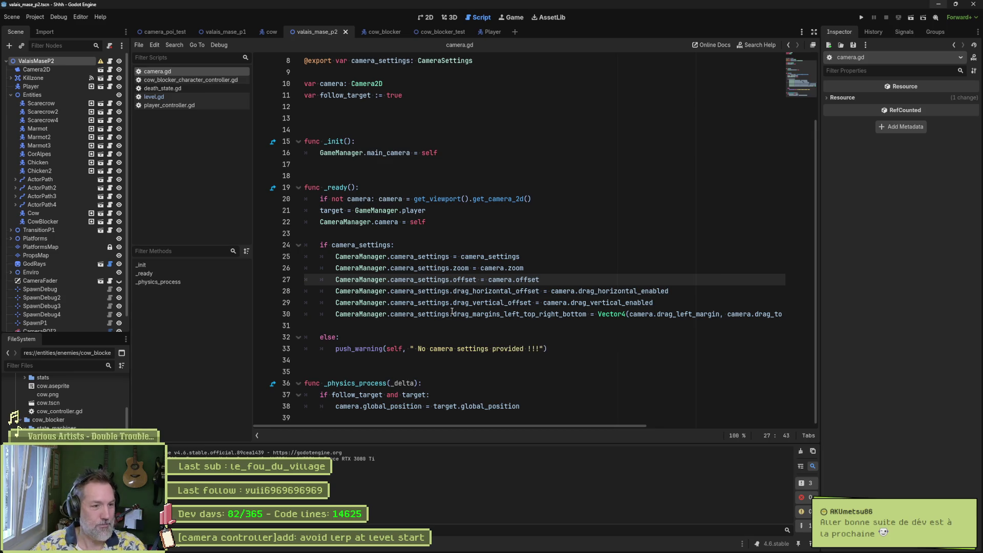
{"action": "left_click", "coordinate": [473, 325]}
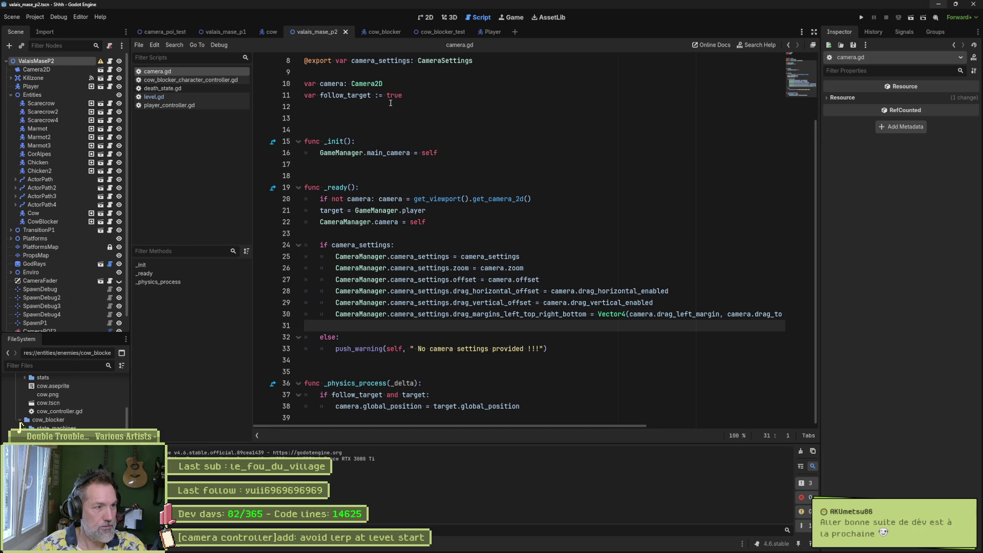
{"action": "left_click", "coordinate": [183, 97]}
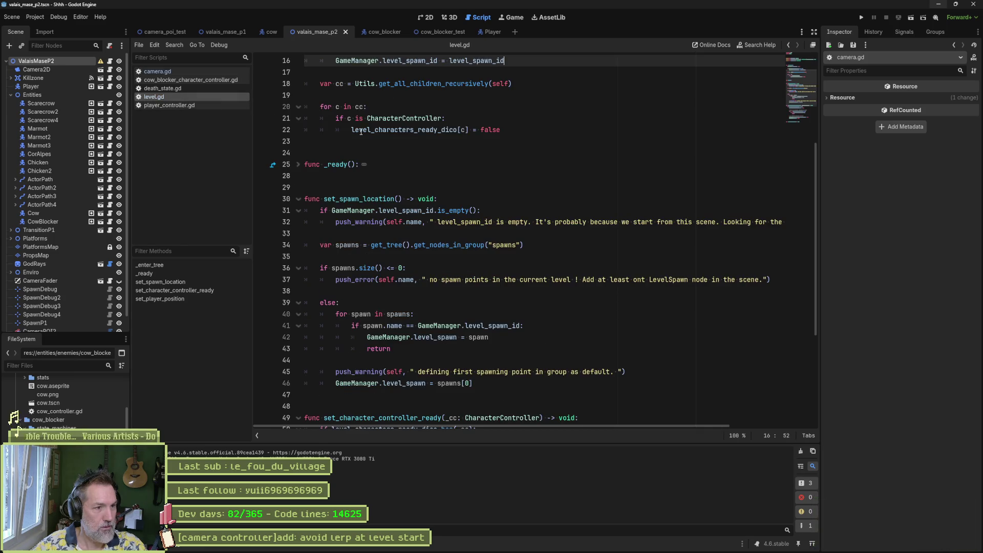
Unfold level.gd's _ready() and follow set_player_position to GameManager.level_spawn.position on line 64.
{"action": "scroll", "coordinate": [809, 72], "scroll_direction": "up", "scroll_amount": 5}
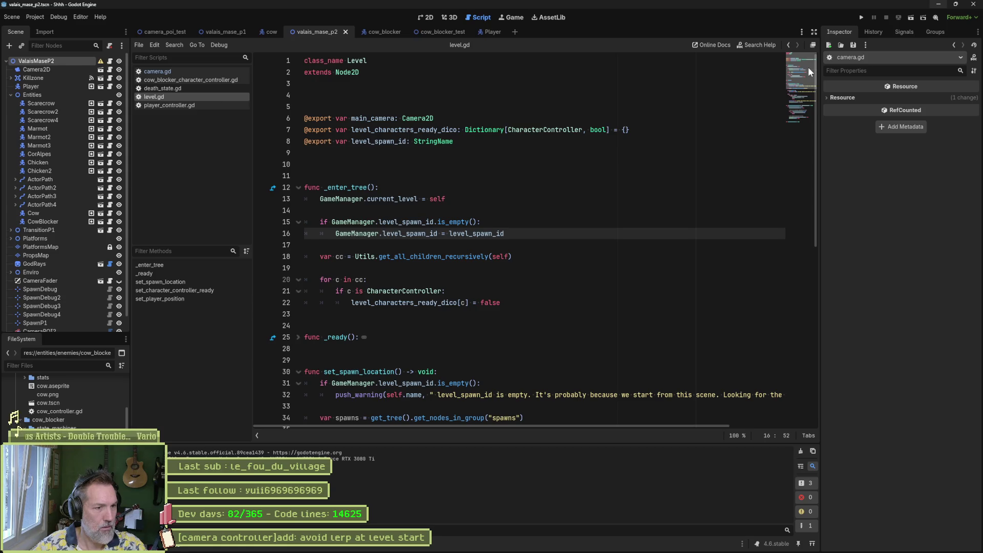
{"action": "scroll", "coordinate": [810, 69], "scroll_direction": "down", "scroll_amount": 2}
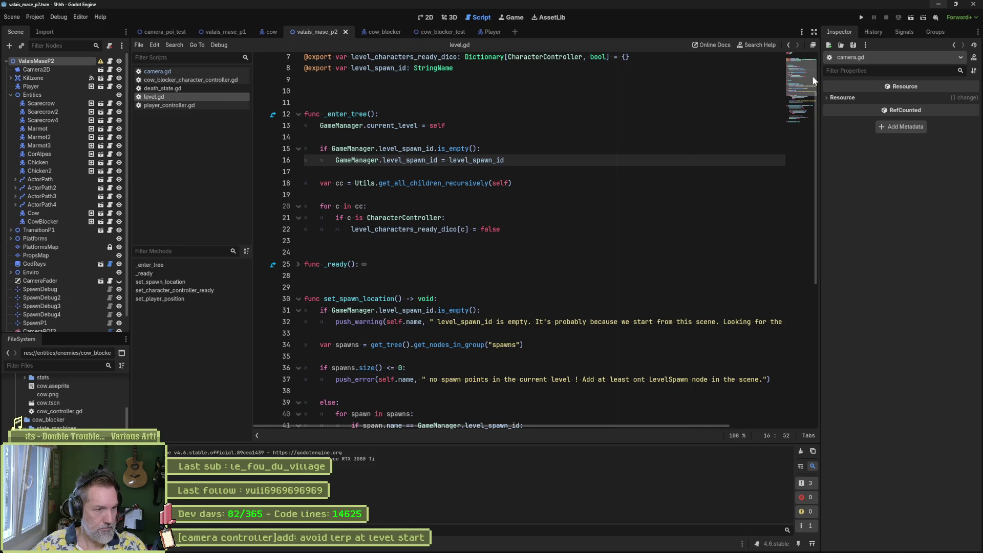
{"action": "scroll", "coordinate": [814, 87], "scroll_direction": "down", "scroll_amount": 2}
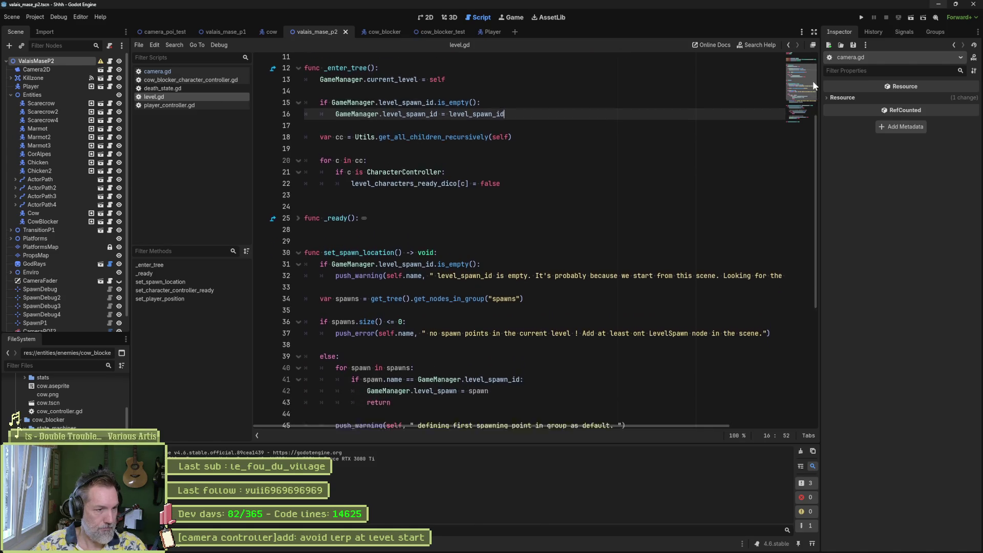
{"action": "left_click", "coordinate": [298, 203]}
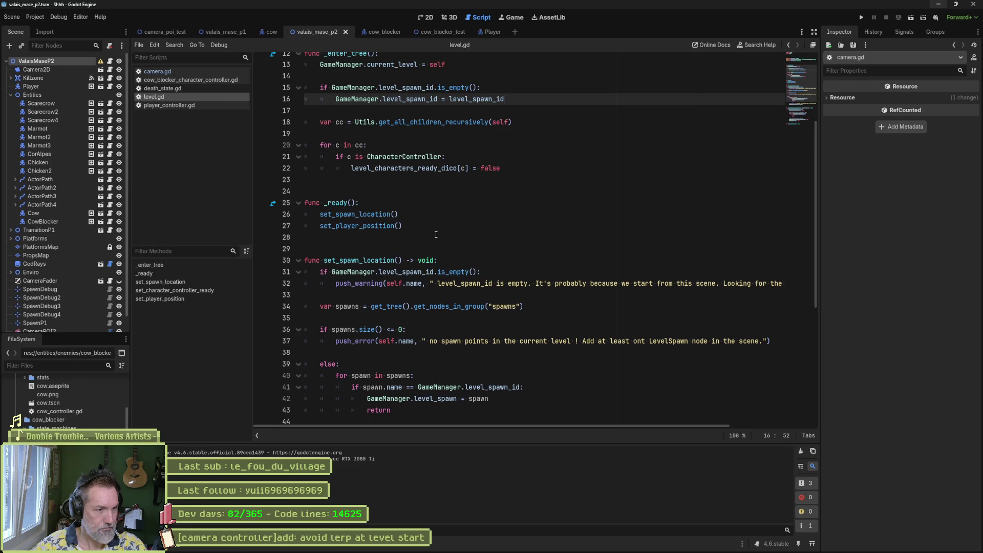
{"action": "left_click", "coordinate": [376, 215]}
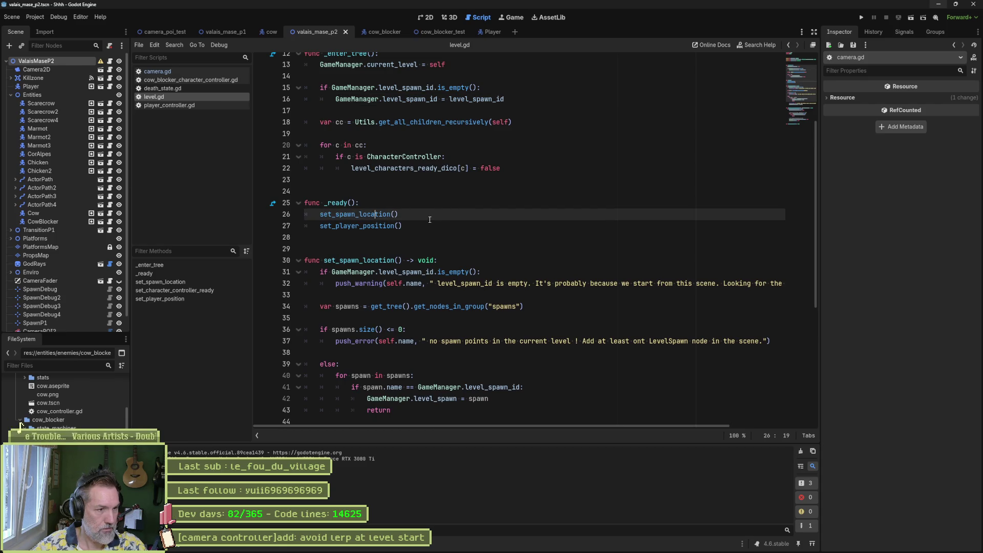
{"action": "left_click", "coordinate": [390, 226], "text": "ctrl"}
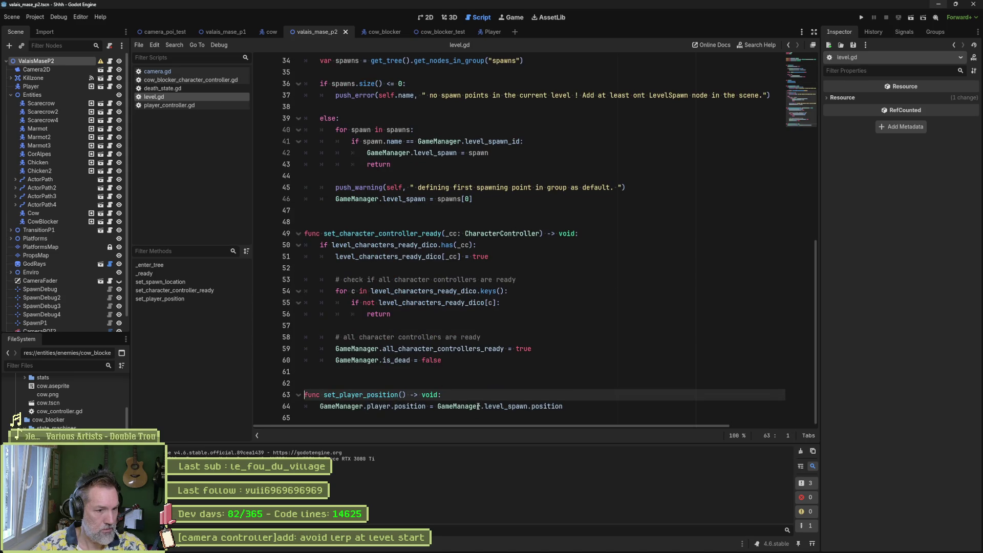
{"action": "left_click_drag", "start_coordinate": [437, 406], "coordinate": [564, 406]}
{"action": "key", "text": "ctrl+c"}
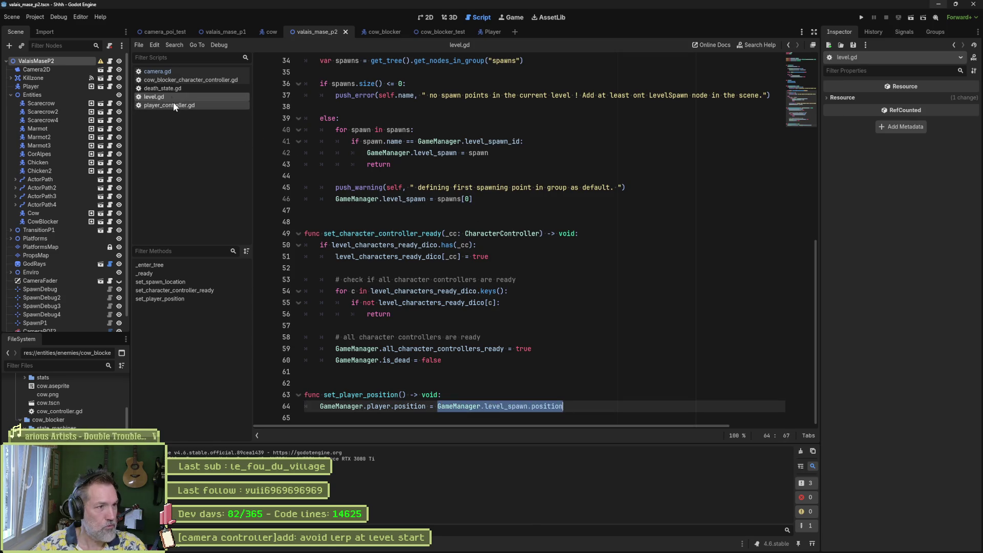
{"action": "left_click", "coordinate": [536, 170]}
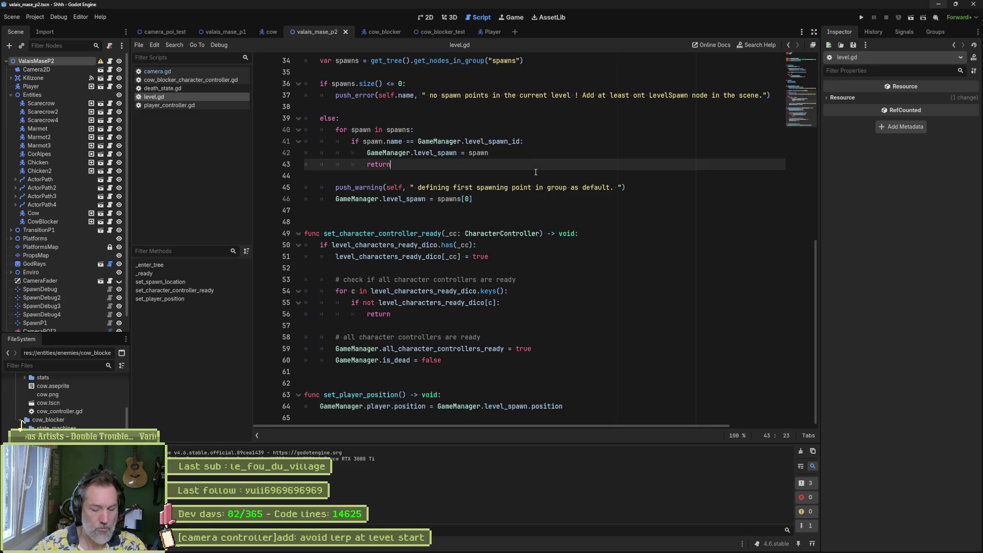
Quick-open camera_manager.gd and unfold its _ready() function.
{"action": "key", "text": "alt+shift+o"}
{"action": "type", "text": "camerafa"}
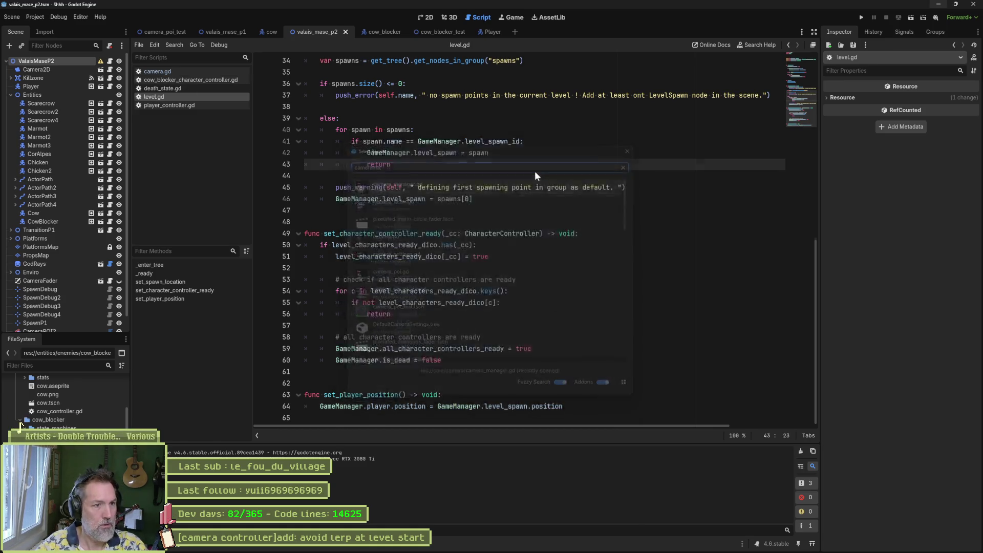
{"action": "key", "text": "Return"}
{"action": "left_click", "coordinate": [298, 237]}
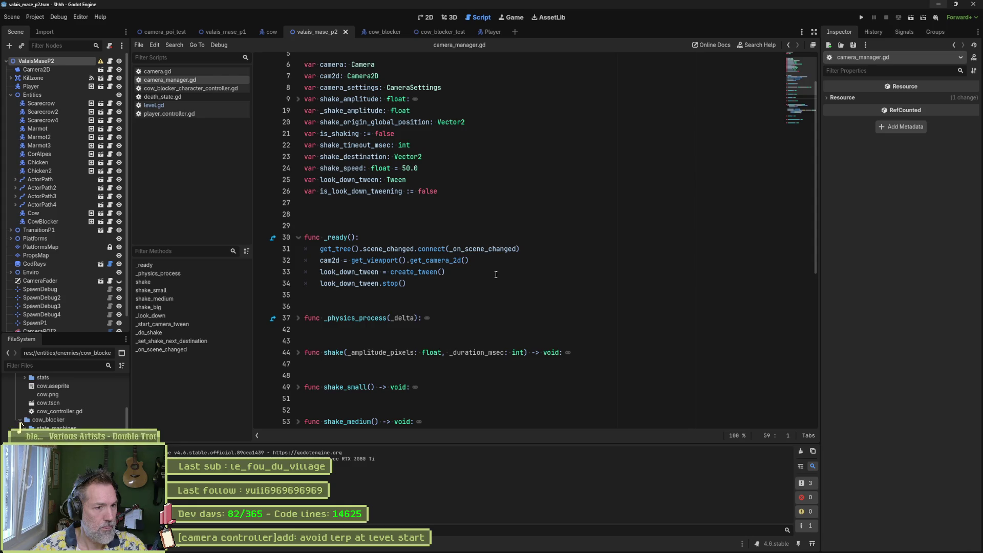
Add 'cam2d.global_postiion = GameManager.level_spawn.position' as line 33 in _ready().
{"action": "left_click", "coordinate": [481, 262]}
{"action": "key", "text": "Return"}
{"action": "key", "text": "ctrl+v"}
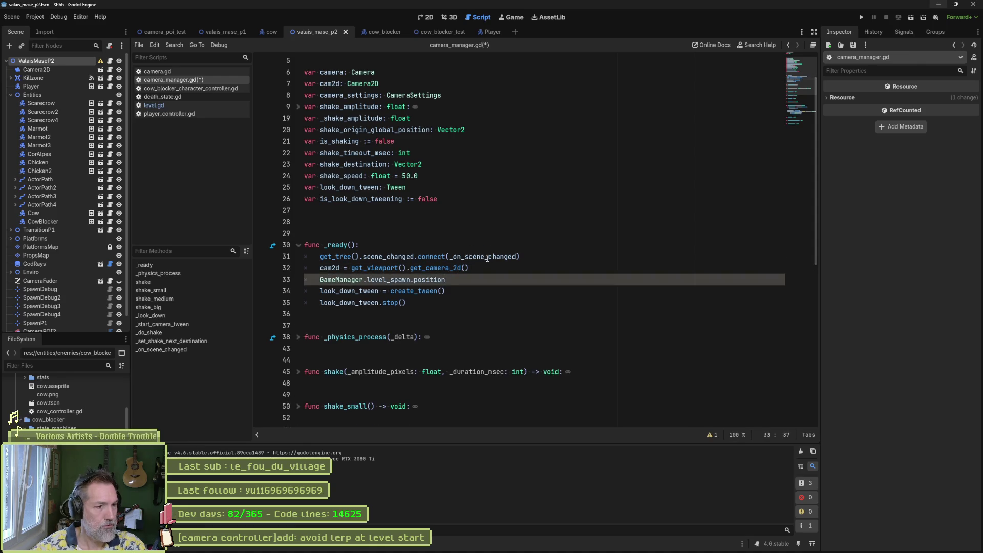
{"action": "double_click", "coordinate": [328, 268]}
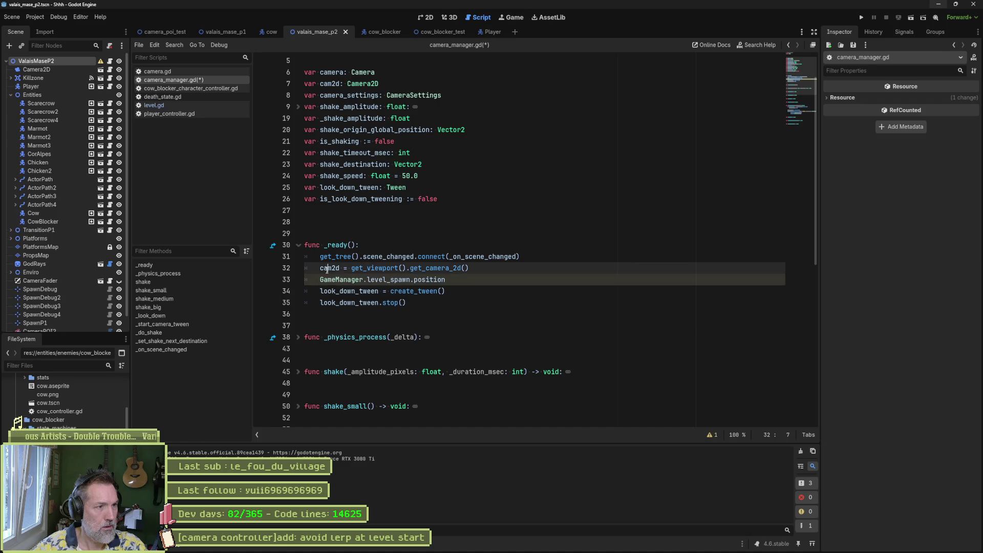
{"action": "left_click", "coordinate": [322, 280]}
{"action": "type", "text": "cam2d.glo"}
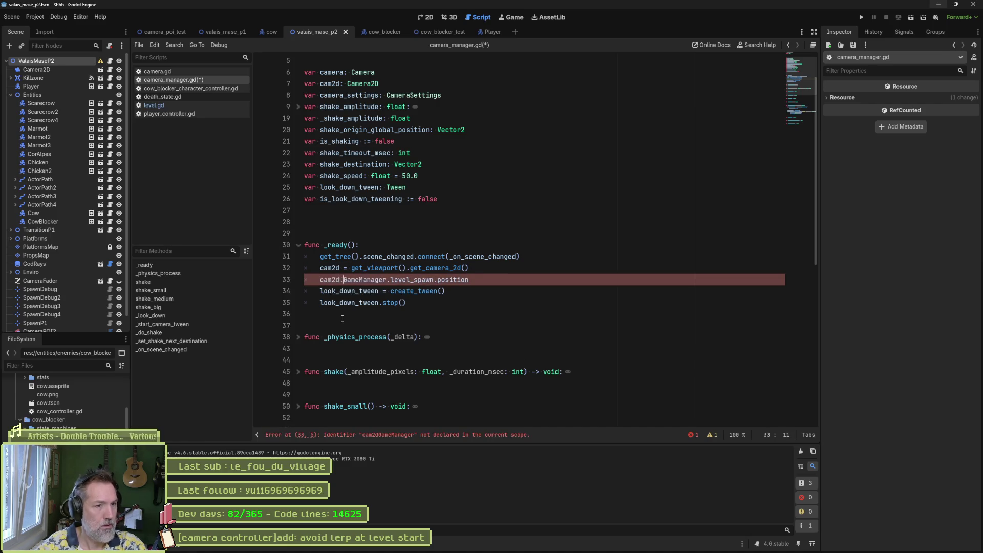
{"action": "type", "text": "bal_postiion ="}
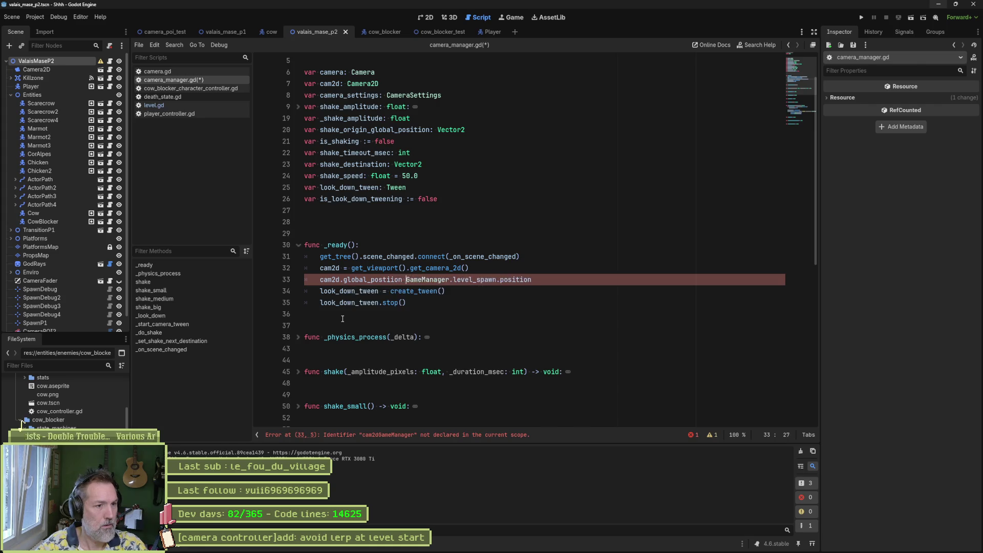
Test-run the game, stop it, and jump to level_spawn's declaration in game_manager.gd.
{"action": "key", "text": "F6"}
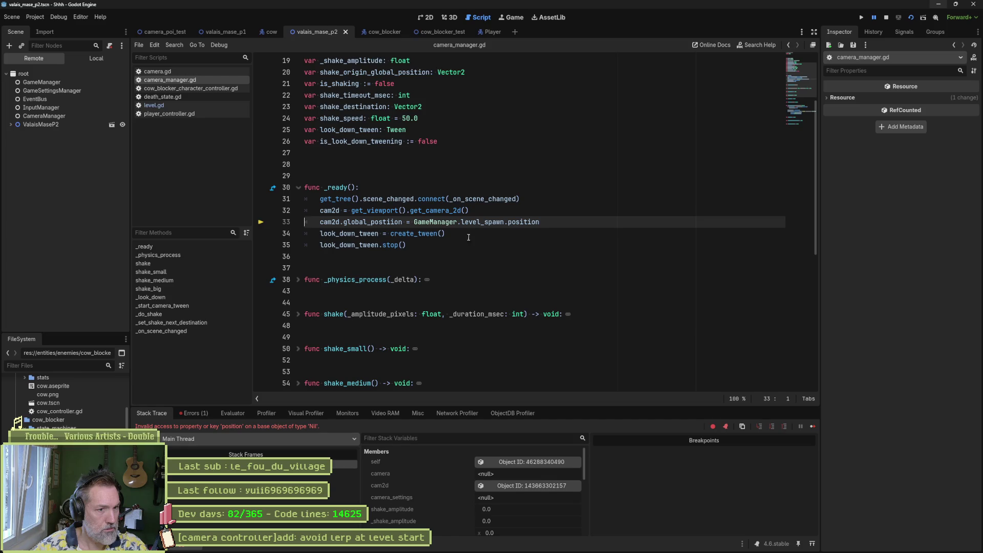
{"action": "key", "text": "F8"}
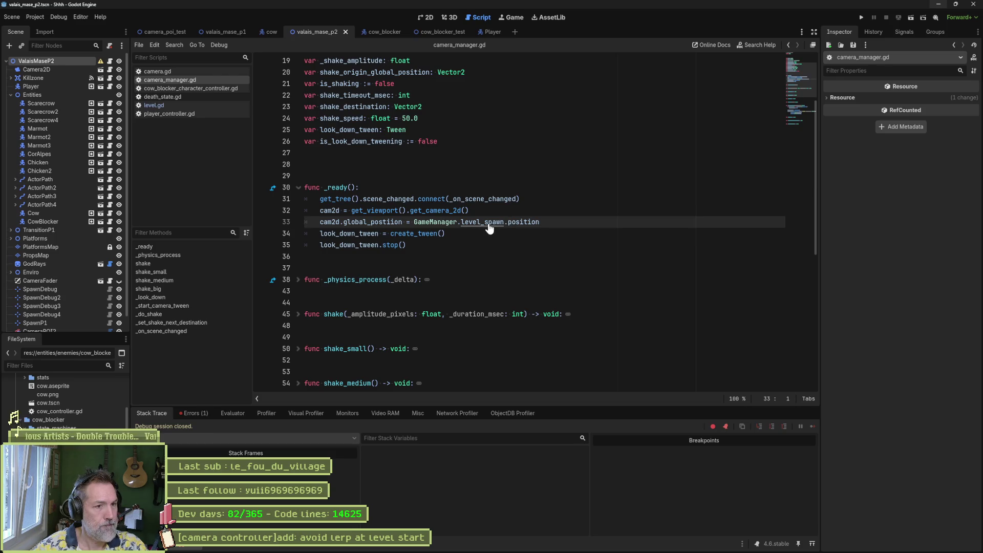
{"action": "left_click", "coordinate": [488, 222], "text": "ctrl"}
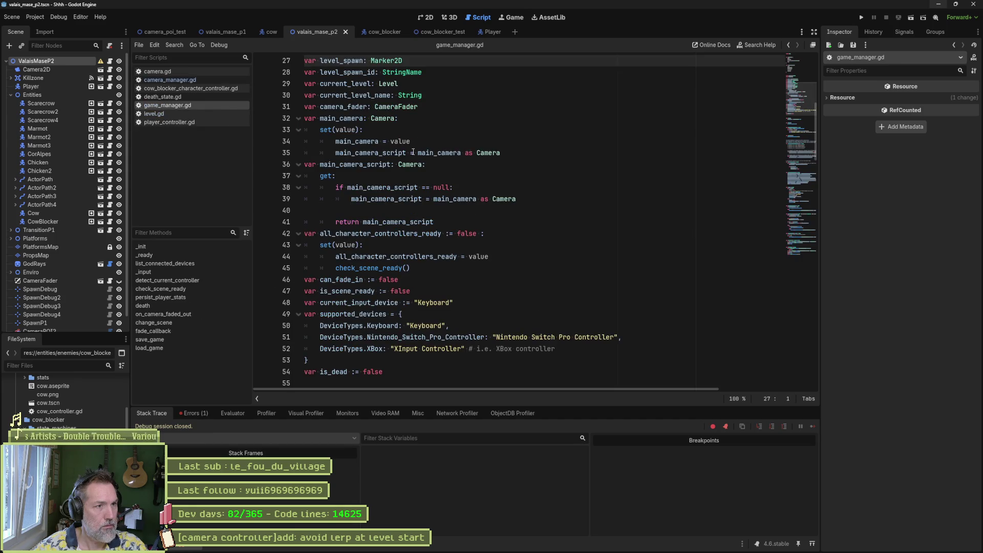
Search all files for level_spawn and open the match in level.gd.
{"action": "double_click", "coordinate": [341, 61]}
{"action": "key", "text": "ctrl+shift+f"}
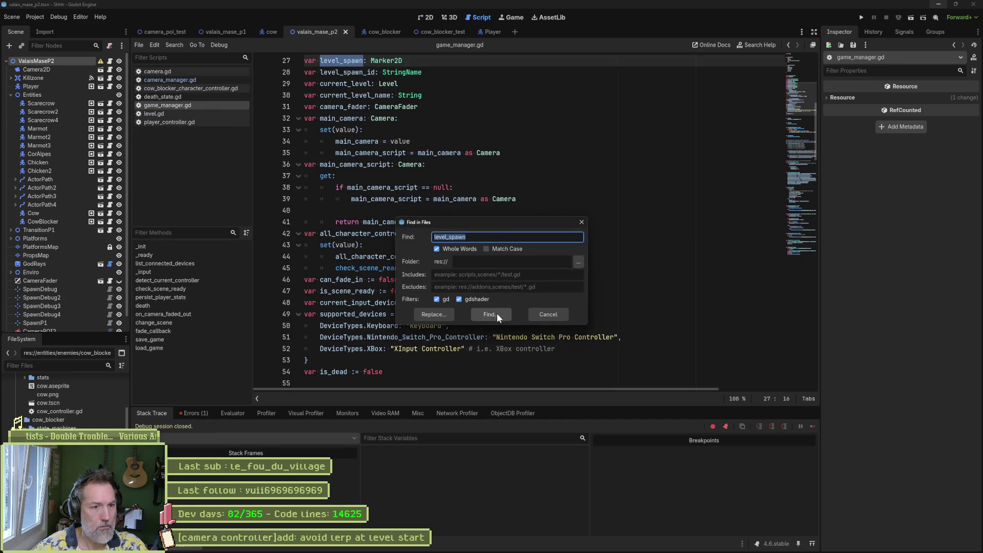
{"action": "left_click", "coordinate": [489, 315]}
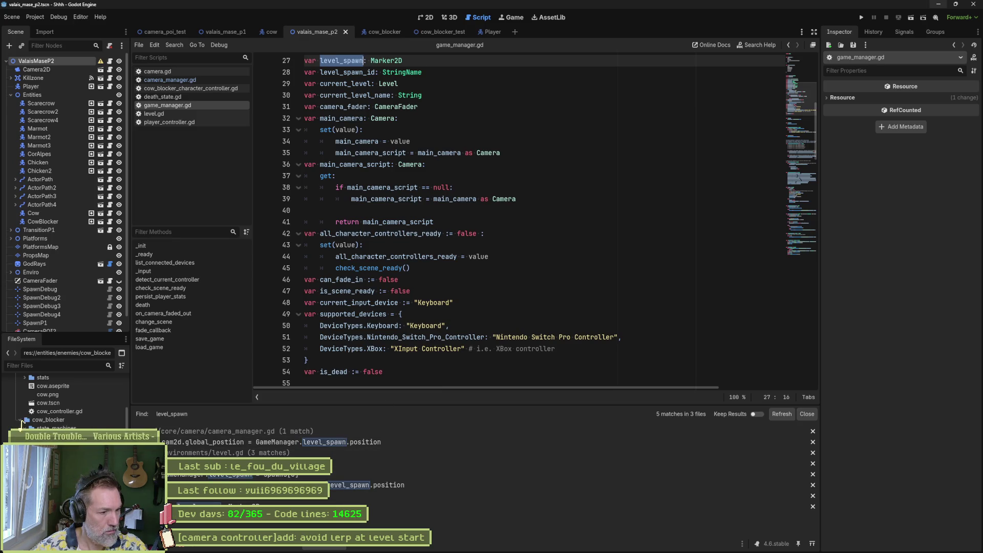
{"action": "left_click", "coordinate": [333, 463]}
Inspect level_spawn usage on lines 42 and 46 of set_spawn_location, then return to event_bus.gd.
{"action": "scroll", "coordinate": [363, 155], "scroll_direction": "up", "scroll_amount": 4}
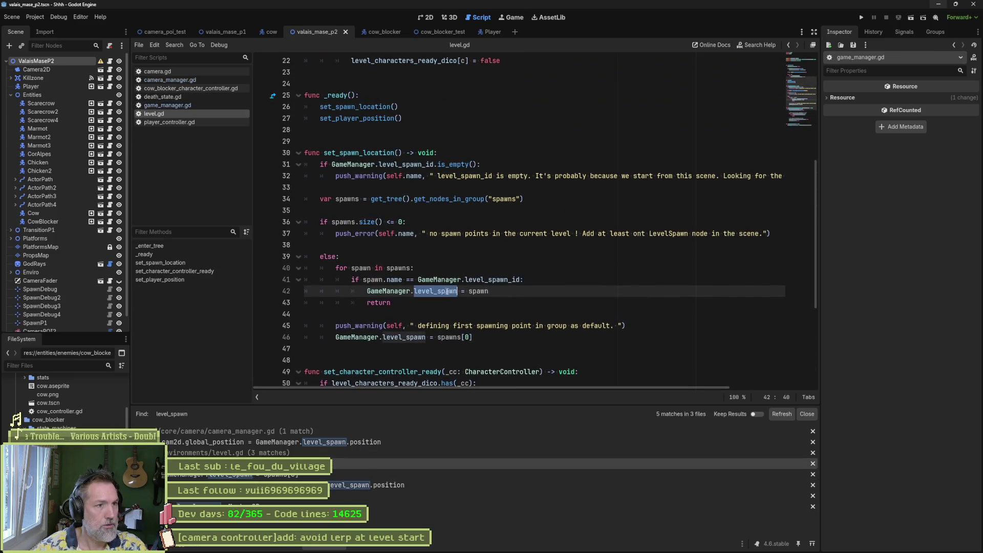
{"action": "double_click", "coordinate": [363, 153]}
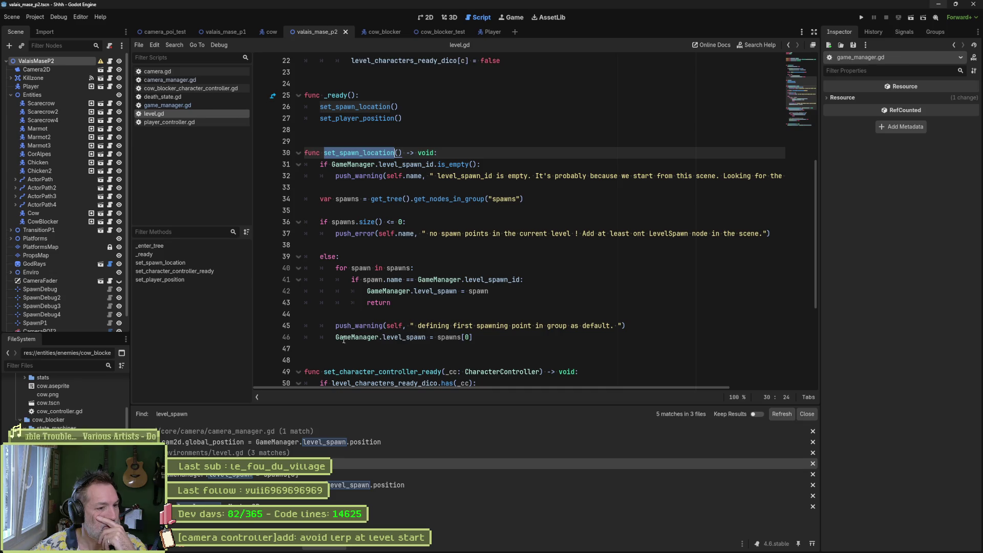
{"action": "left_click_drag", "start_coordinate": [337, 338], "coordinate": [426, 338]}
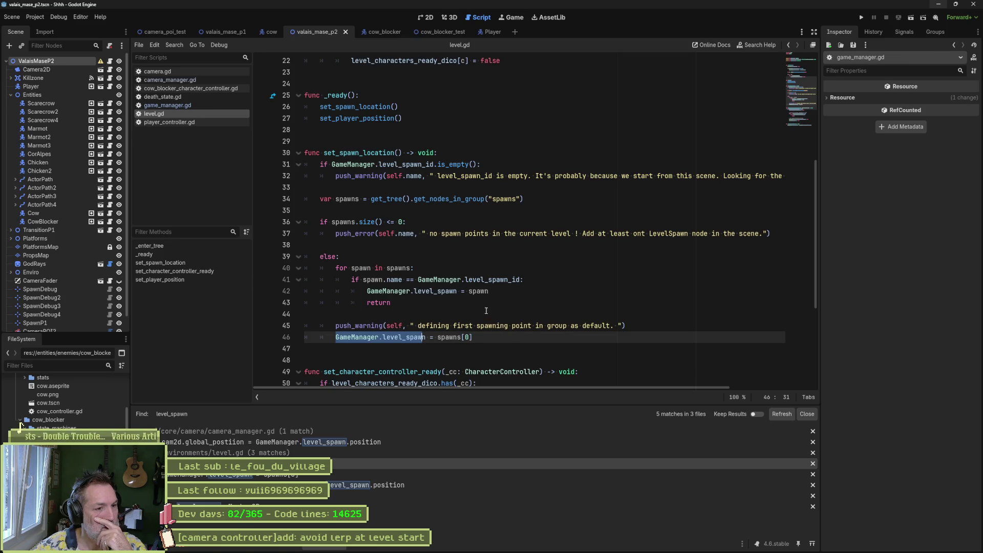
{"action": "left_click_drag", "start_coordinate": [489, 291], "coordinate": [384, 296]}
{"action": "left_click", "coordinate": [480, 339]}
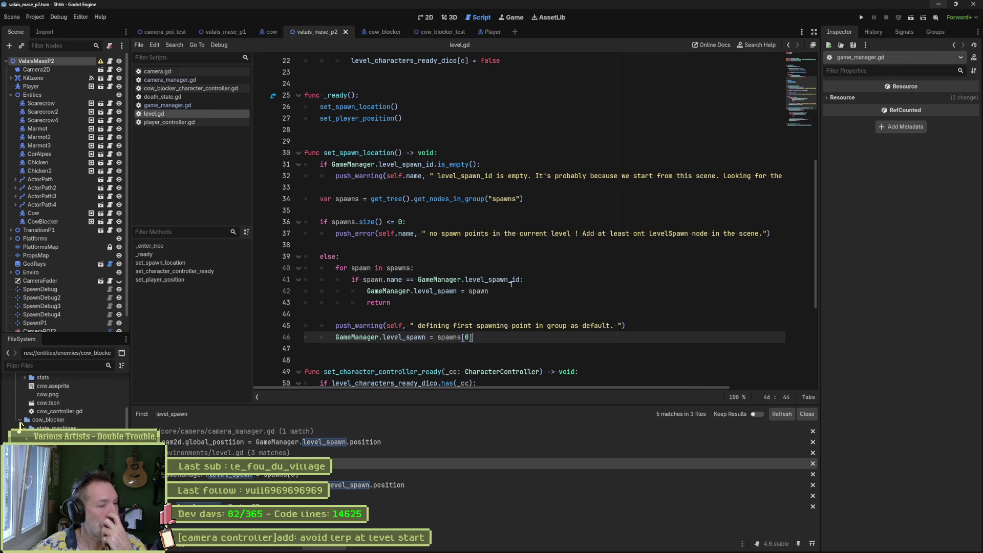
{"action": "mouse_move", "coordinate": [511, 284]}
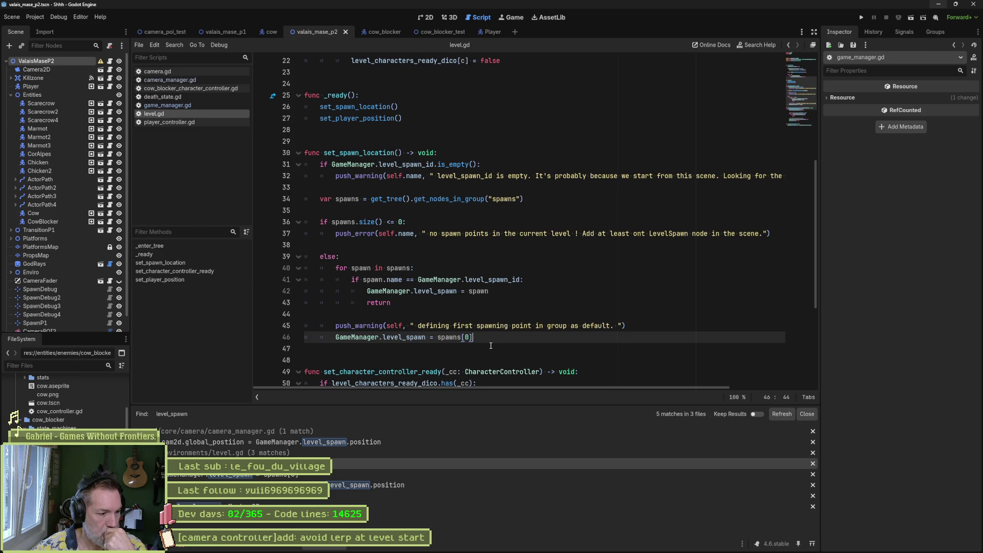
{"action": "key", "text": "alt+Left"}
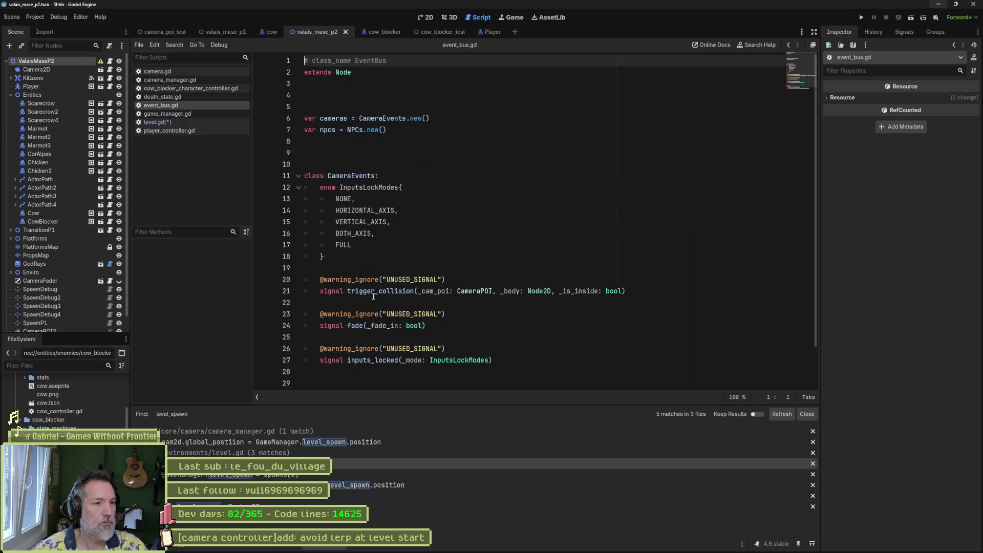
Duplicate the NPCs class signal block from lines 27–32 in event_bus.gd.
{"action": "scroll", "coordinate": [434, 293], "scroll_direction": "down", "scroll_amount": 1}
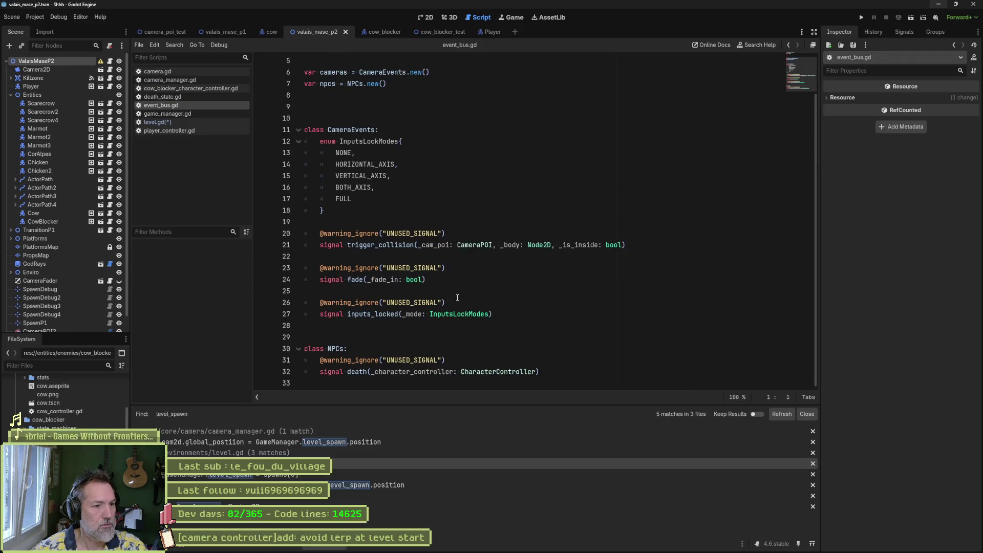
{"action": "left_click_drag", "start_coordinate": [566, 374], "coordinate": [566, 317]}
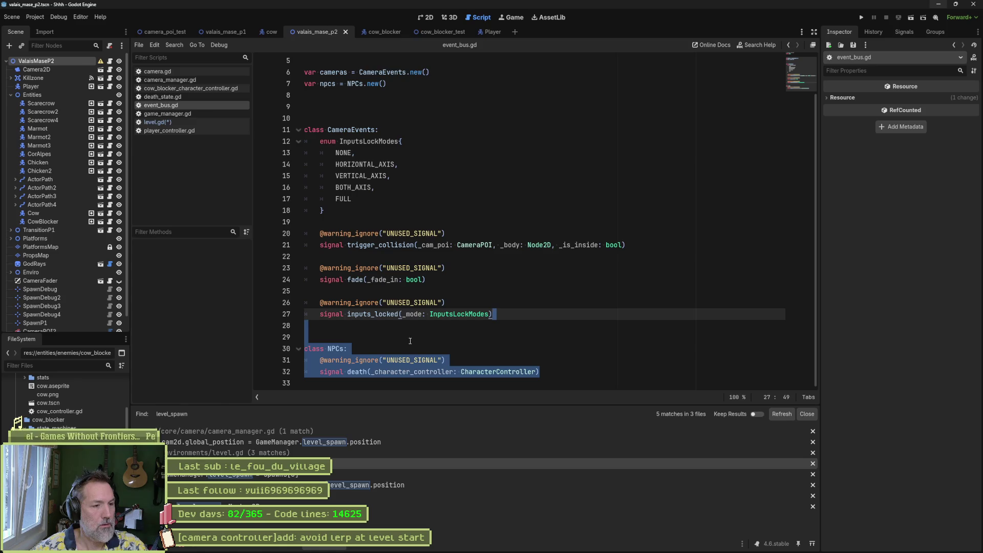
{"action": "key", "text": "ctrl+c"}
{"action": "key", "text": "Right"}
{"action": "key", "text": "ctrl+v"}
Rename the first duplicated NPCs class to Level, then switch to level.gd.
{"action": "left_click", "coordinate": [337, 349]}
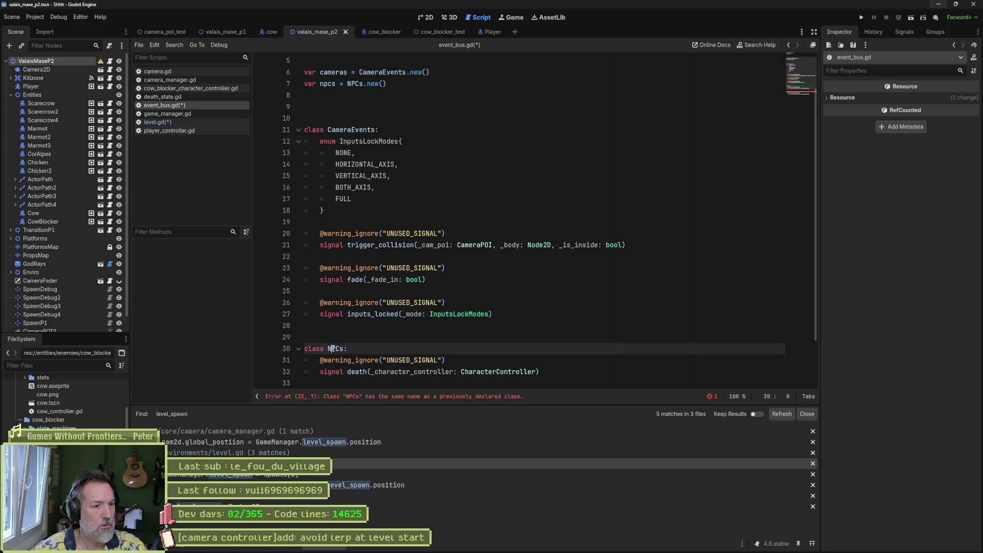
{"action": "double_click", "coordinate": [337, 349]}
{"action": "type", "text": "Level"}
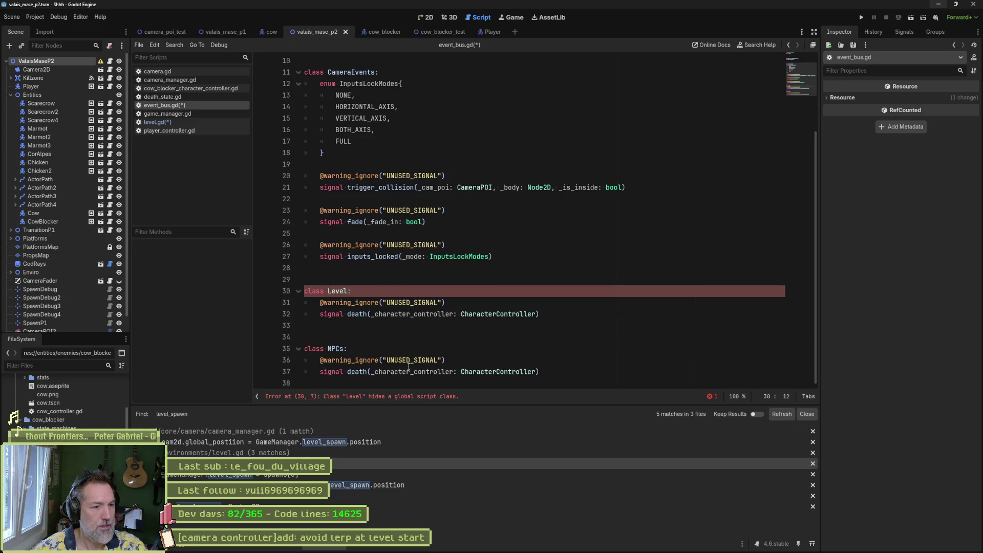
{"action": "scroll", "coordinate": [411, 316], "scroll_direction": "up", "scroll_amount": 3}
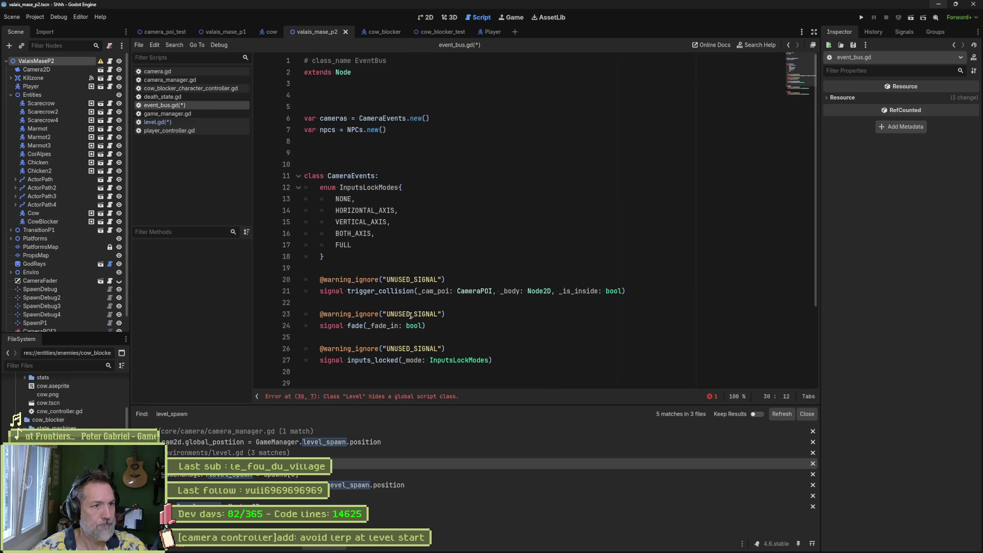
{"action": "scroll", "coordinate": [411, 315], "scroll_direction": "down", "scroll_amount": 3}
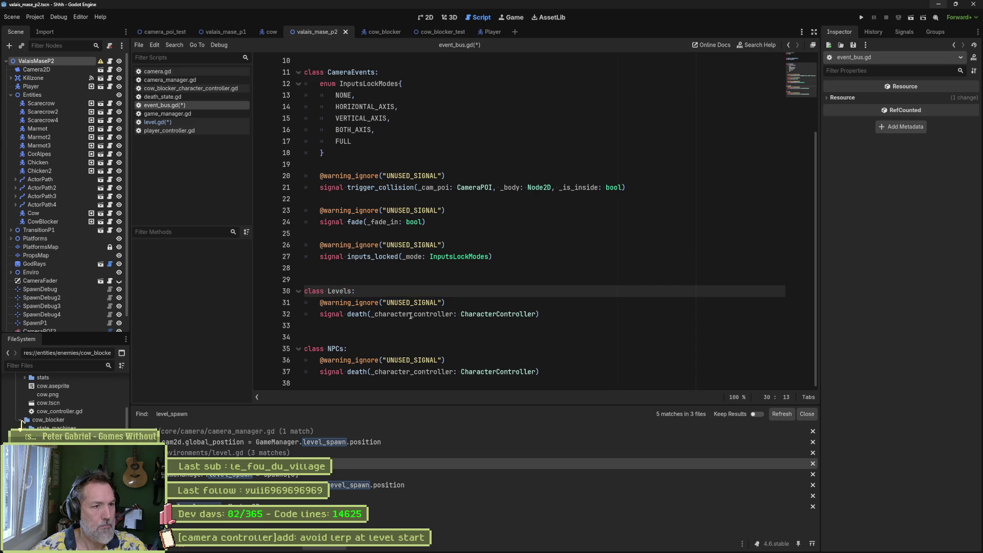
{"action": "scroll", "coordinate": [411, 316], "scroll_direction": "up", "scroll_amount": 3}
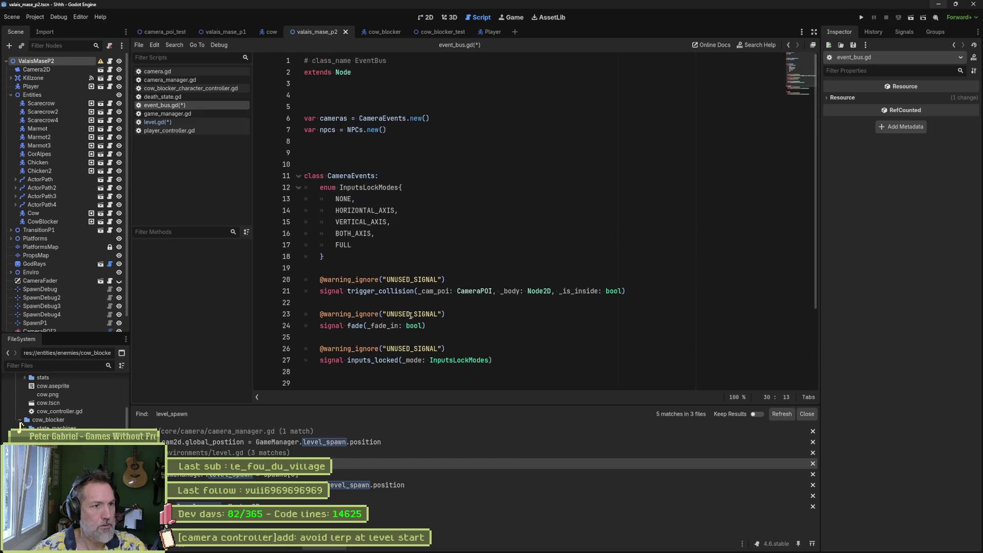
{"action": "scroll", "coordinate": [410, 317], "scroll_direction": "down", "scroll_amount": 3}
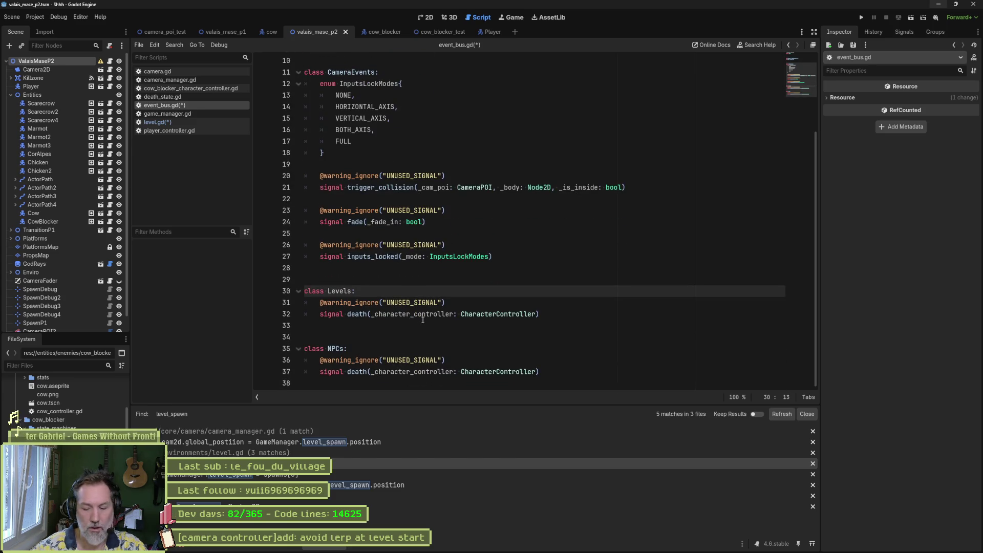
{"action": "left_click", "coordinate": [339, 291], "text": "ctrl"}
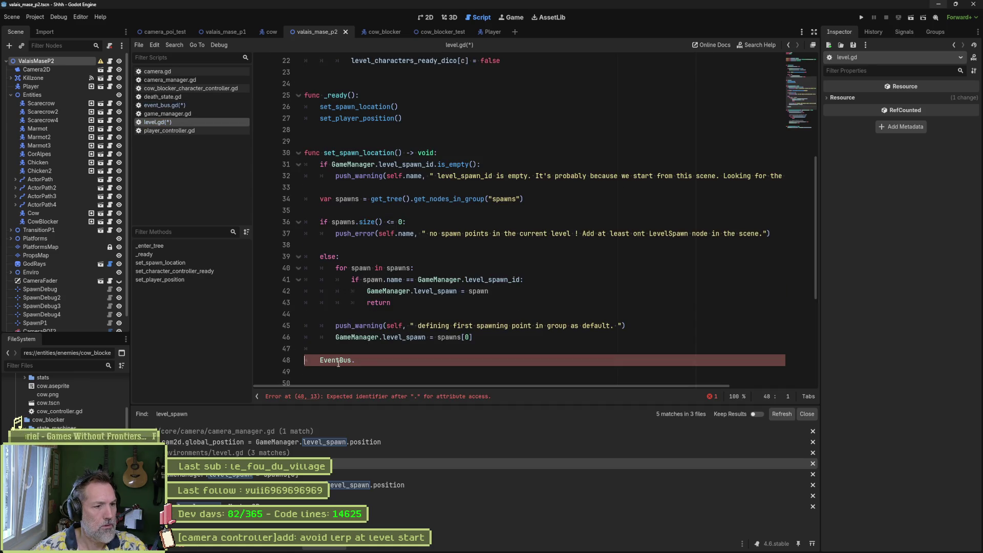
Comment out the unfinished EventBus line 48 in level.gd, save all, and return to event_bus.gd.
{"action": "left_click", "coordinate": [319, 360]}
{"action": "type", "text": "#"}
{"action": "key", "text": "ctrl+s"}
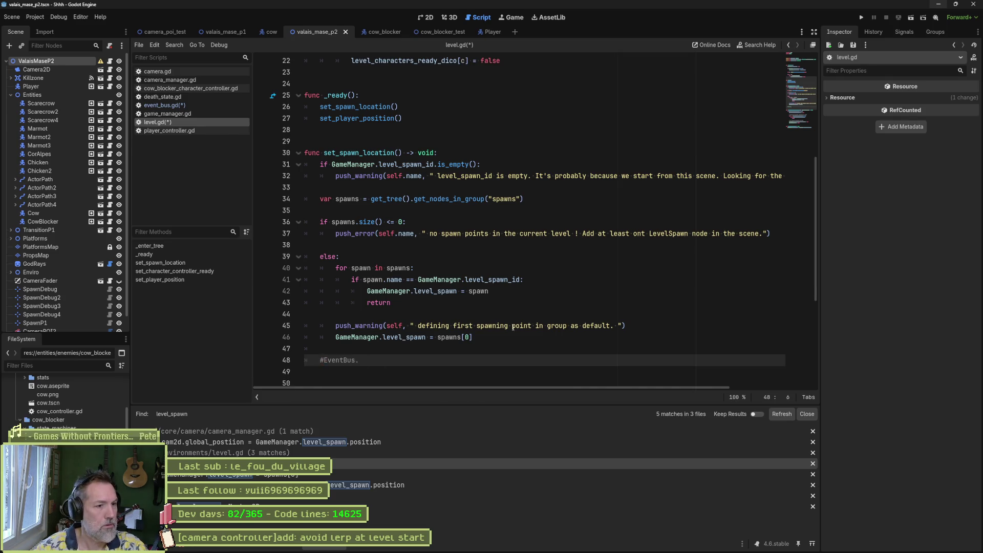
{"action": "key", "text": "alt+Left"}
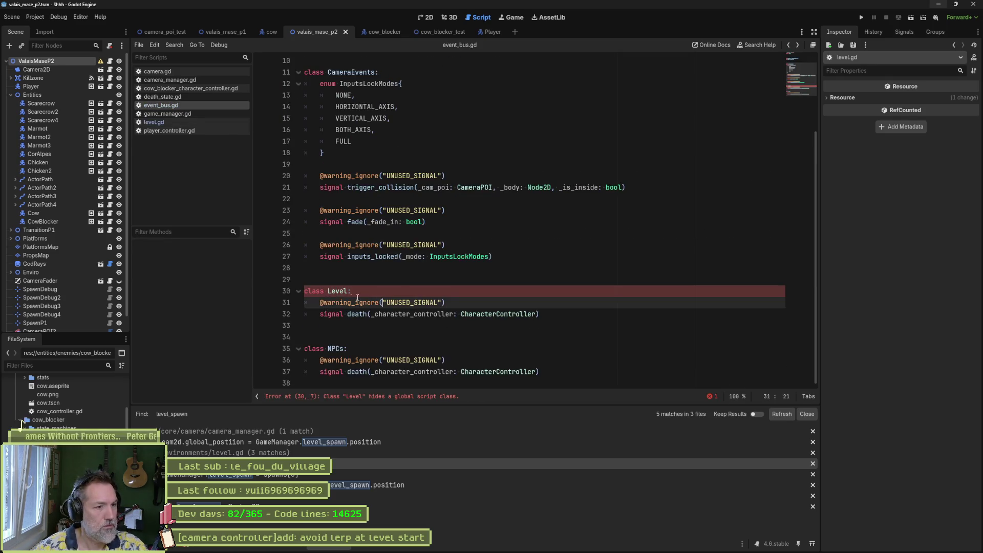
{"action": "key", "text": "alt+Right"}
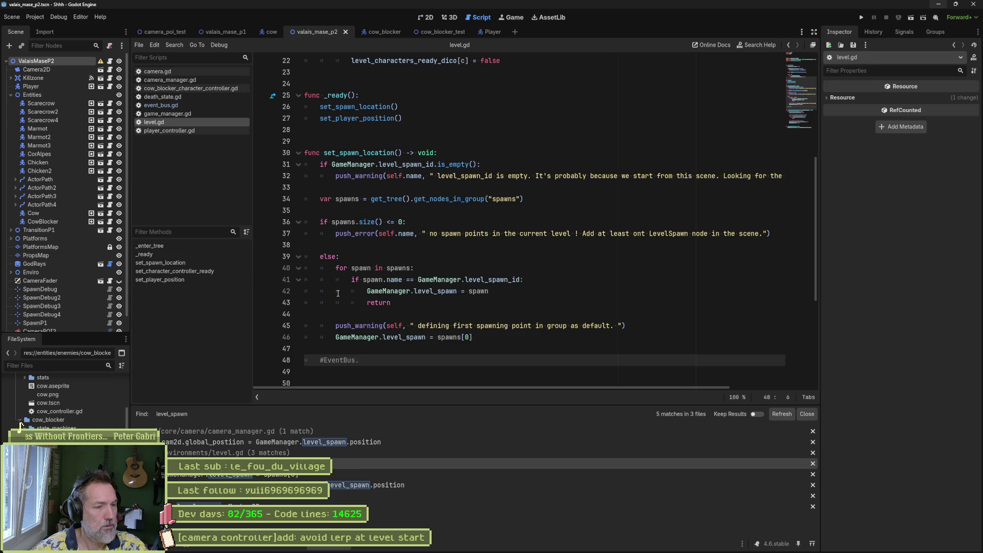
{"action": "key", "text": "alt+Left"}
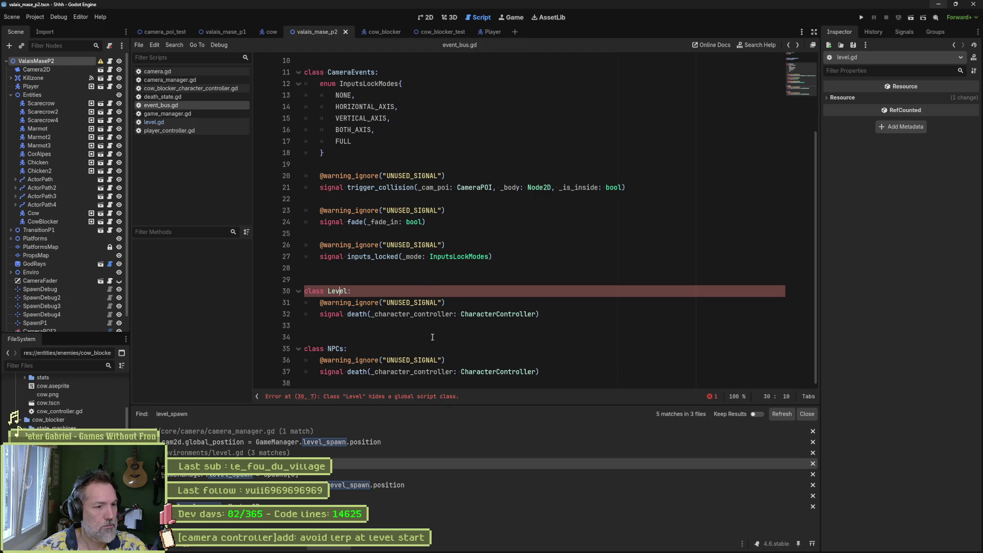
Rename the Level class in event_bus.gd to Levels and select the death signal name.
{"action": "scroll", "coordinate": [432, 337], "scroll_direction": "up", "scroll_amount": 3}
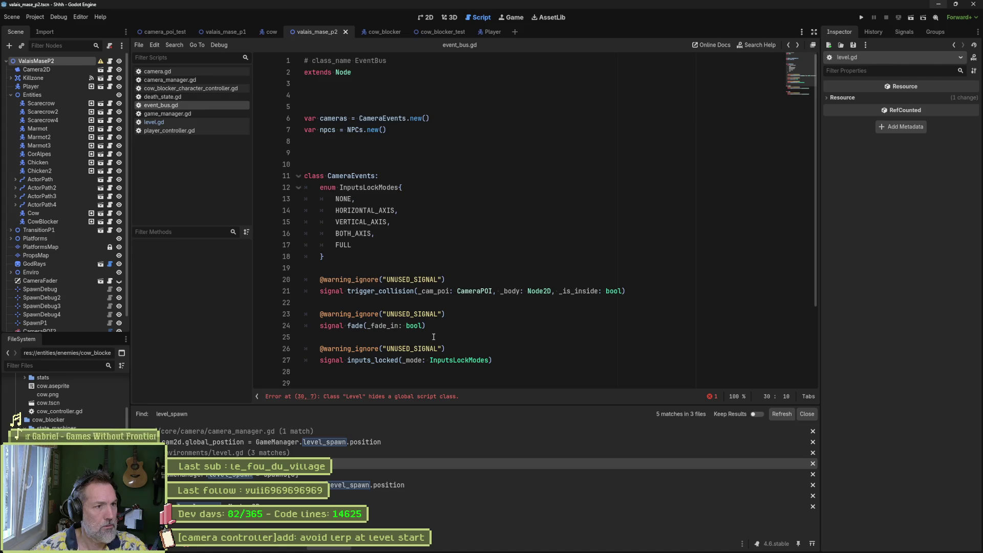
{"action": "scroll", "coordinate": [434, 336], "scroll_direction": "down", "scroll_amount": 3}
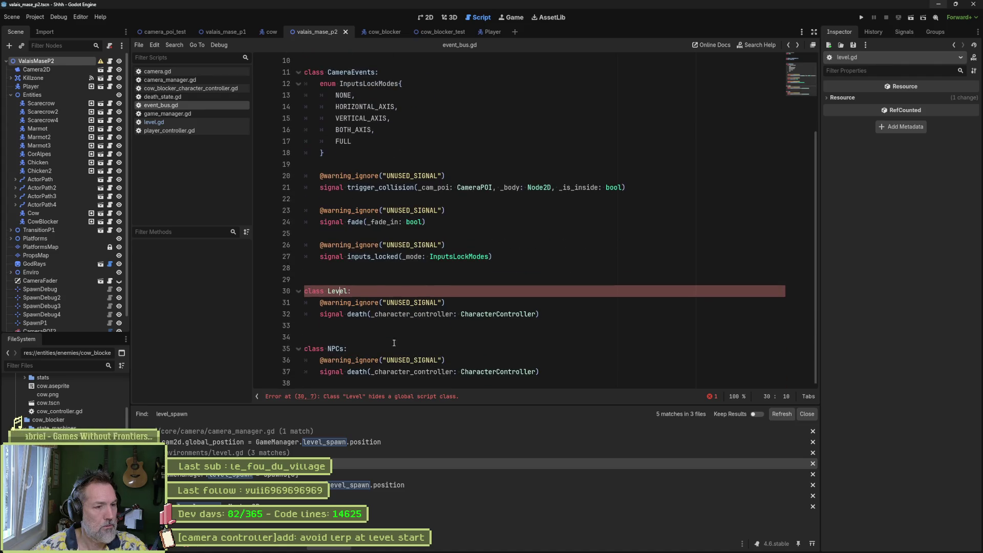
{"action": "left_click", "coordinate": [351, 291]}
{"action": "type", "text": "s"}
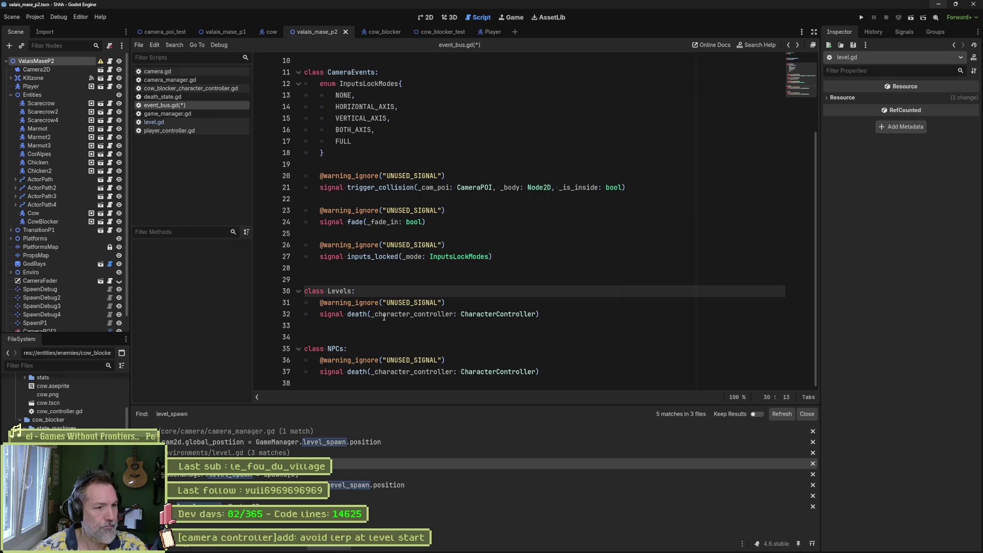
{"action": "left_click", "coordinate": [367, 314]}
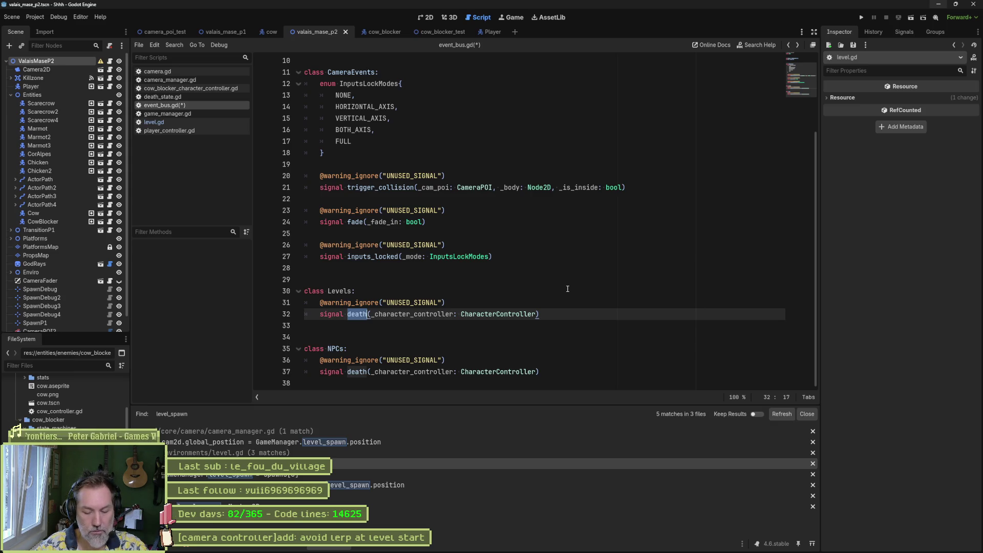
Rename the death signal to start_position(_global_position: Vector2) and save event_bus.gd.
{"action": "type", "text": "start_position"}
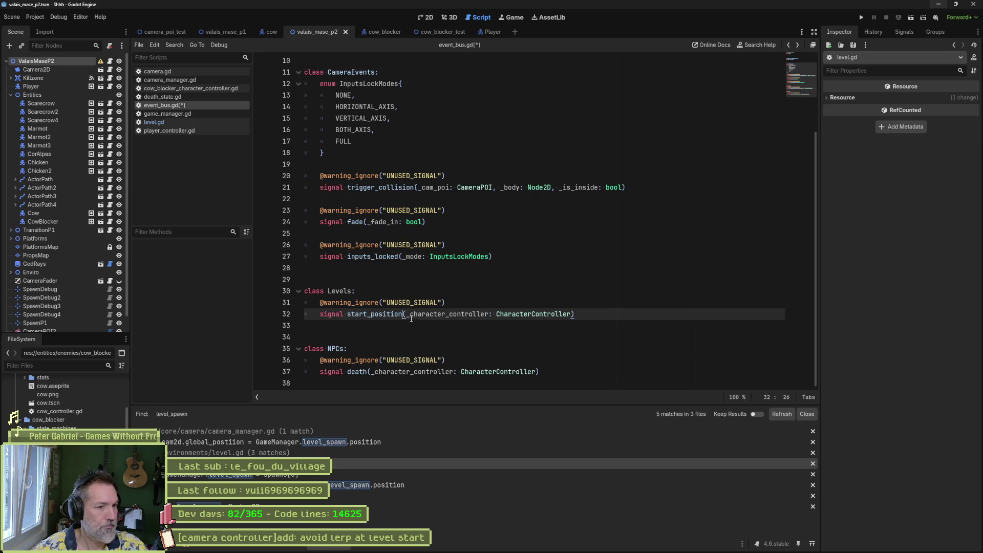
{"action": "left_click_drag", "start_coordinate": [407, 314], "coordinate": [572, 313]}
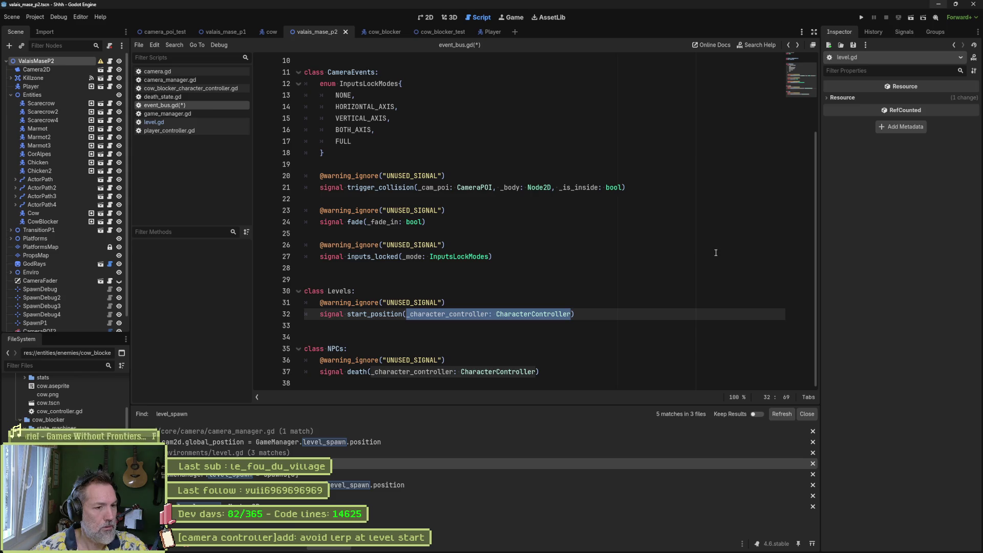
{"action": "type", "text": "_global_"}
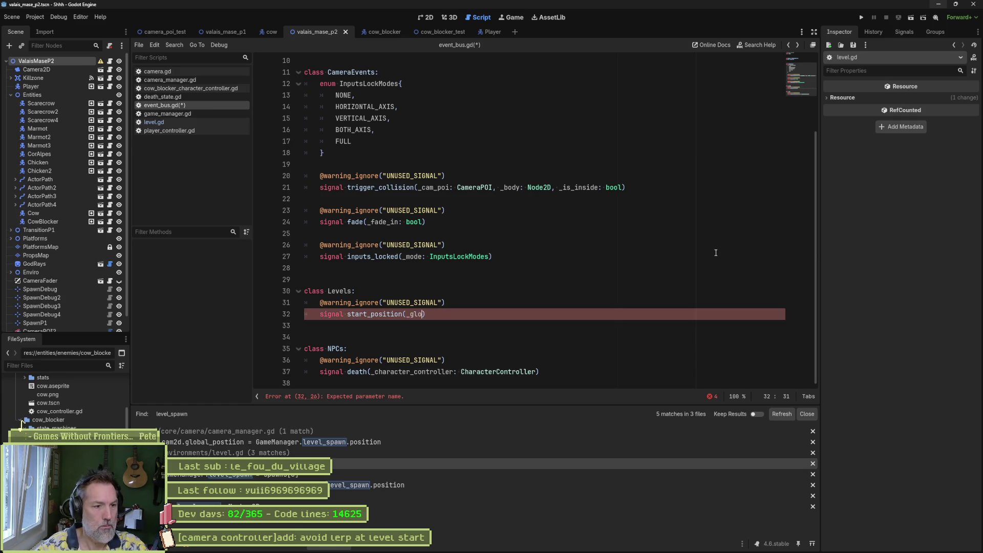
{"action": "type", "text": "postiion"}
{"action": "key", "text": "BackSpace"}
{"action": "key", "text": "BackSpace"}
{"action": "key", "text": "BackSpace"}
{"action": "type", "text": "ition: Vec"}
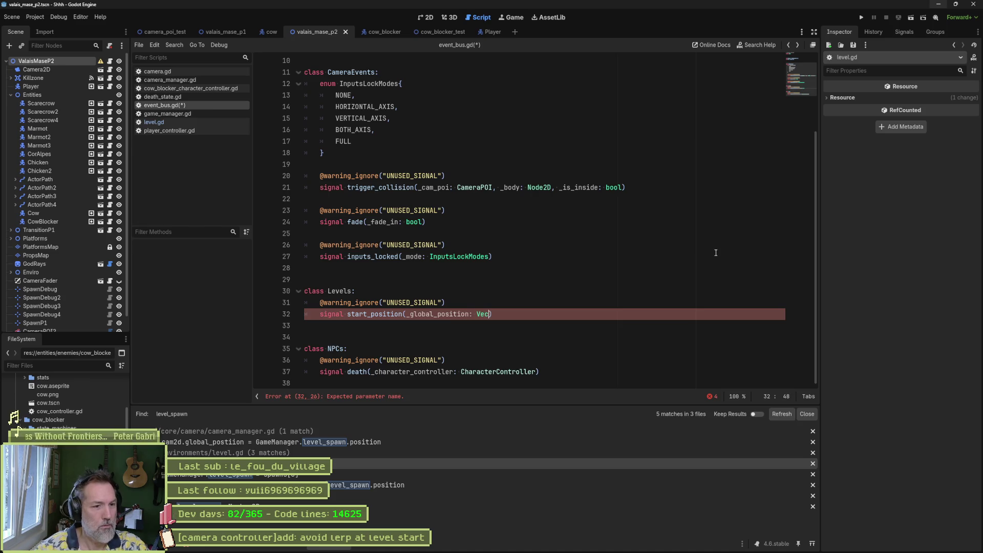
{"action": "key", "text": "Return"}
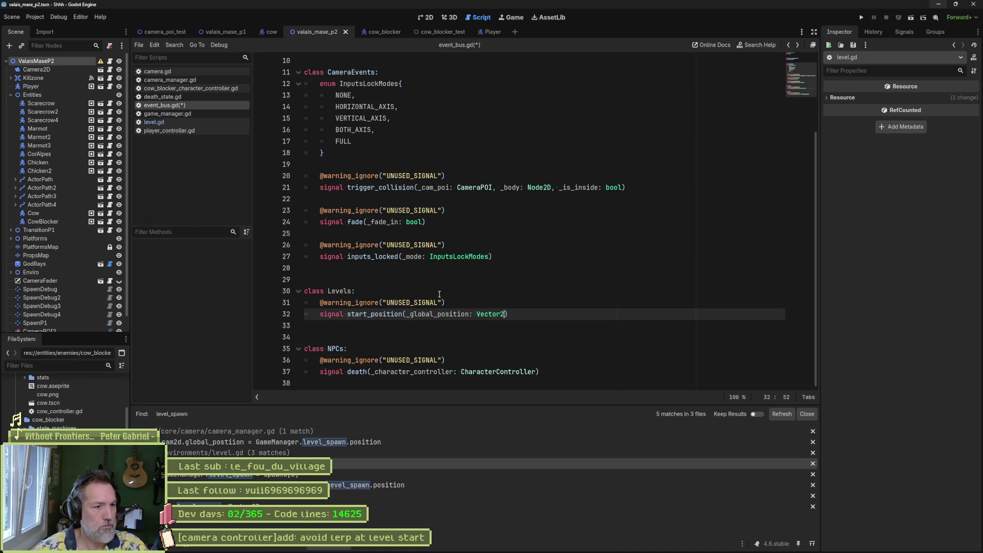
{"action": "key", "text": "ctrl+s"}
Duplicate the npcs declaration as var levels = Levels.new() and save.
{"action": "scroll", "coordinate": [461, 231], "scroll_direction": "up", "scroll_amount": 3}
{"action": "left_click_drag", "start_coordinate": [387, 130], "coordinate": [444, 121]}
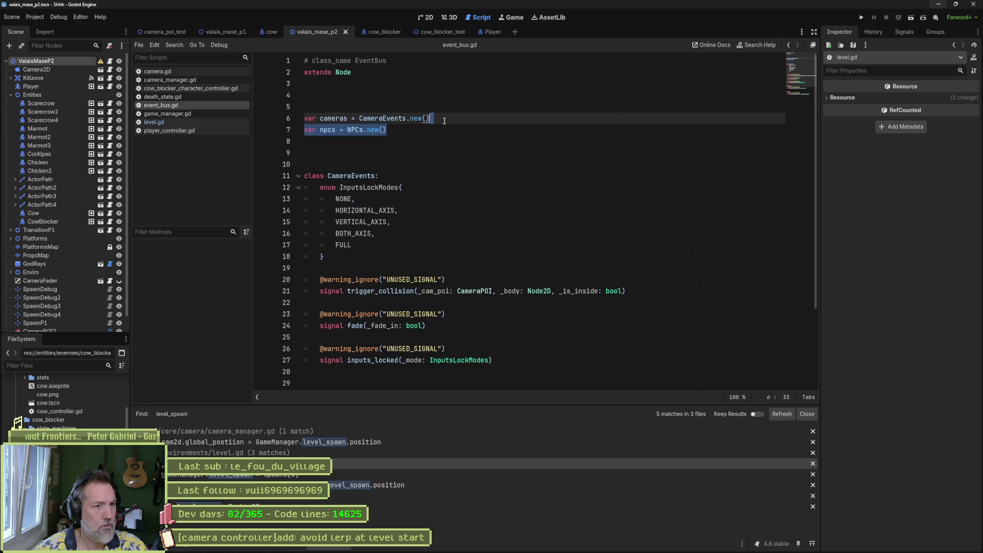
{"action": "key", "text": "ctrl+shift+d"}
{"action": "scroll", "coordinate": [333, 328], "scroll_direction": "down", "scroll_amount": 3}
{"action": "double_click", "coordinate": [340, 291]}
{"action": "key", "text": "ctrl+c"}
{"action": "scroll", "coordinate": [363, 228], "scroll_direction": "up", "scroll_amount": 3}
{"action": "double_click", "coordinate": [328, 141]}
{"action": "key", "text": "ctrl+v"}
{"action": "double_click", "coordinate": [367, 141]}
{"action": "key", "text": "ctrl+v"}
{"action": "key", "text": "BackSpace"}
{"action": "type", "text": "l"}
{"action": "key", "text": "ctrl+s"}
Close event_bus.gd and uncomment the EventBus line in level.gd.
{"action": "scroll", "coordinate": [447, 186], "scroll_direction": "down", "scroll_amount": 3}
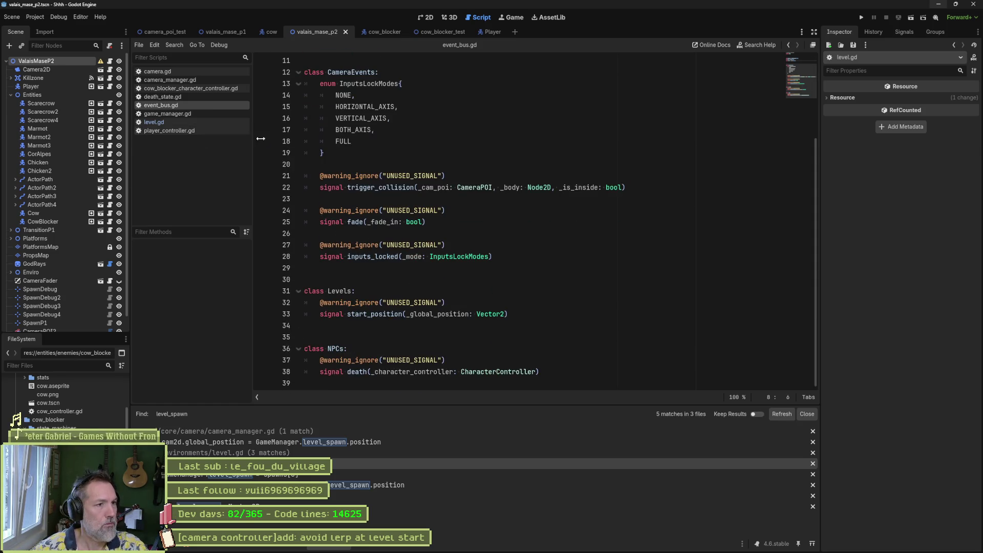
{"action": "key", "text": "ctrl+w"}
{"action": "key", "text": "BackSpace"}
{"action": "type", "text": "EventBus."}
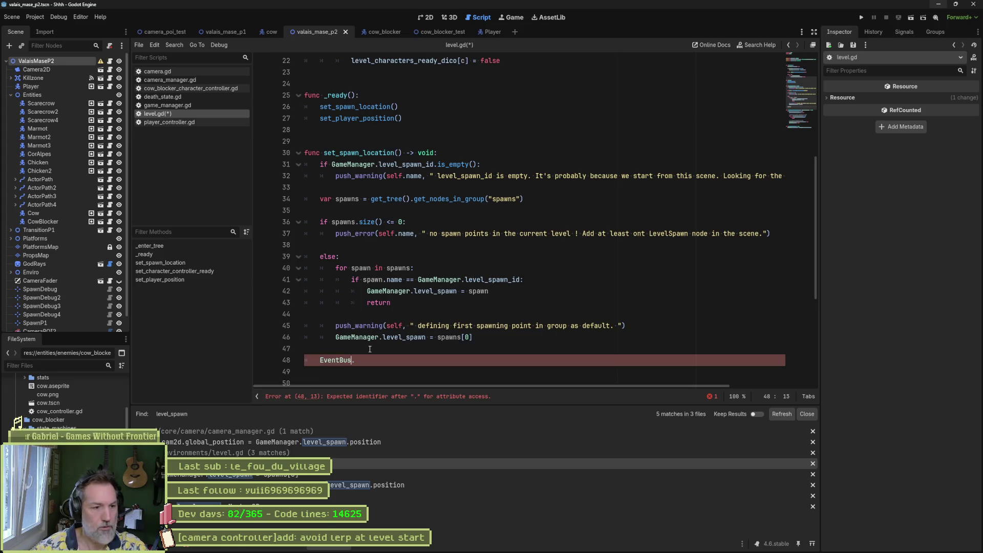
Complete the line as EventBus.levels.start_position.connect(on_level_start_position), then refold level.gd to set_spawn_location.
{"action": "type", "text": "levels."}
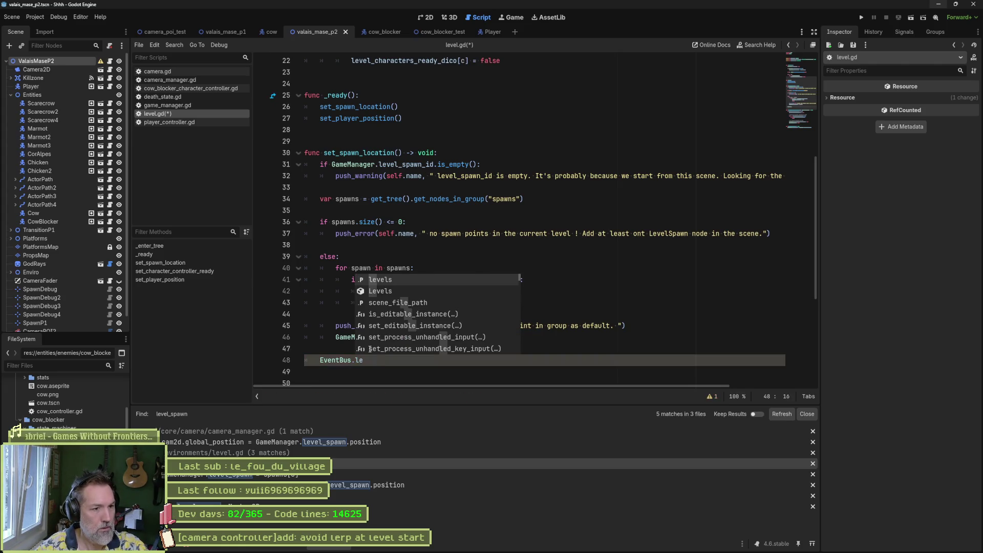
{"action": "key", "text": "Return"}
{"action": "type", "text": ".connect(on_"}
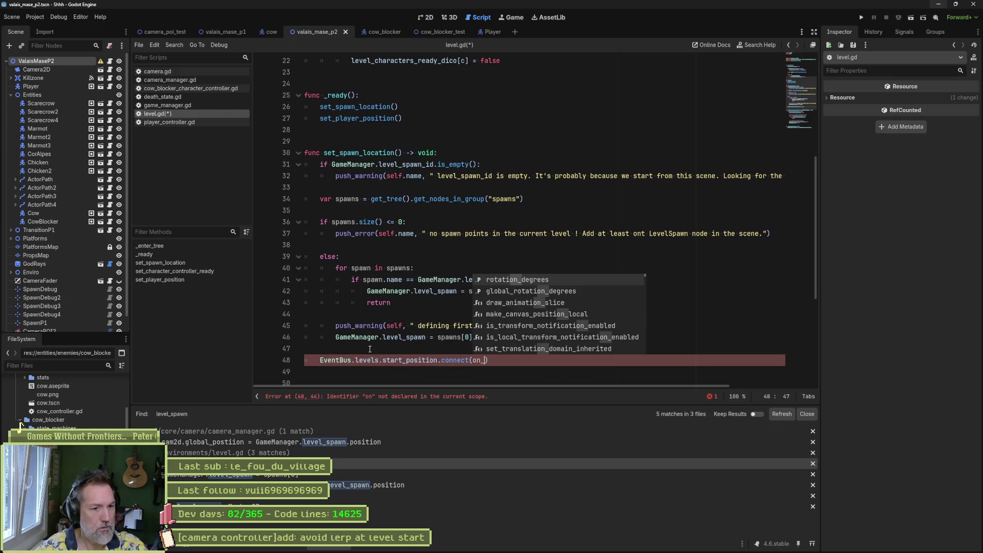
{"action": "type", "text": "level_start"}
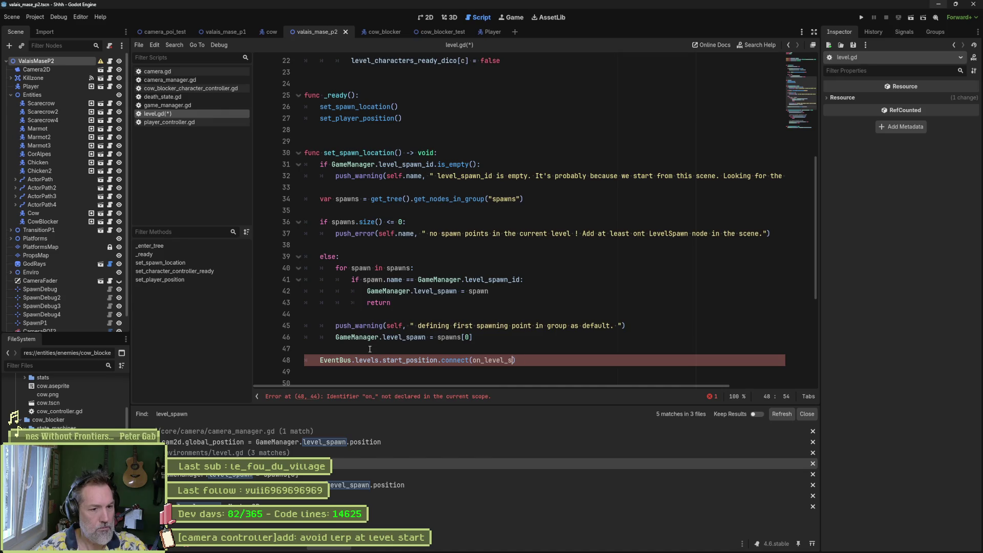
{"action": "type", "text": "_position"}
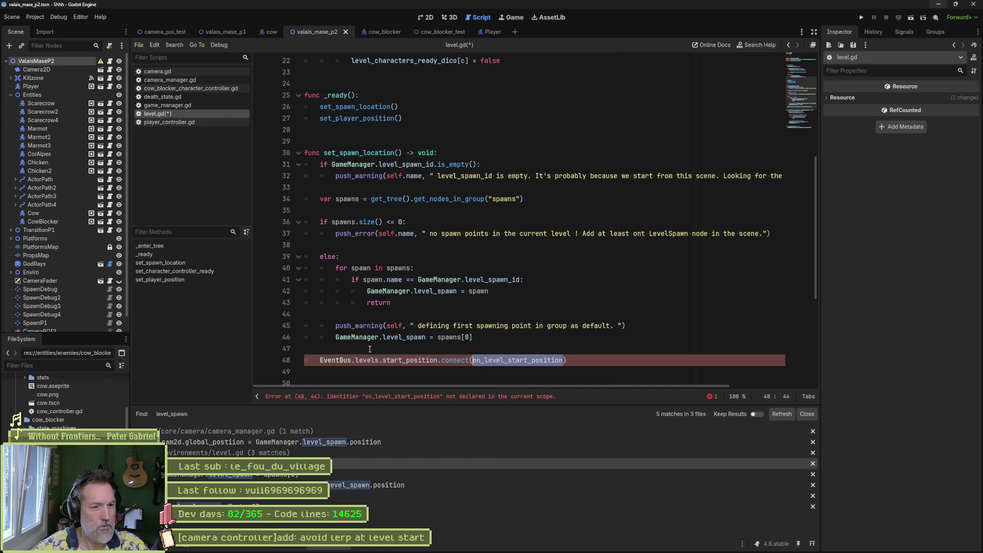
{"action": "scroll", "coordinate": [378, 270], "scroll_direction": "down", "scroll_amount": 5}
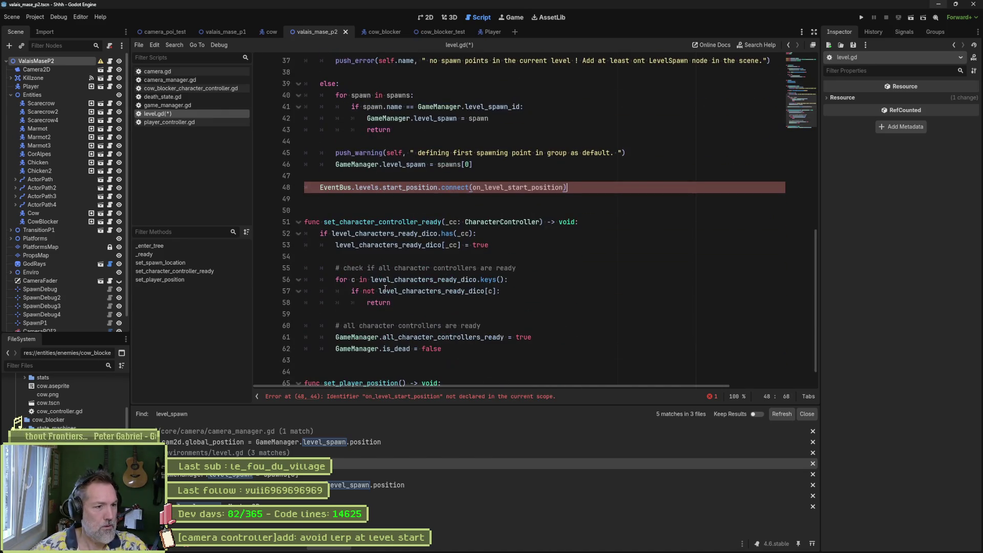
{"action": "key", "text": "ctrl+alt+f"}
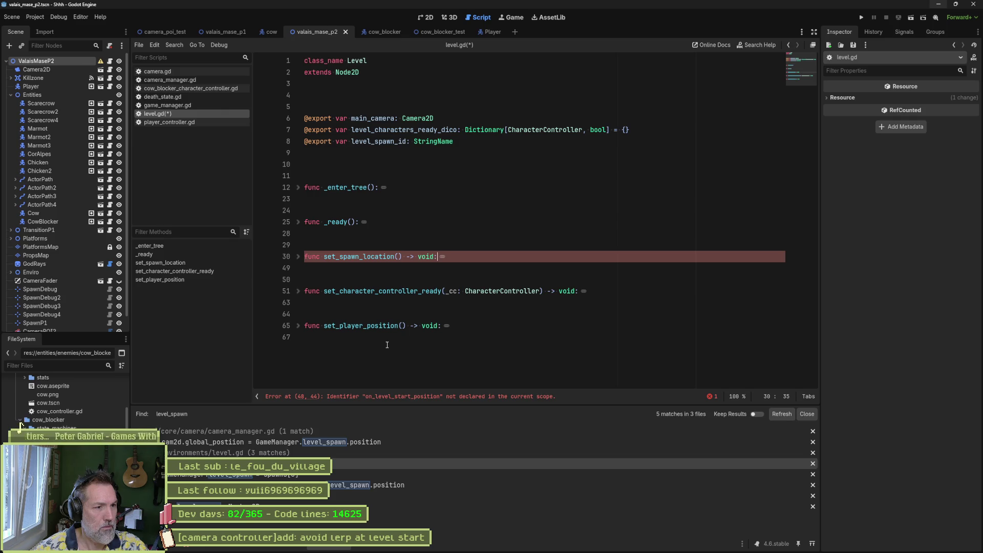
{"action": "left_click", "coordinate": [298, 257]}
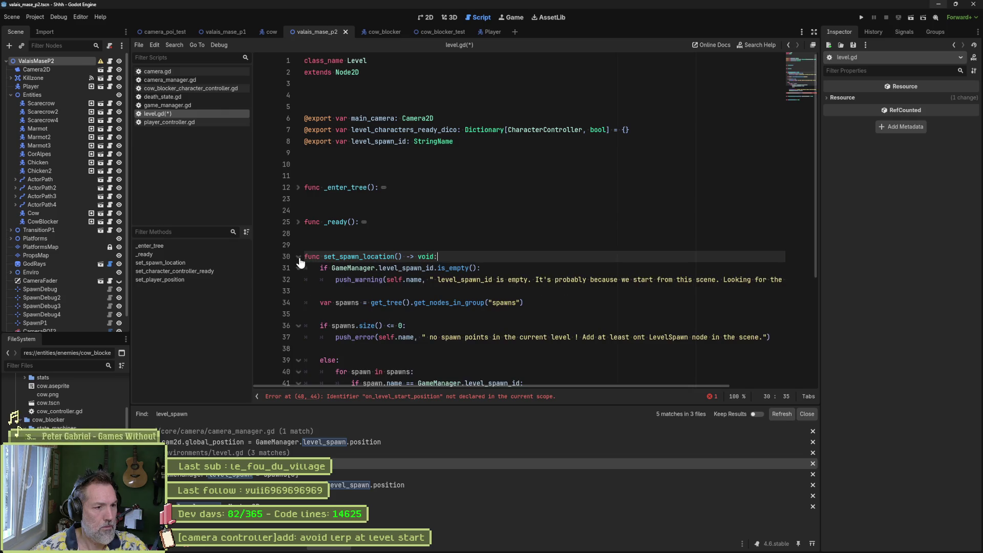
{"action": "scroll", "coordinate": [403, 308], "scroll_direction": "down", "scroll_amount": 5}
{"action": "scroll", "coordinate": [403, 307], "scroll_direction": "up", "scroll_amount": 1}
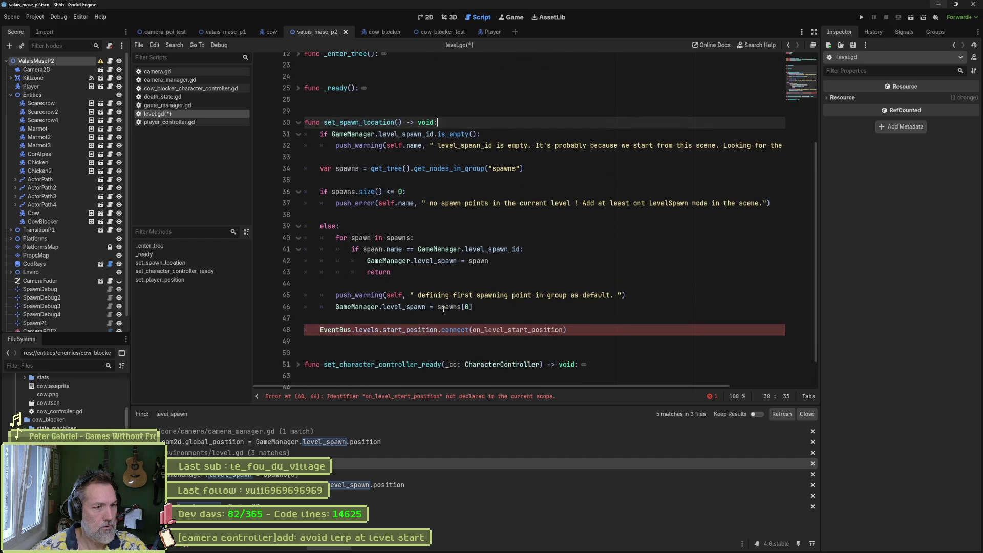
Replace the connect call with emit(GameManager.level_spawn.global_position).
{"action": "left_click_drag", "start_coordinate": [442, 330], "coordinate": [565, 330]}
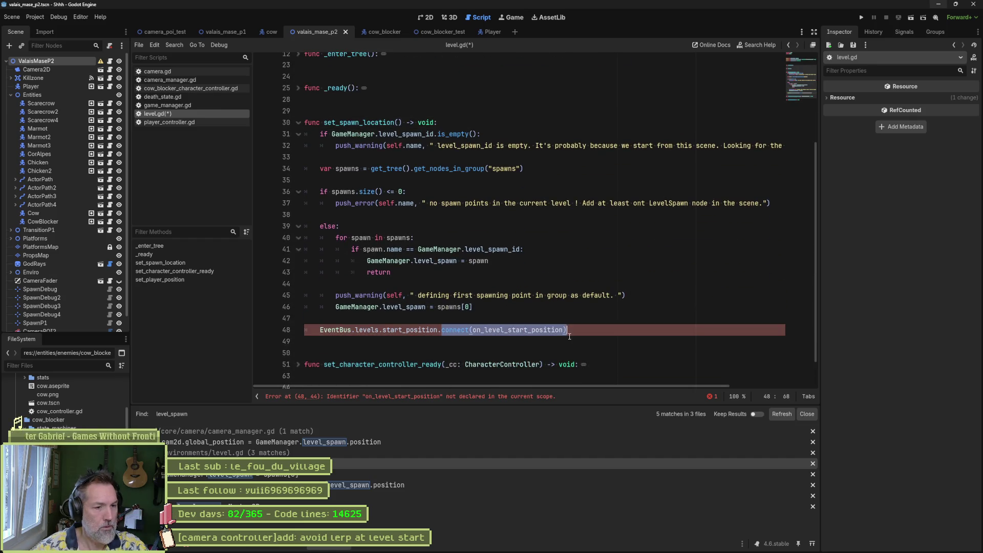
{"action": "type", "text": "emit()"}
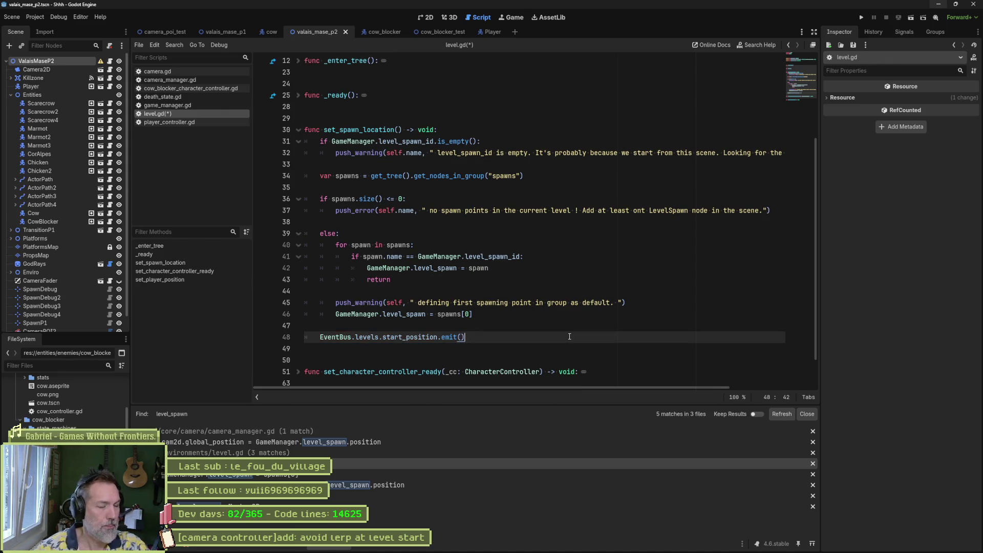
{"action": "left_click_drag", "start_coordinate": [337, 314], "coordinate": [427, 315]}
{"action": "key", "text": "ctrl+c"}
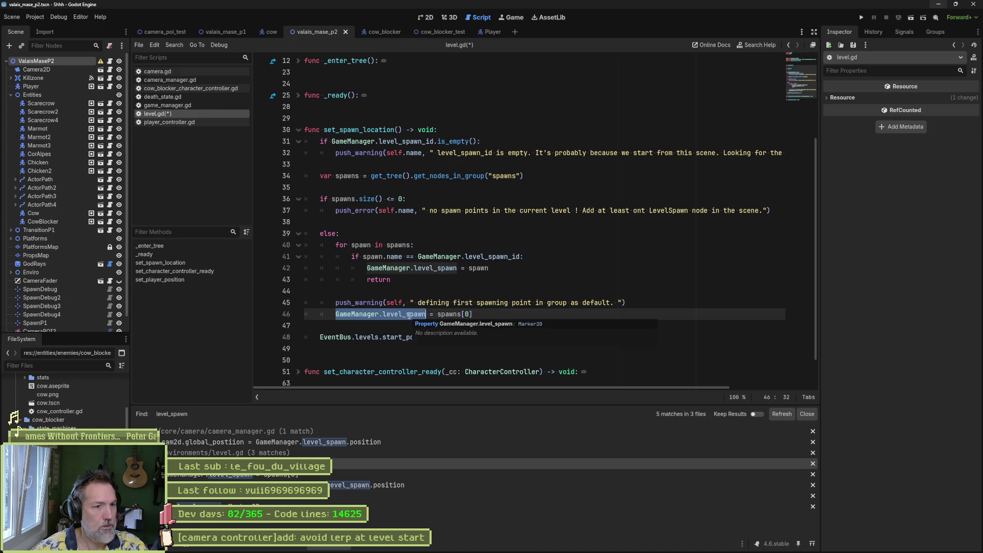
{"action": "left_click", "coordinate": [424, 369]}
{"action": "left_click", "coordinate": [462, 338]}
{"action": "key", "text": "ctrl+v"}
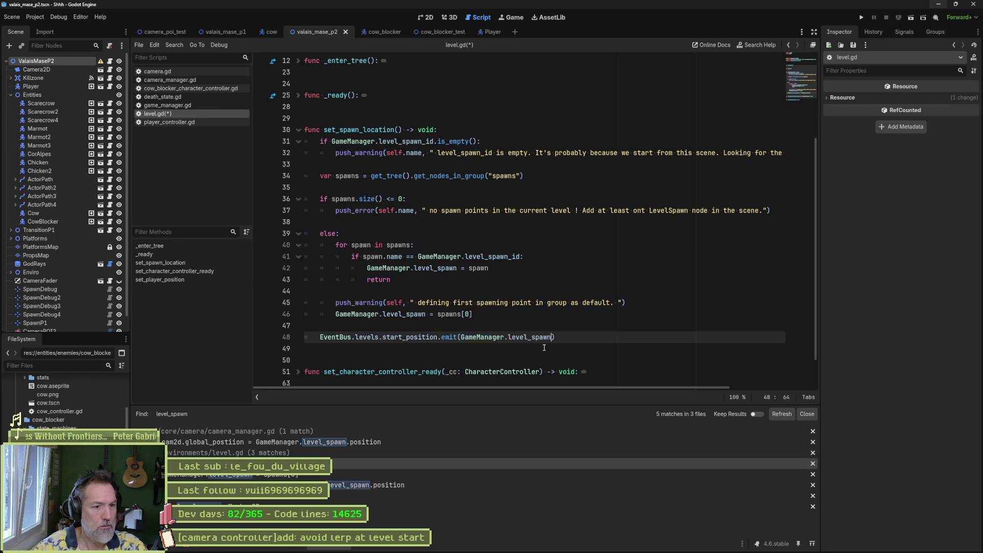
{"action": "type", "text": ".glo"}
{"action": "key", "text": "Return"}
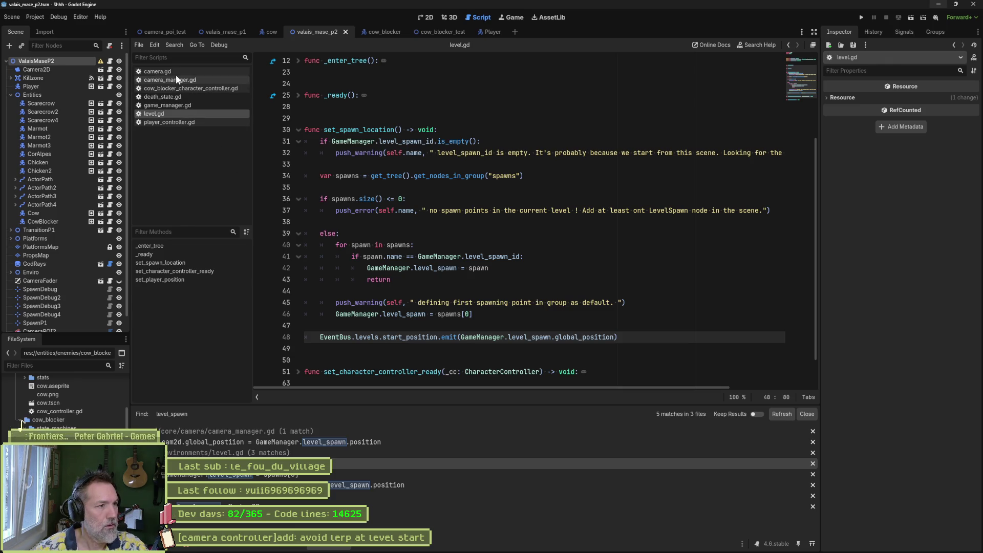
{"action": "left_click", "coordinate": [198, 79]}
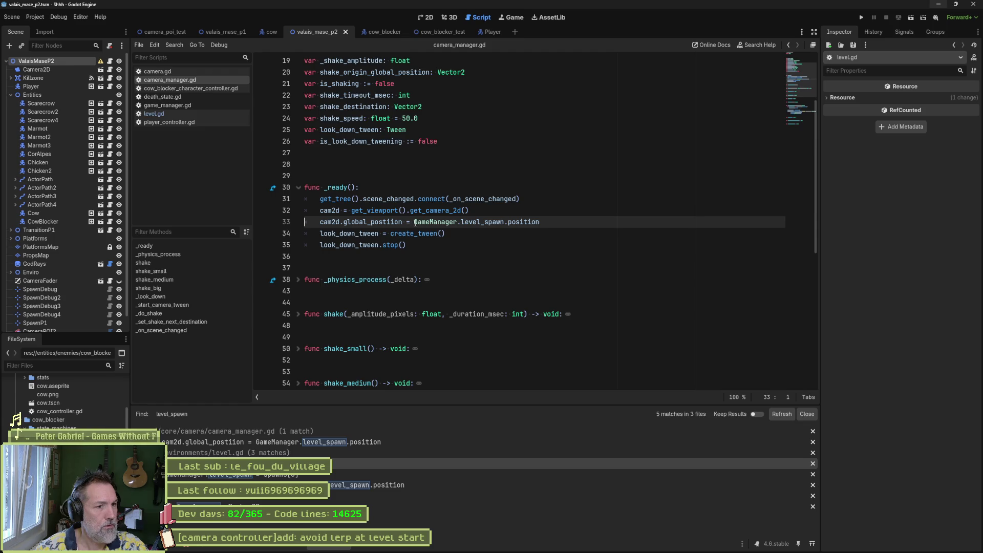
In _ready, add EventBus.levels.start_position.connect(on_level_start_position) after the get_camera_2d line.
{"action": "left_click", "coordinate": [478, 209]}
{"action": "key", "text": "Return"}
{"action": "type", "text": "eventb"}
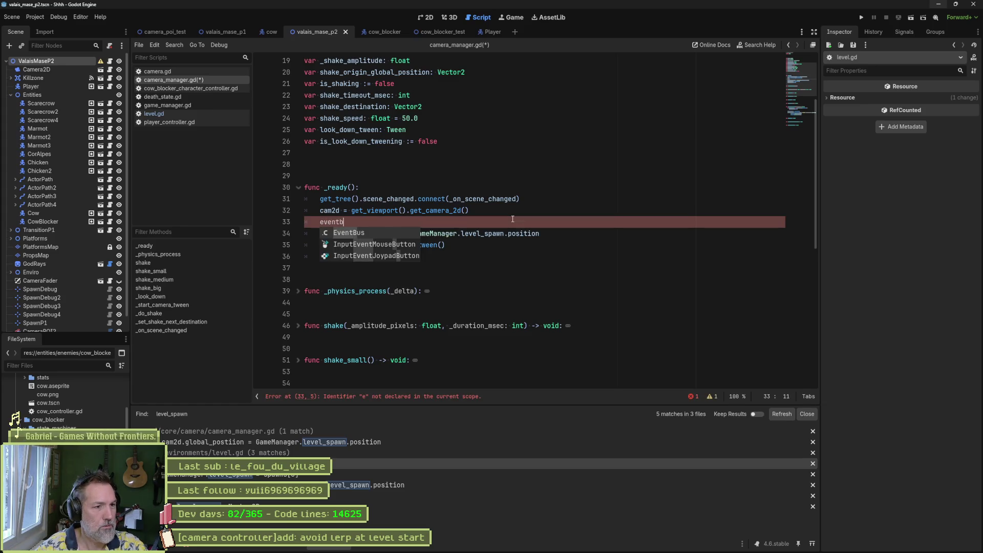
{"action": "key", "text": "Return"}
{"action": "type", "text": "."}
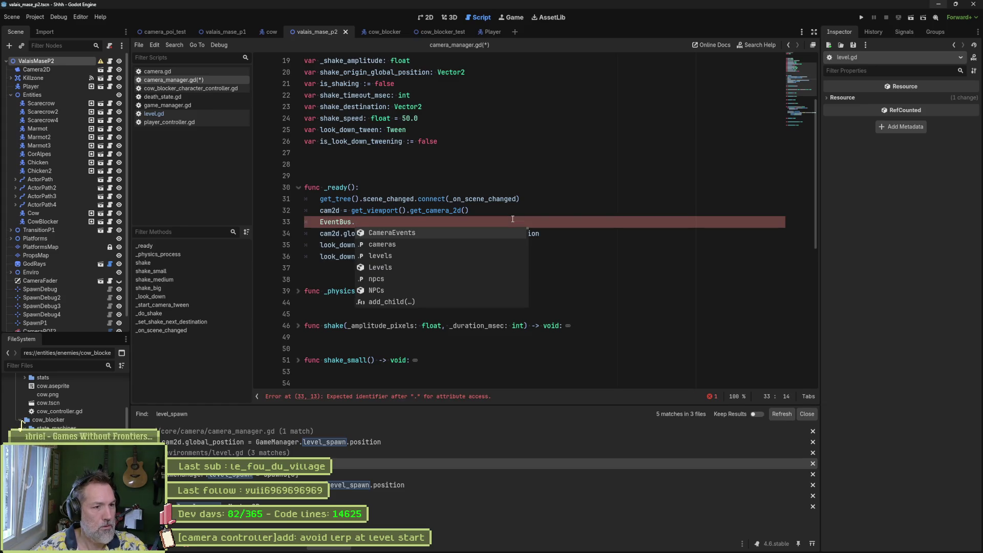
{"action": "type", "text": "le"}
{"action": "key", "text": "Return"}
{"action": "type", "text": "."}
{"action": "key", "text": "Return"}
{"action": "type", "text": ".connect(on"}
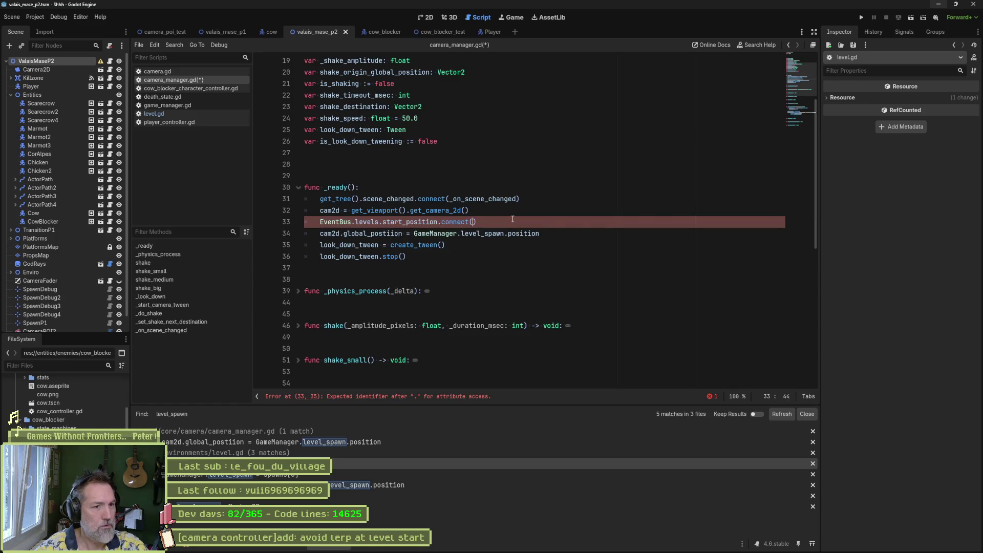
{"action": "type", "text": "_level_s"}
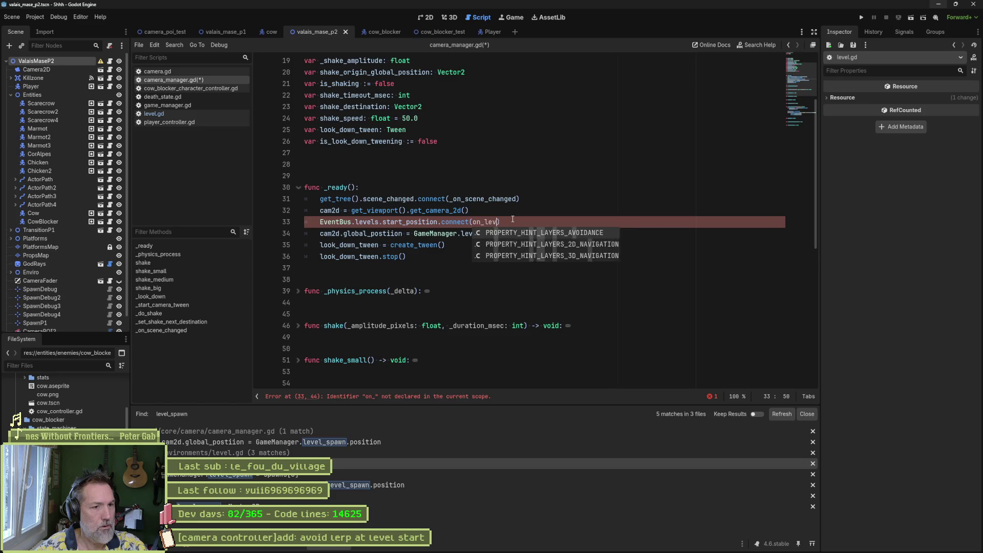
{"action": "type", "text": "tart_position"}
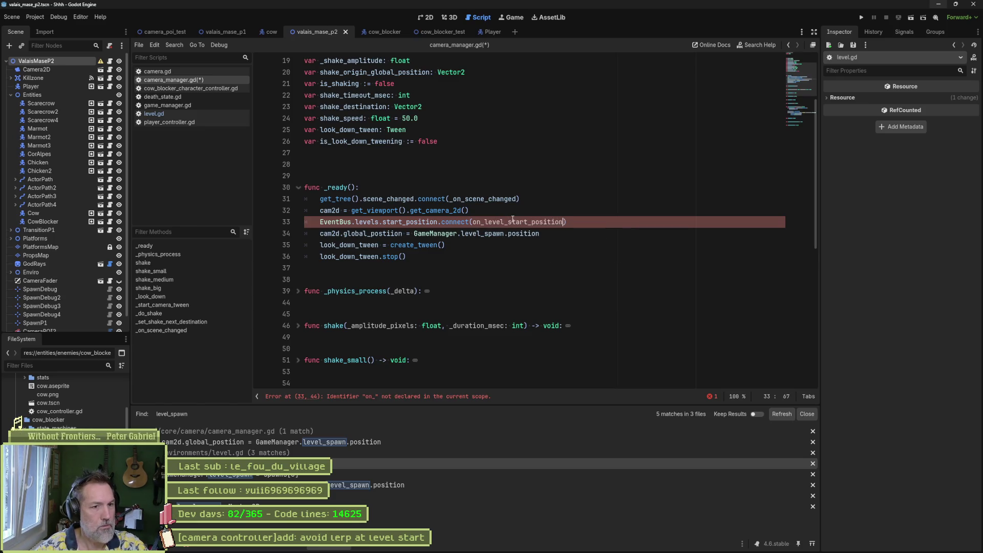
{"action": "key", "text": "ctrl+shift+Left"}
{"action": "key", "text": "ctrl+c"}
Create a new func on_level_start_position taking a Vector2 parameter below _ready.
{"action": "key", "text": "Down"}
{"action": "key", "text": "Down"}
{"action": "key", "text": "Down"}
{"action": "key", "text": "Return"}
{"action": "key", "text": "Return"}
{"action": "key", "text": "Return"}
{"action": "key", "text": "Up"}
{"action": "key", "text": "Up"}
{"action": "key", "text": "ctrl+v"}
{"action": "key", "text": "Home"}
{"action": "type", "text": "func"}
{"action": "key", "text": "End"}
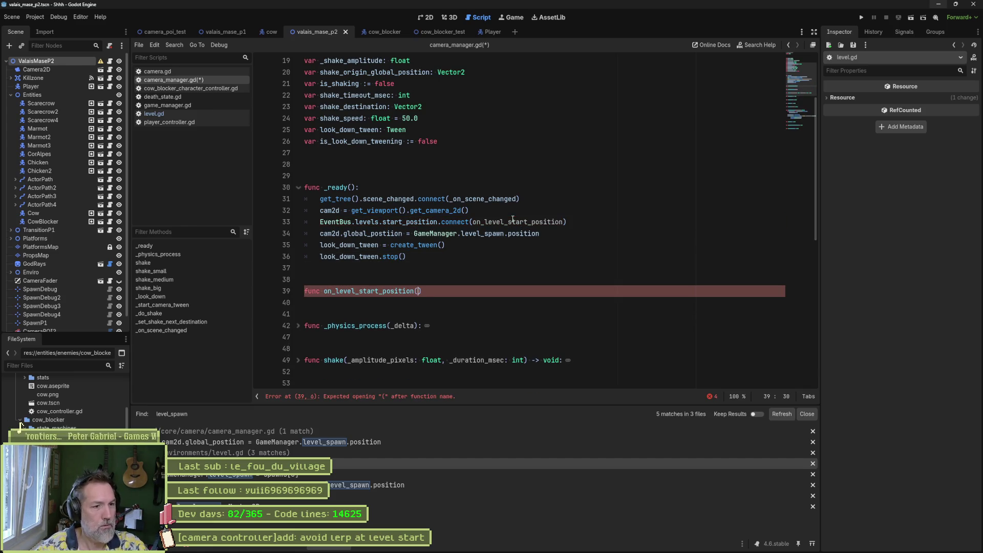
{"action": "type", "text": "global_position"}
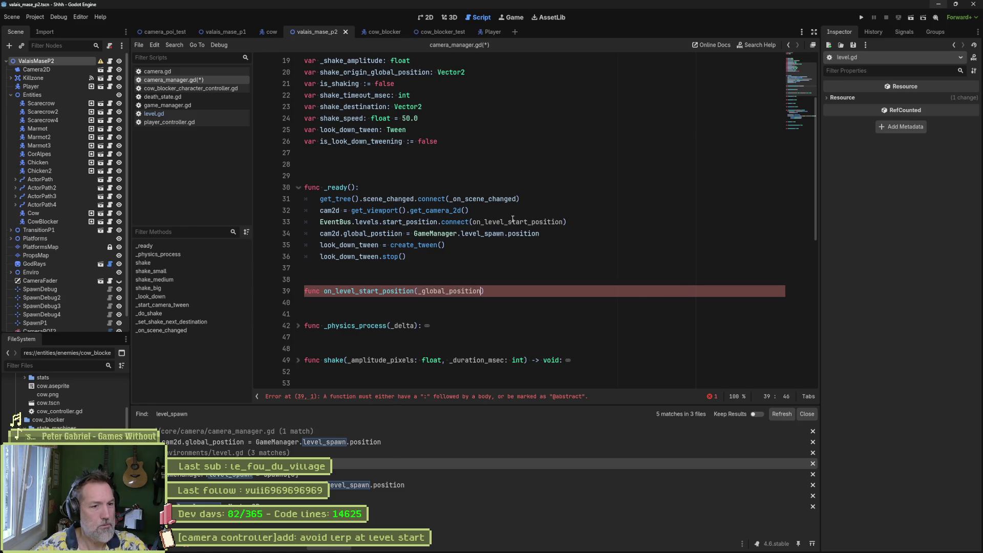
{"action": "type", "text": "ctor2)"}
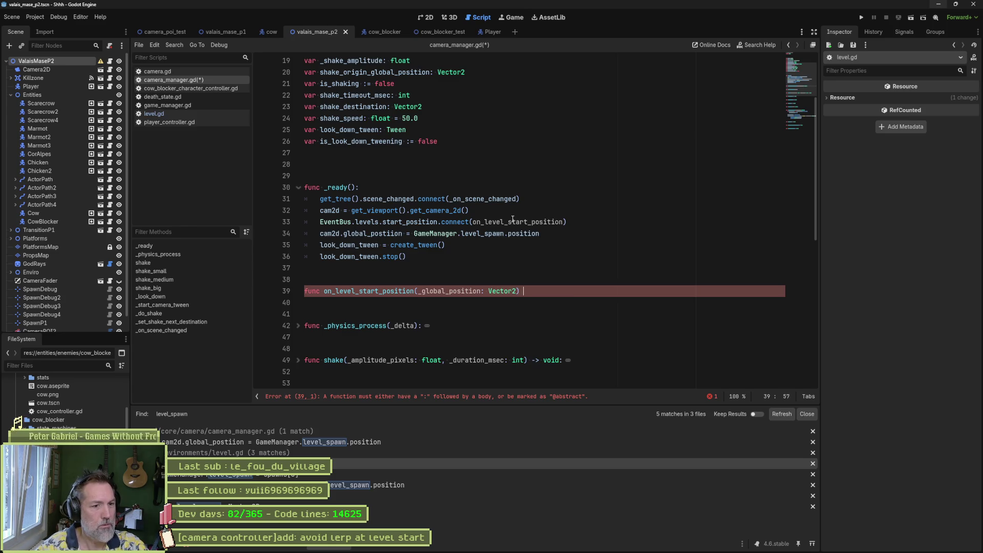
{"action": "key", "text": "Return"}
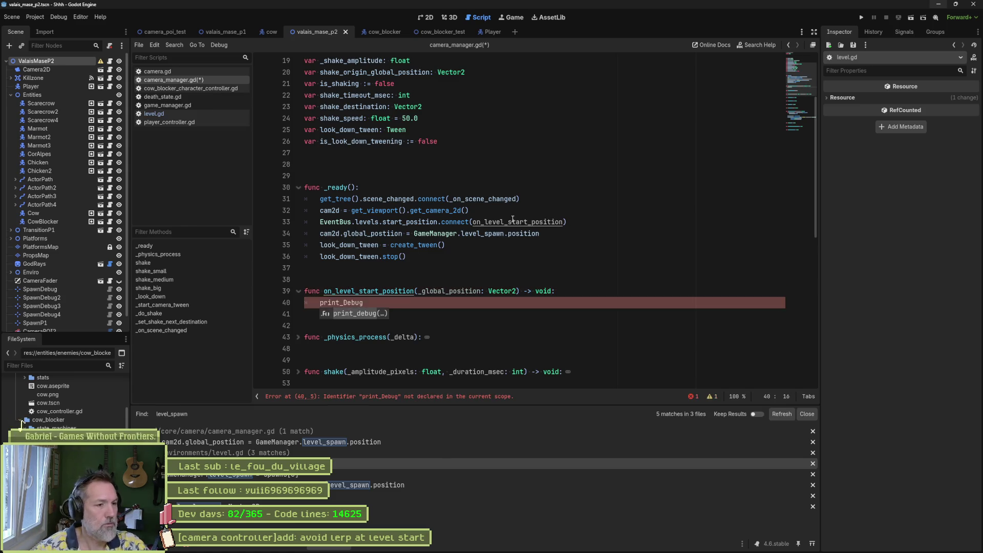
{"action": "key", "text": "ctrl+BackSpace"}
Move the cam2d position assignment into the handler, using _global_position as the value, and save.
{"action": "left_click", "coordinate": [555, 233]}
{"action": "key", "text": "ctrl+x"}
{"action": "left_click", "coordinate": [441, 291]}
{"action": "key", "text": "ctrl+v"}
{"action": "left_click", "coordinate": [441, 283]}
{"action": "double_click", "coordinate": [442, 280]}
{"action": "key", "text": "ctrl+c"}
{"action": "left_click_drag", "start_coordinate": [414, 291], "coordinate": [539, 291]}
{"action": "key", "text": "ctrl+v"}
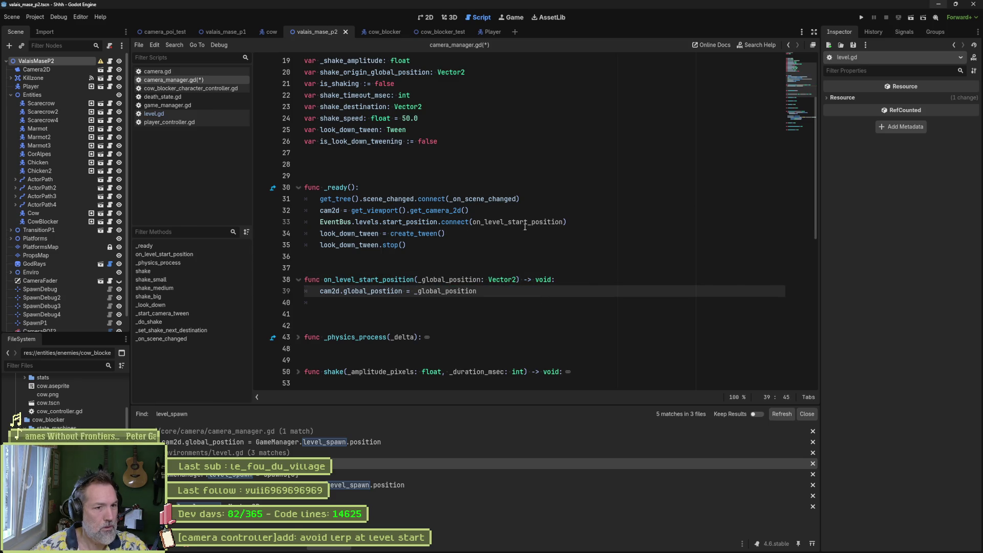
{"action": "key", "text": "ctrl+s"}
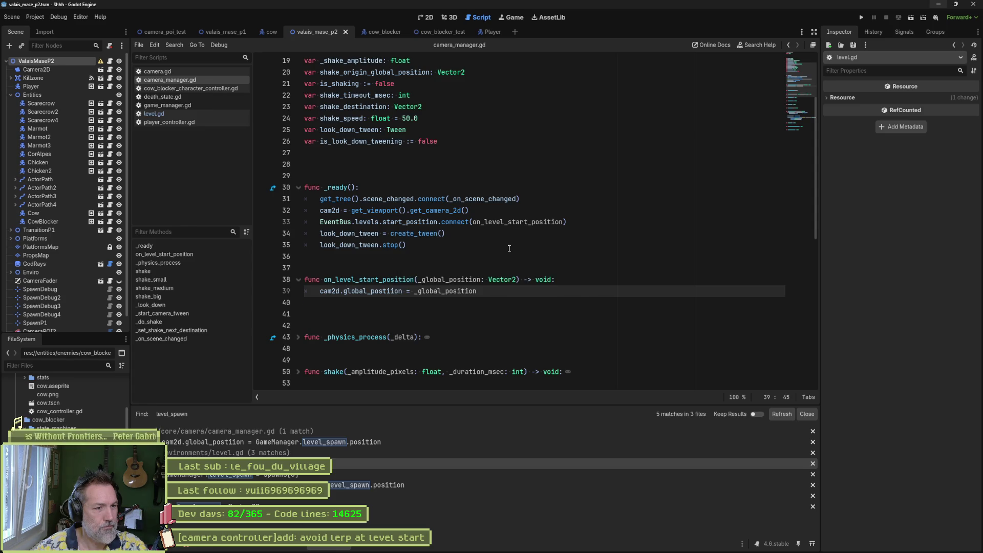
Remove the extra blank line and run the game with F5 to test.
{"action": "left_click", "coordinate": [464, 314]}
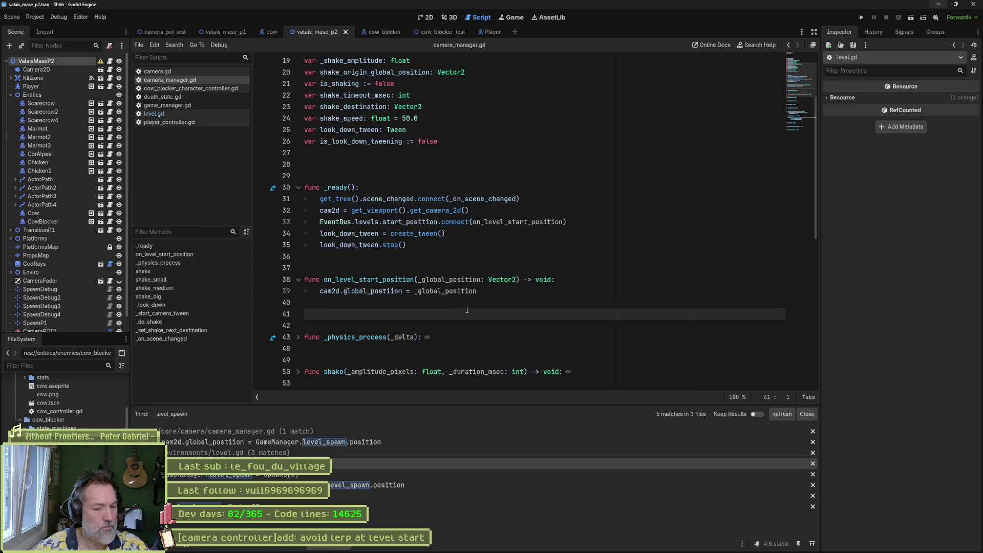
{"action": "key", "text": "Delete"}
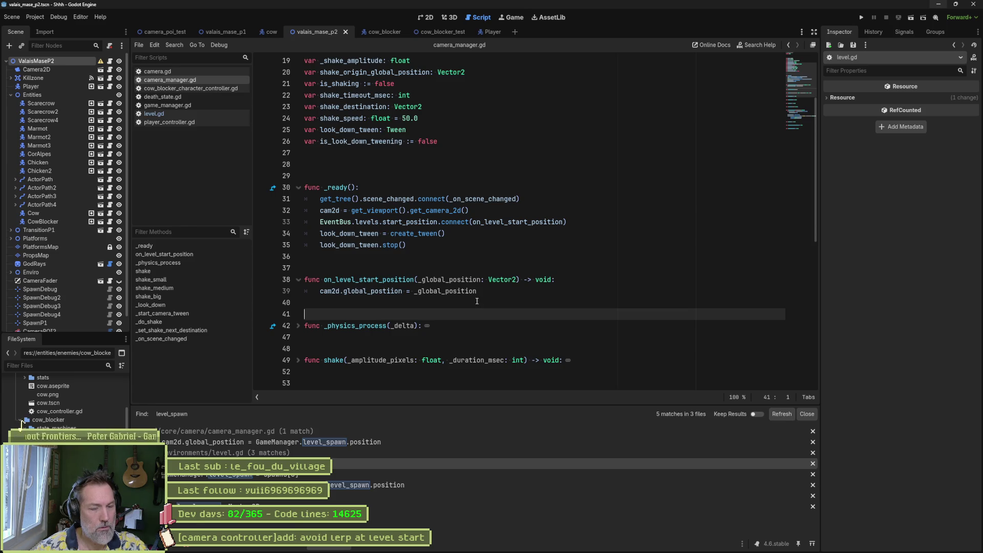
{"action": "key", "text": "F5"}
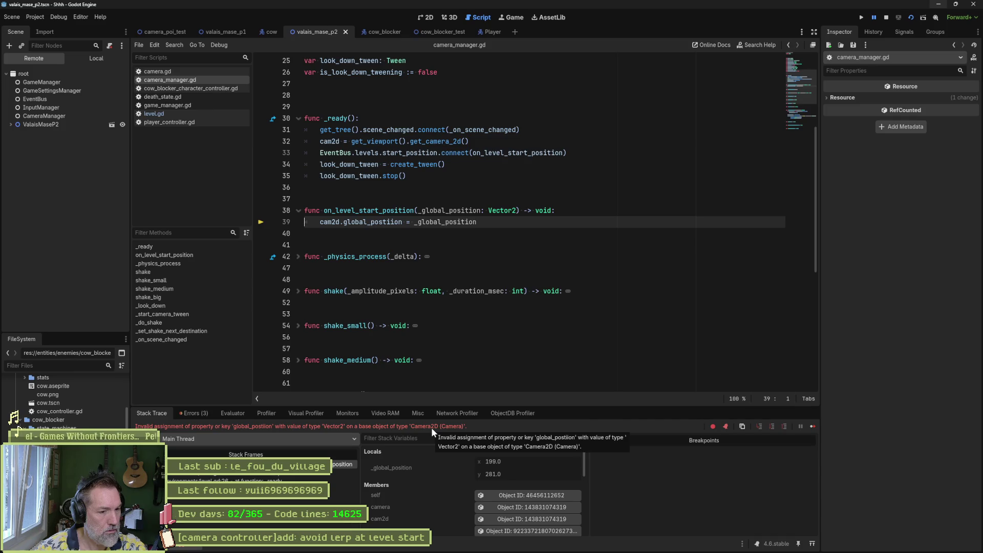
Stop the run after the global_postion error and select the Camera2D node to inspect it.
{"action": "left_click", "coordinate": [887, 18]}
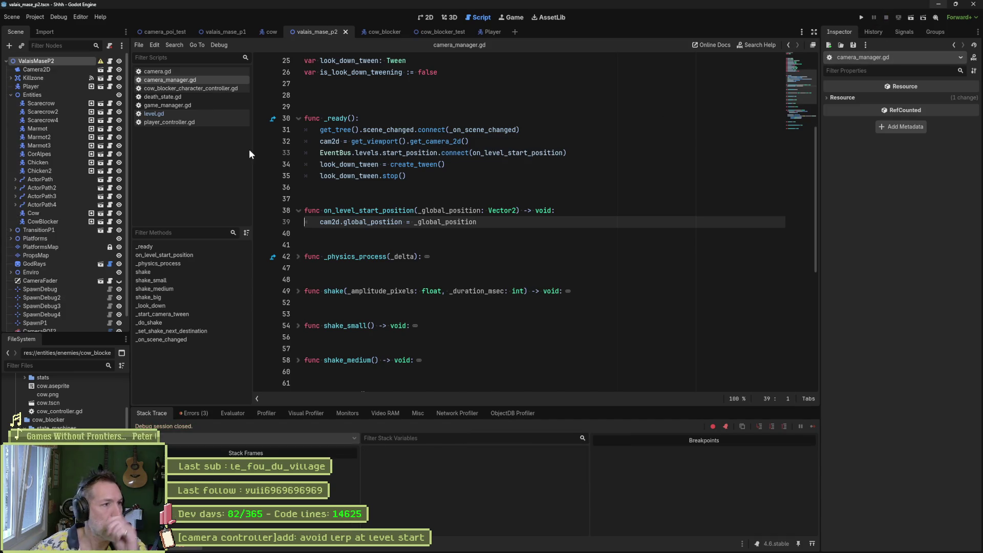
{"action": "left_click", "coordinate": [36, 69]}
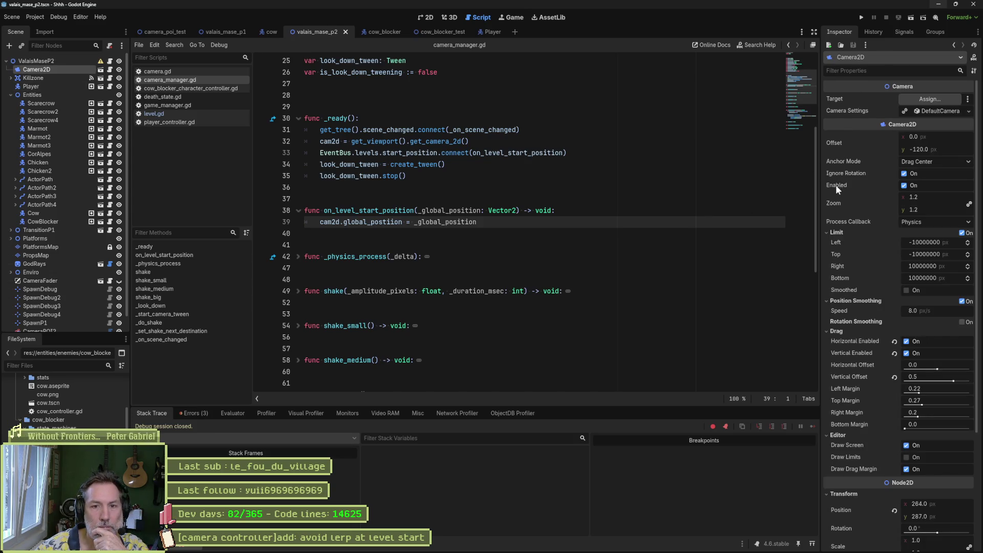
Correct the misspelled global_postion to global_position in the handler.
{"action": "scroll", "coordinate": [856, 338], "scroll_direction": "down", "scroll_amount": 3}
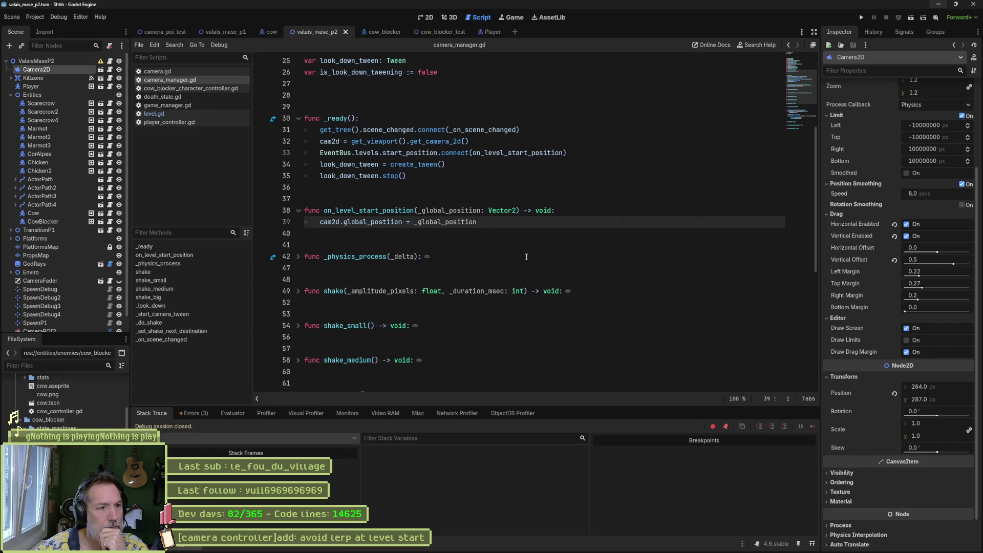
{"action": "mouse_move", "coordinate": [327, 226]}
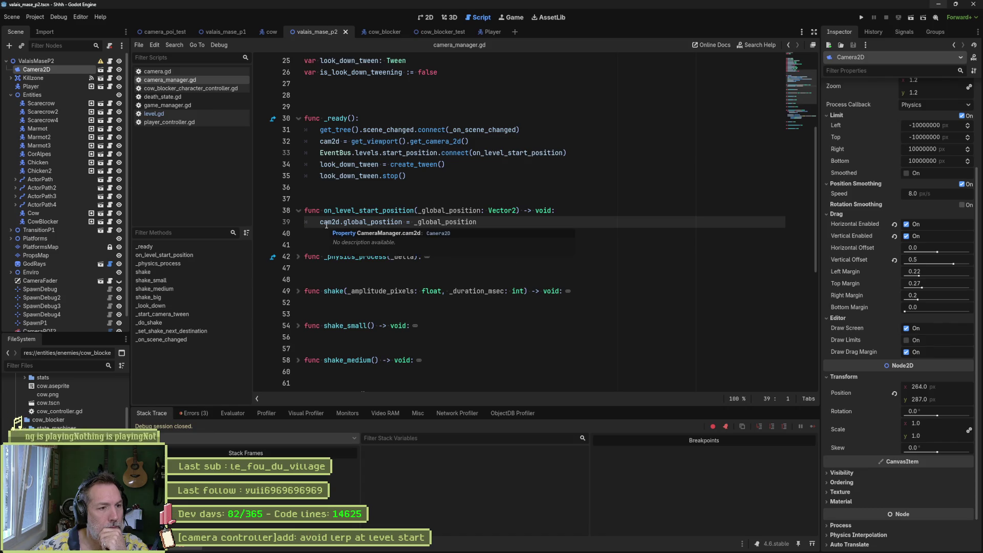
{"action": "left_click", "coordinate": [364, 222]}
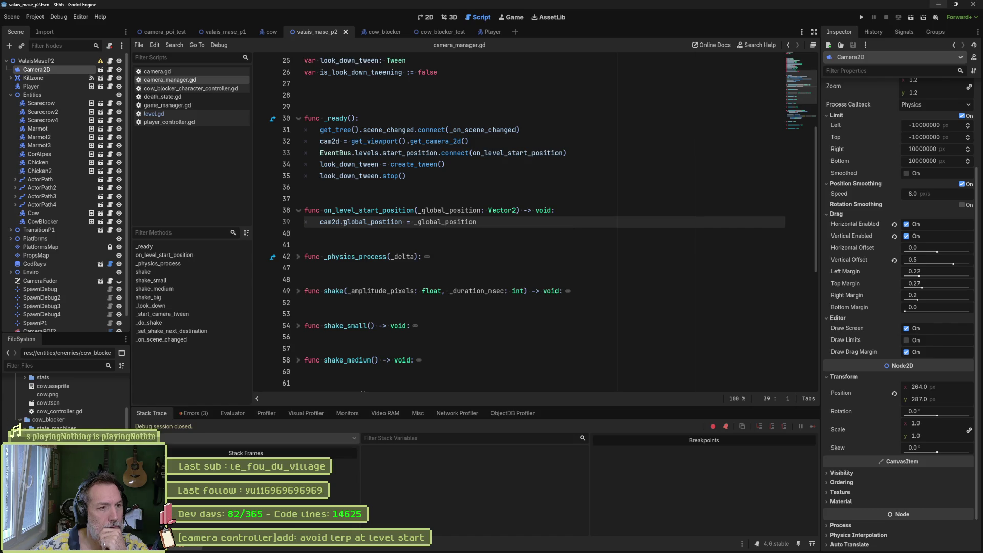
{"action": "double_click", "coordinate": [364, 222]}
{"action": "key", "text": "BackSpace"}
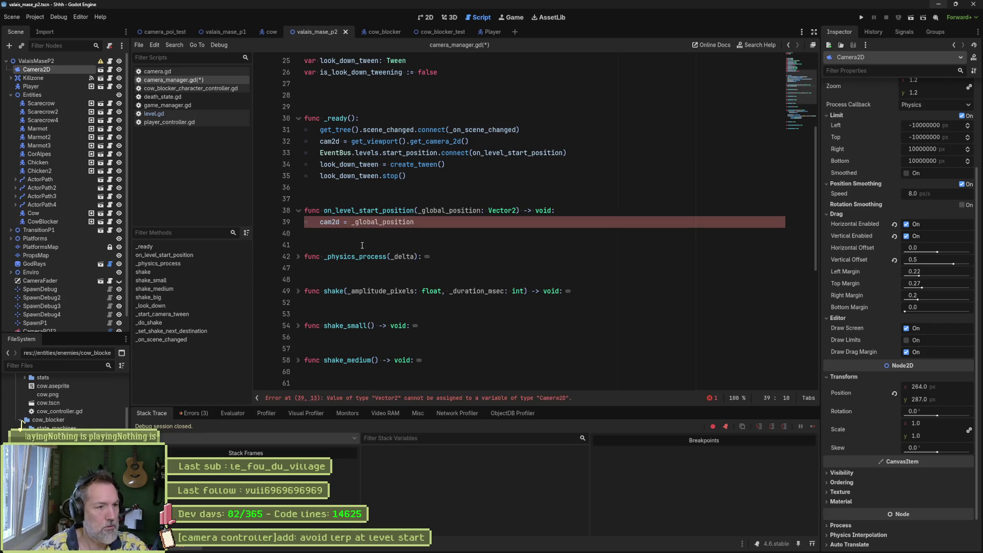
{"action": "type", "text": ".gl"}
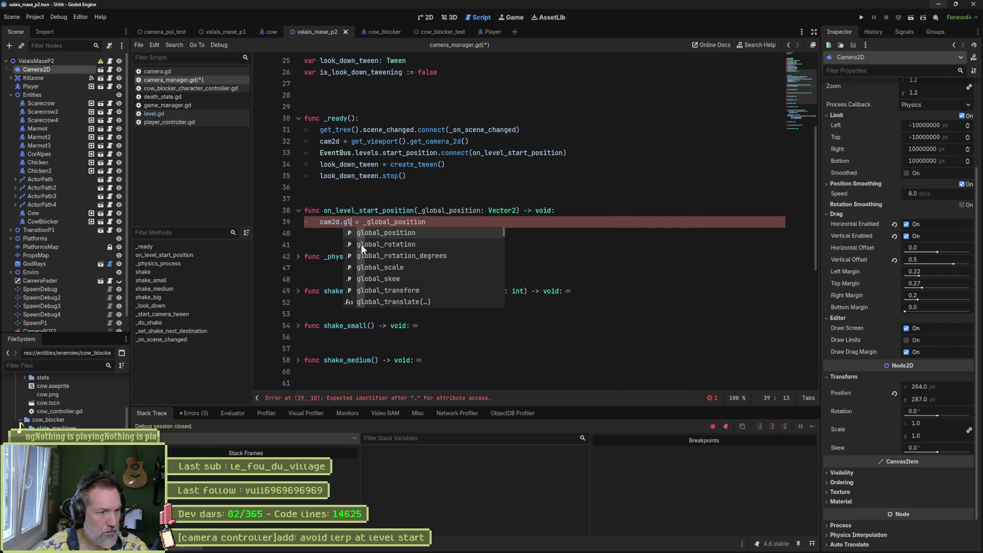
{"action": "key", "text": "Return"}
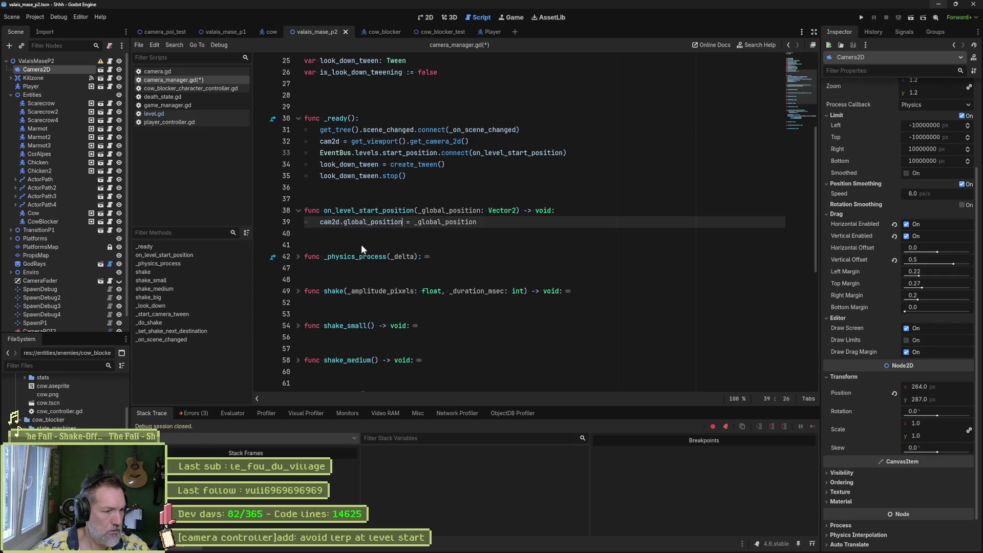
Review the errors and warnings list, then open a new line at the start of on_level_start_position.
{"action": "left_click", "coordinate": [195, 413]}
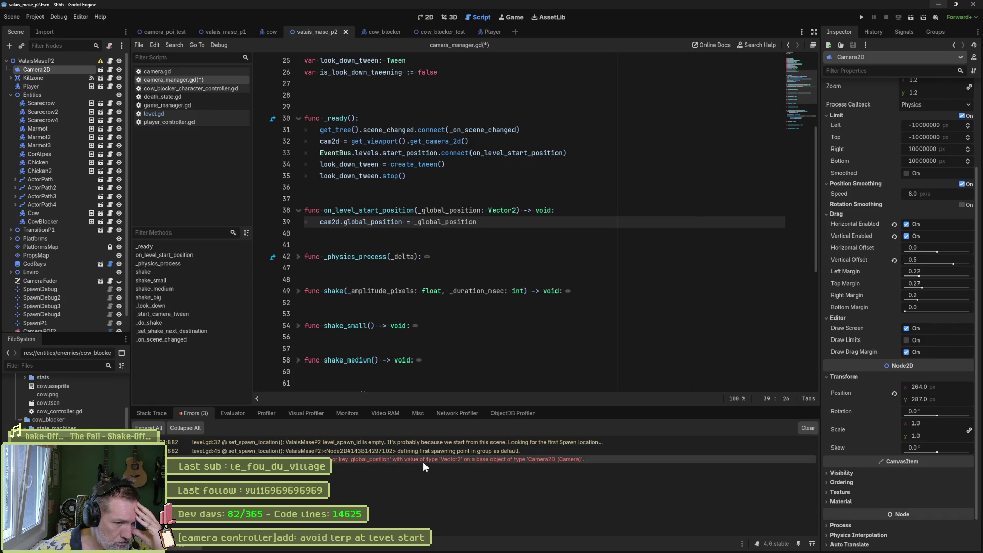
{"action": "mouse_move", "coordinate": [423, 462]}
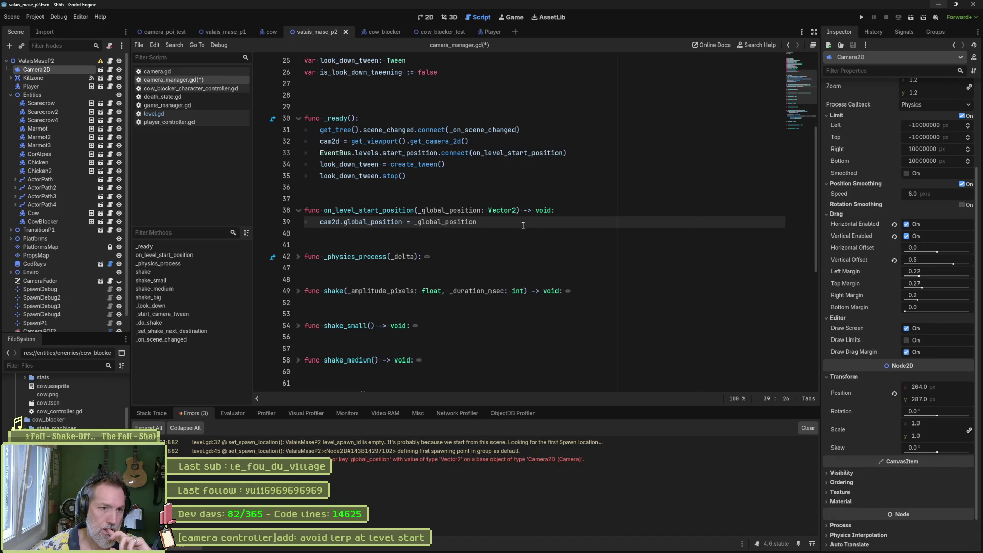
{"action": "mouse_move", "coordinate": [376, 222]}
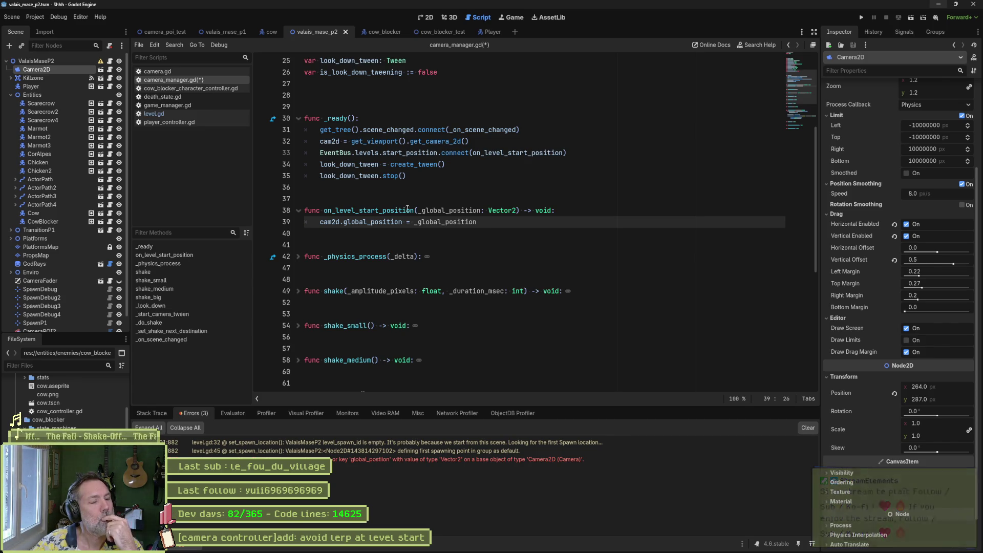
{"action": "left_click", "coordinate": [556, 212]}
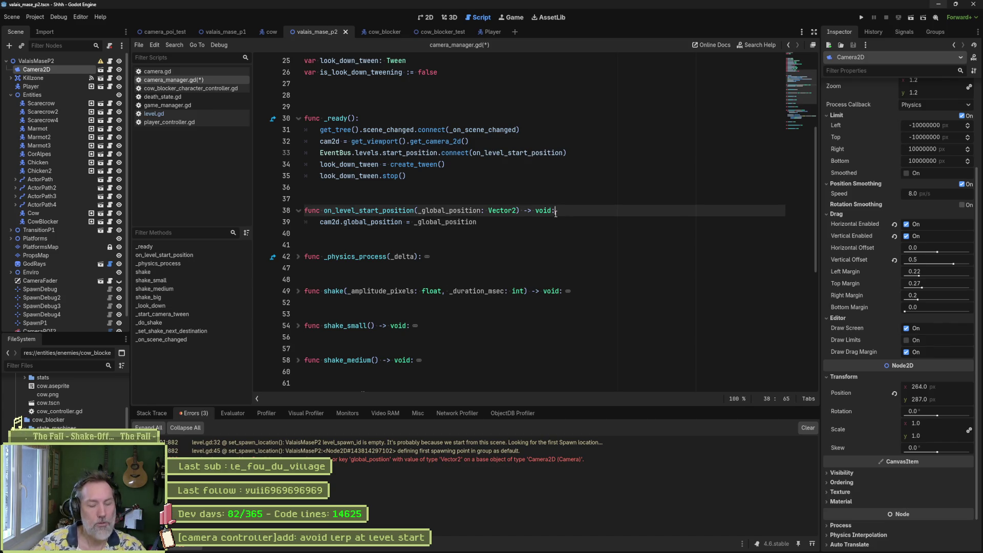
{"action": "key", "text": "Return"}
{"action": "type", "text": "print"}
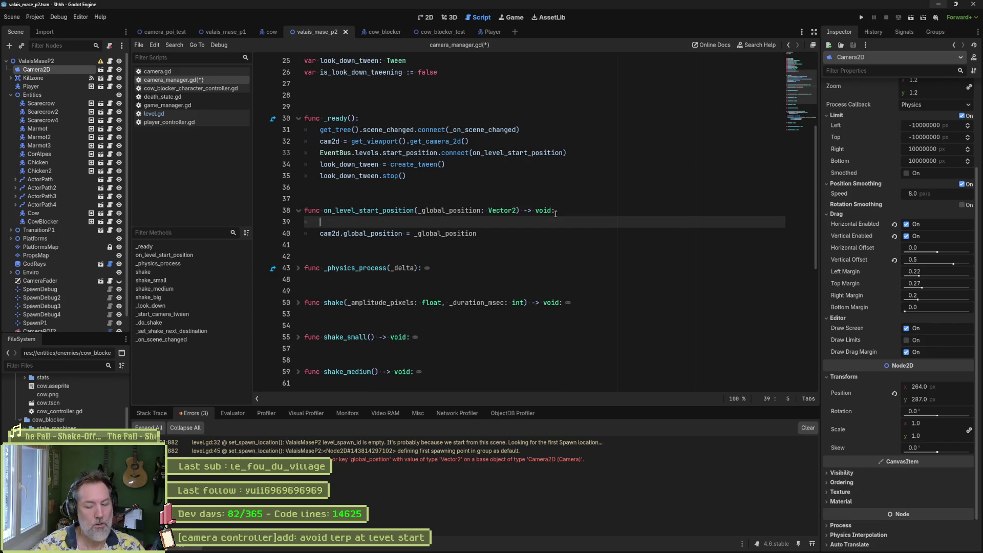
{"action": "type", "text": "_debug()"}
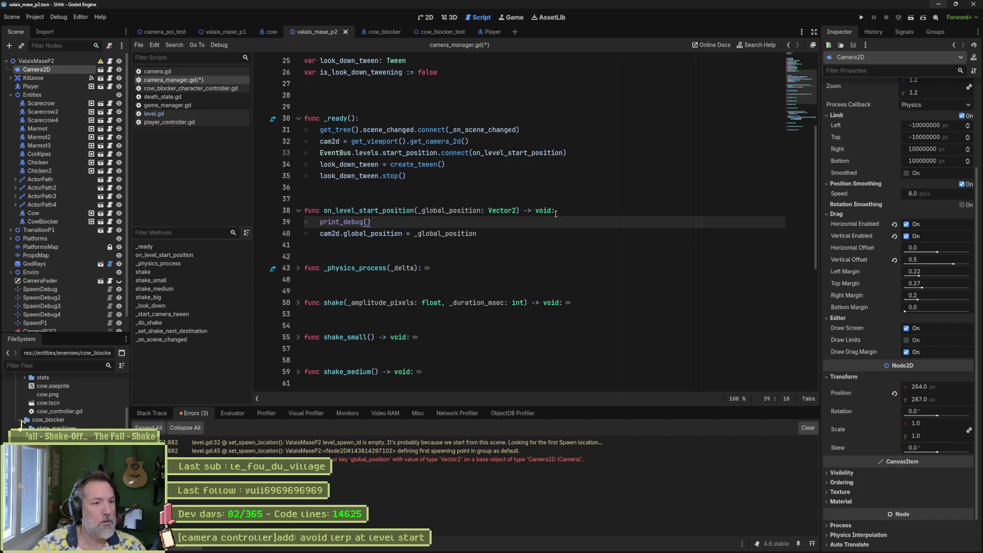
{"action": "type", "text": "self,"}
Write print_debug(self, " global_position: ", global_position, " _global_position: ", _global_position) on line 39.
{"action": "key", "text": "Down"}
{"action": "key", "text": "ctrl+d"}
{"action": "key", "text": "ctrl+c"}
{"action": "key", "text": "Up"}
{"action": "key", "text": "Left"}
{"action": "type", "text": "\""}
{"action": "key", "text": "ctrl+v"}
{"action": "type", "text": ": \", global_position, \" \""}
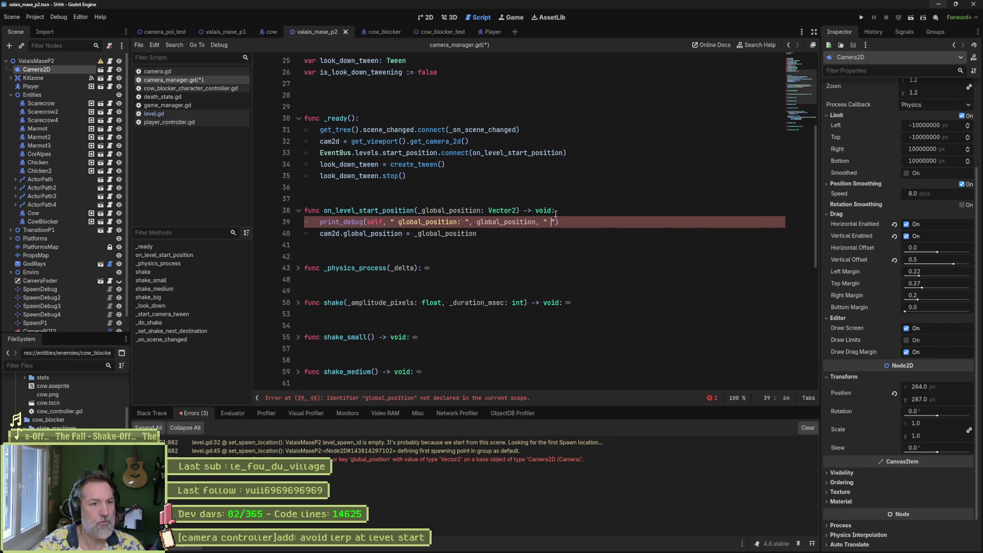
{"action": "key", "text": "Down"}
{"action": "key", "text": "ctrl+shift+Left"}
{"action": "key", "text": "Up"}
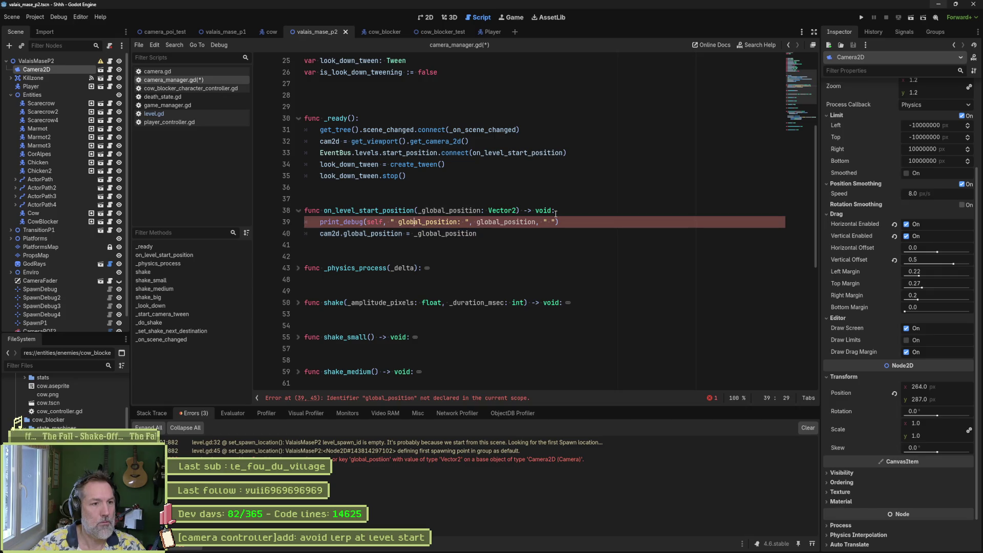
{"action": "key", "text": "ctrl+v"}
{"action": "type", "text": ": \","}
{"action": "key", "text": "ctrl+v"}
Test-run, stop the failed session, prefix global_position with cam2d., and run again.
{"action": "key", "text": "F5"}
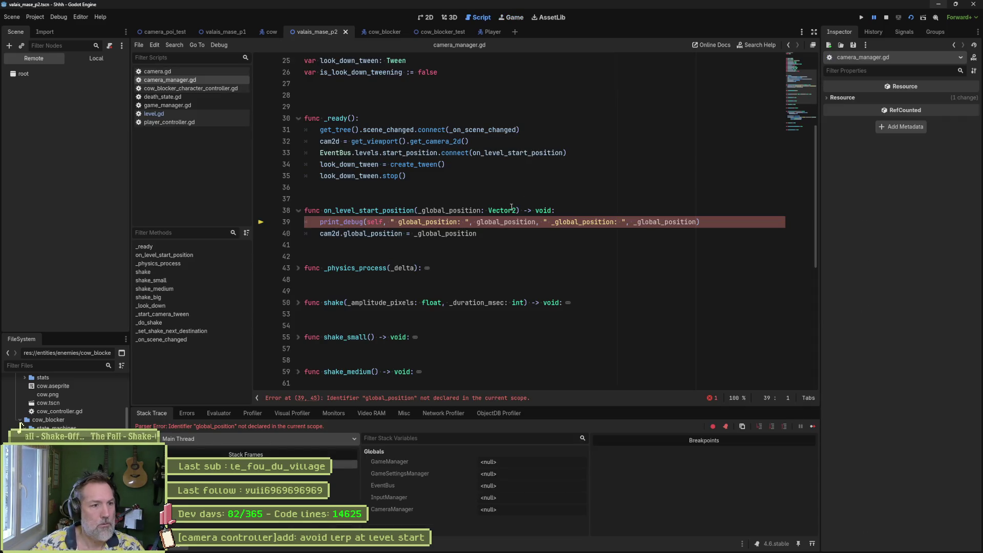
{"action": "key", "text": "F8"}
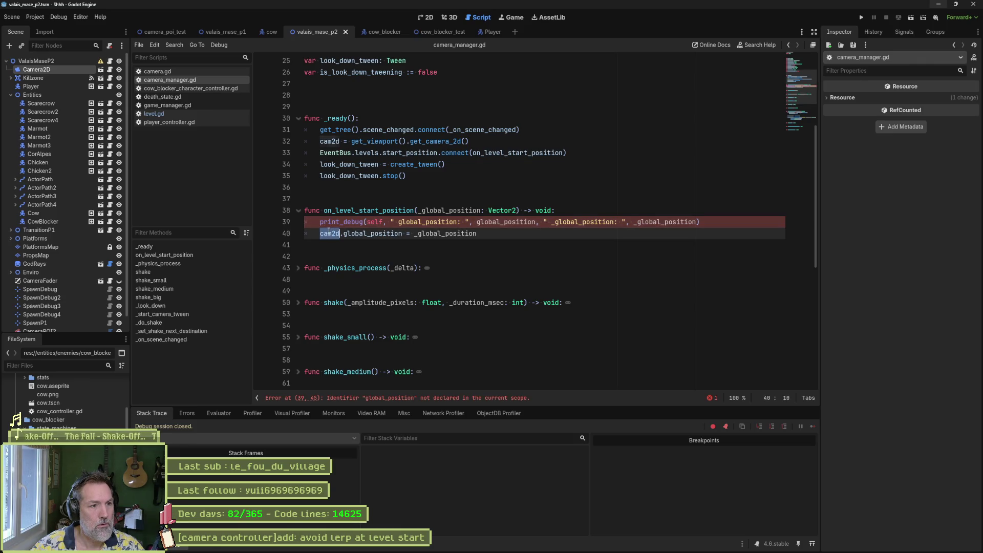
{"action": "left_click", "coordinate": [478, 223]}
{"action": "type", "text": "cam2d."}
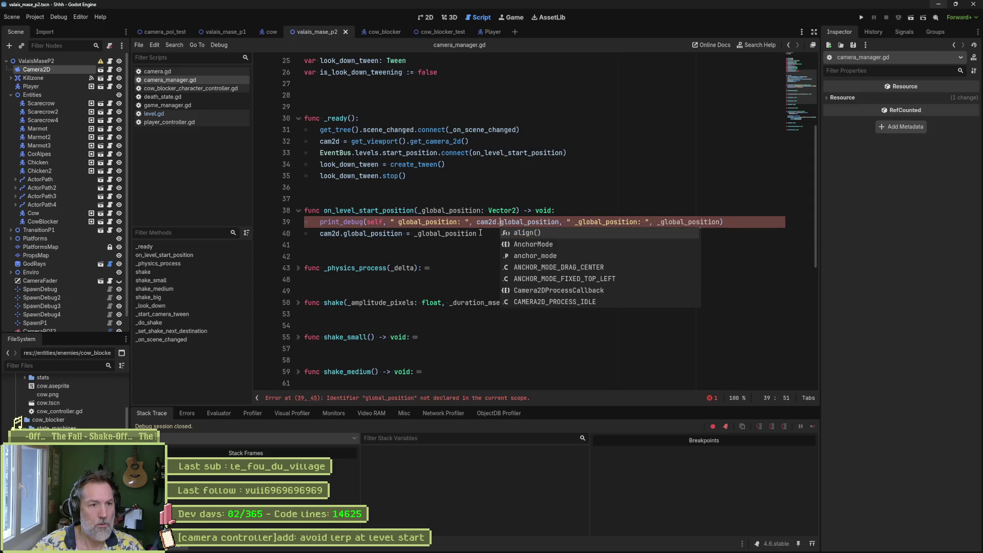
{"action": "key", "text": "F6"}
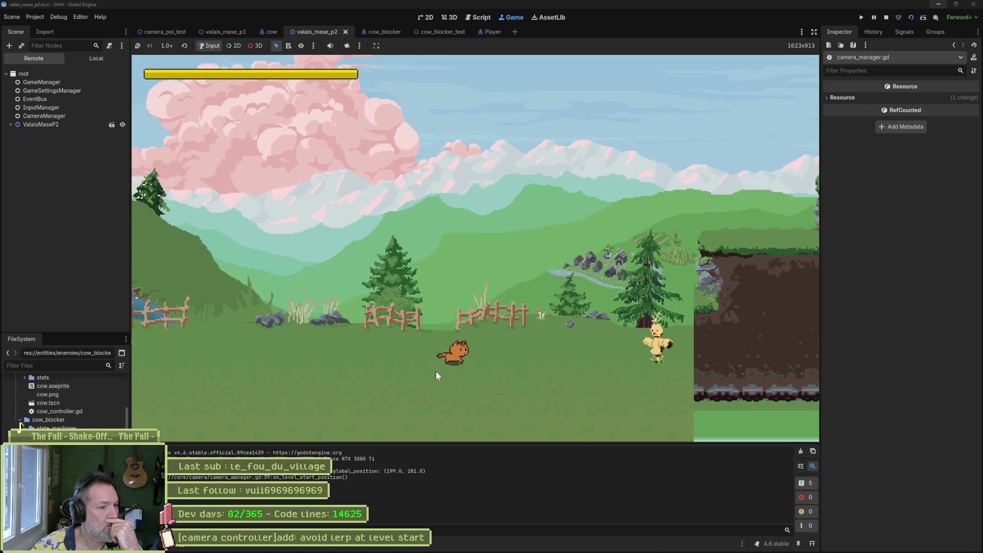
Stop the game after it logs start position (199.0, 281.0), then inspect the level root's Spawn setting.
{"action": "key", "text": "F8"}
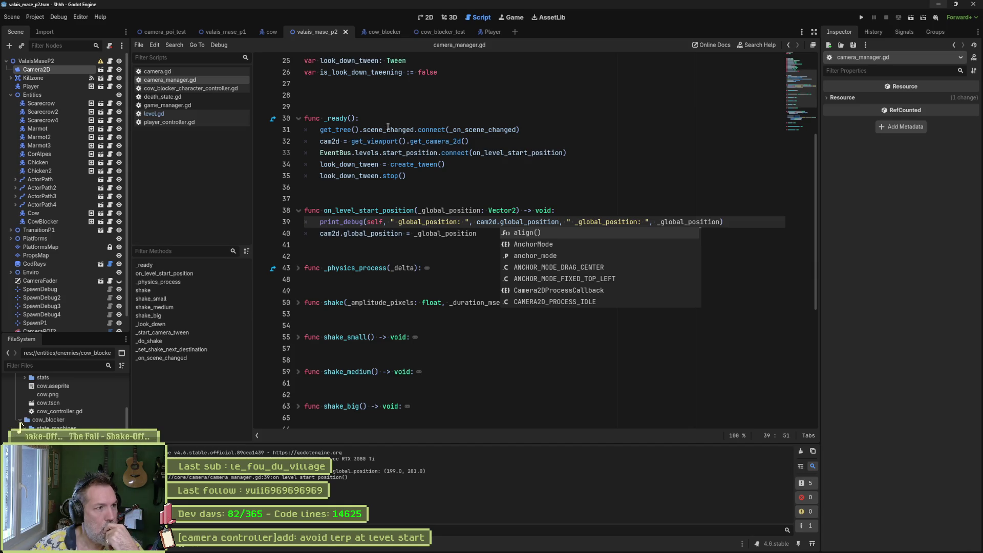
{"action": "left_click", "coordinate": [36, 60]}
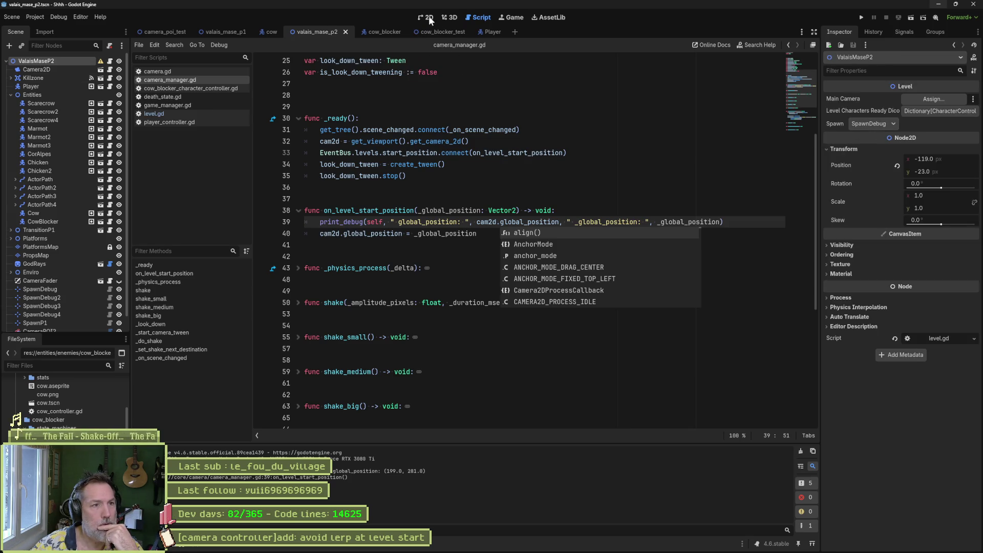
Compare the SpawnDebug, SpawnDebug2 and SpawnP1 marker positions with the level's spawn, then open level.gd.
{"action": "left_click", "coordinate": [57, 286]}
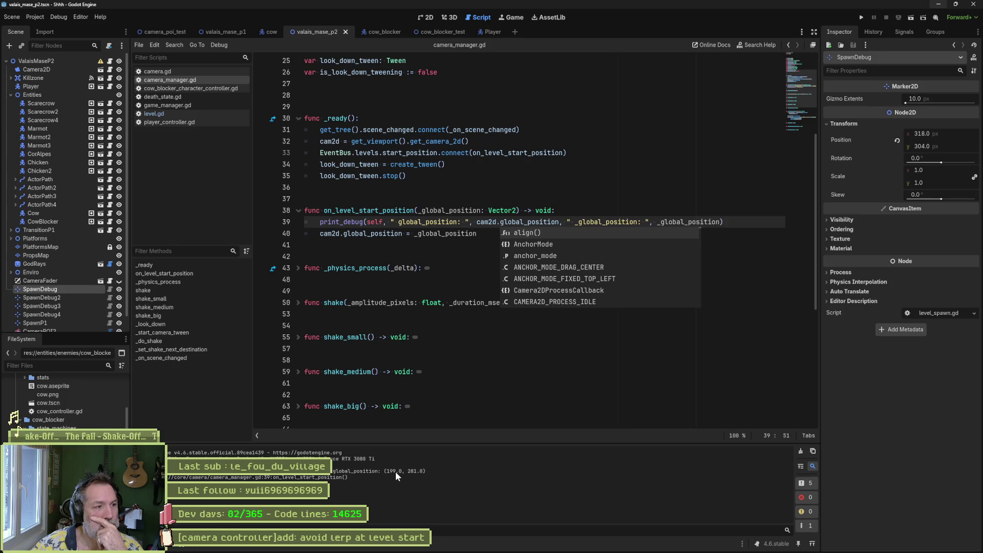
{"action": "left_click", "coordinate": [73, 299]}
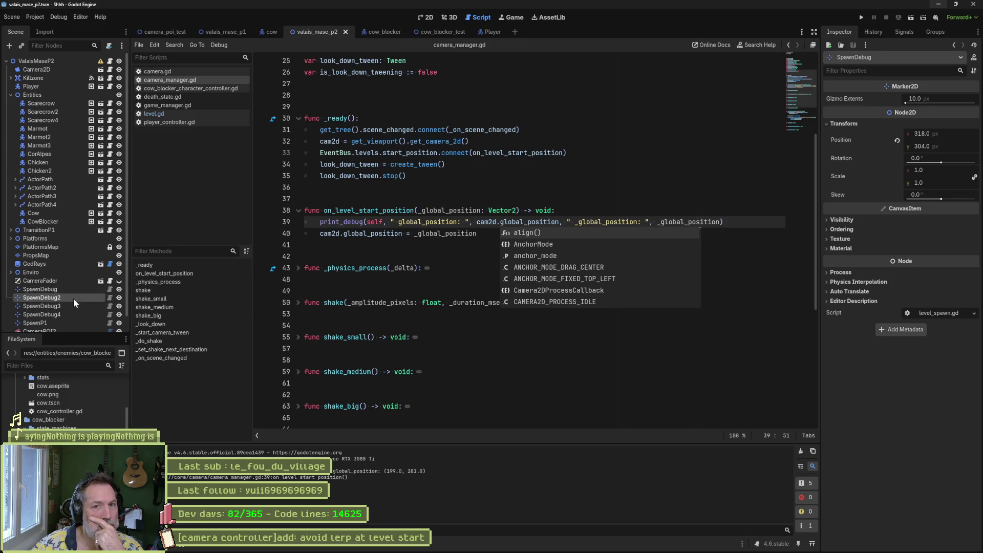
{"action": "left_click", "coordinate": [845, 125]}
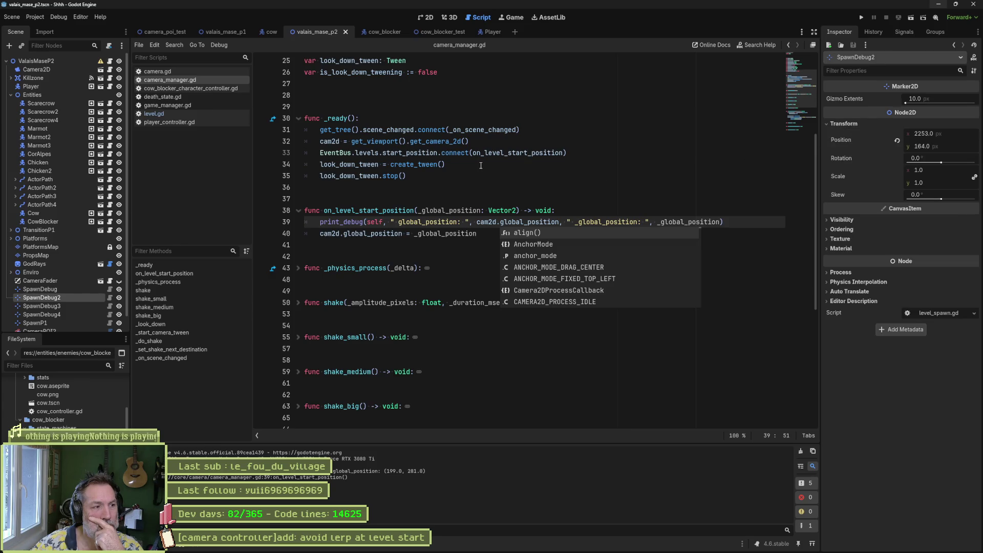
{"action": "left_click", "coordinate": [71, 321]}
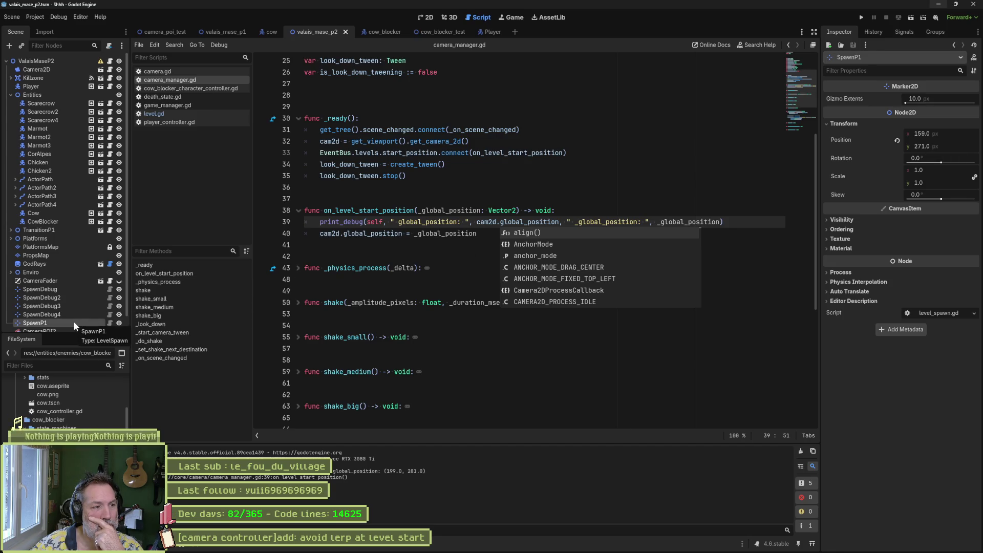
{"action": "left_click", "coordinate": [57, 59]}
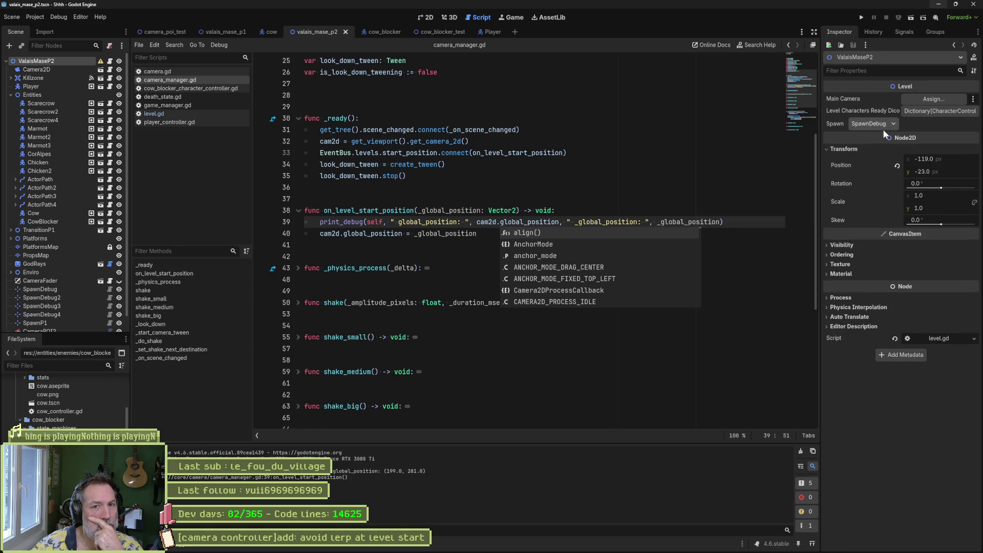
{"action": "left_click", "coordinate": [65, 290]}
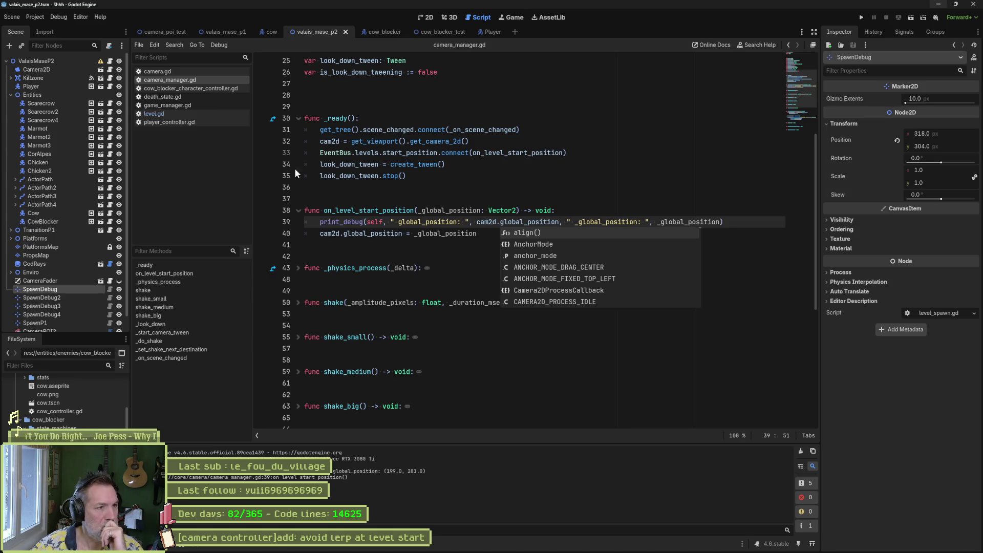
{"action": "left_click", "coordinate": [167, 113]}
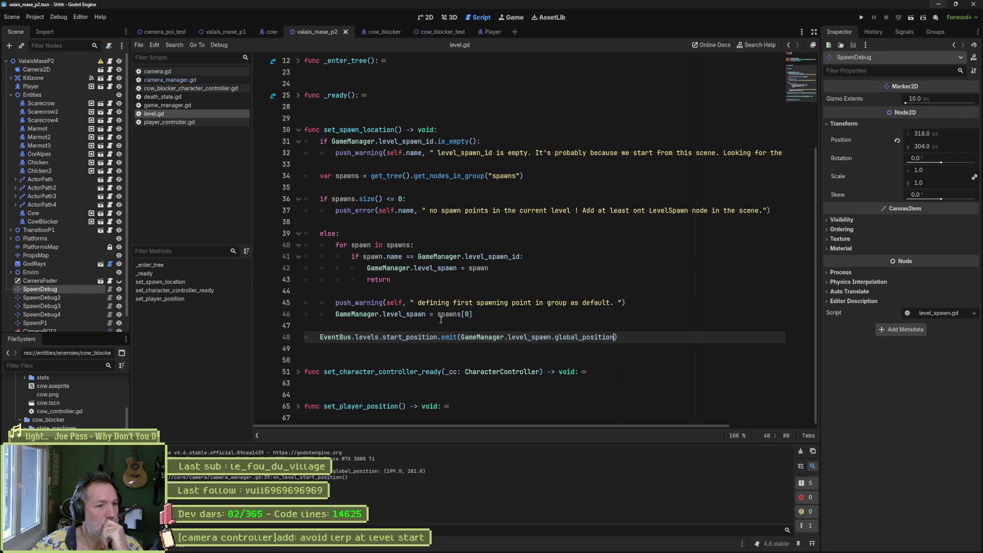
Copy the start_position emit line under GameManager.level_spawn = spawn, indent it, save, and run the game.
{"action": "left_click", "coordinate": [467, 372]}
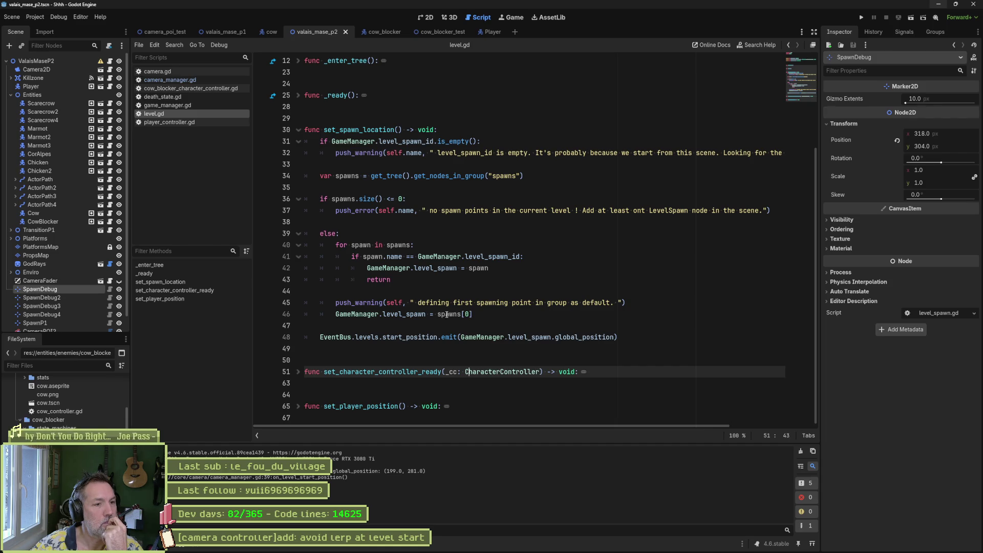
{"action": "left_click", "coordinate": [450, 290]}
{"action": "left_click", "coordinate": [449, 280]}
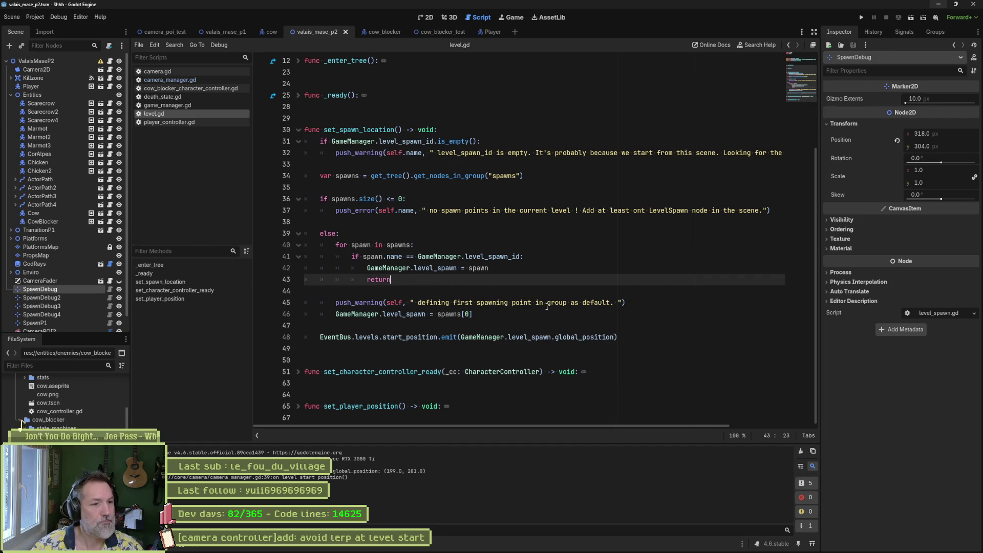
{"action": "left_click", "coordinate": [625, 337]}
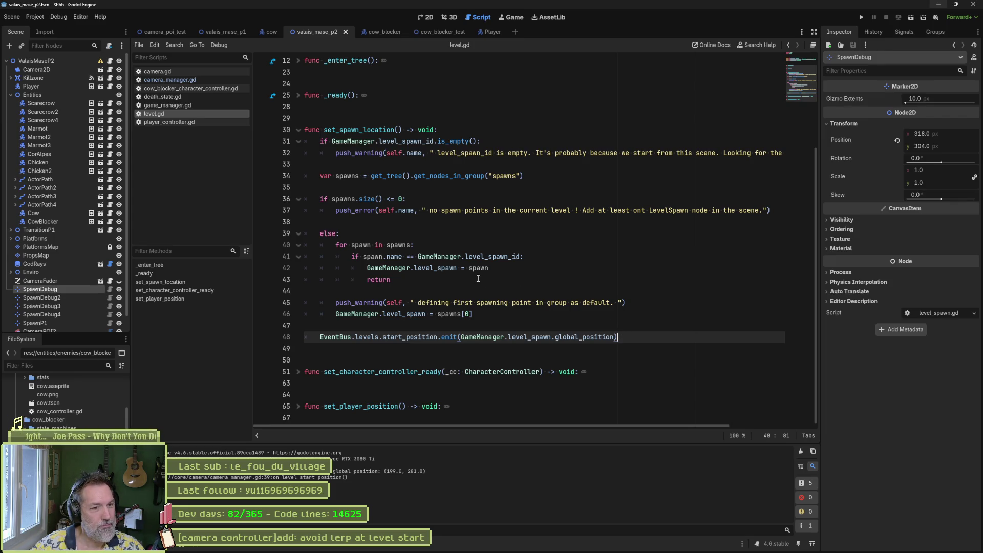
{"action": "left_click", "coordinate": [608, 322], "text": "shift"}
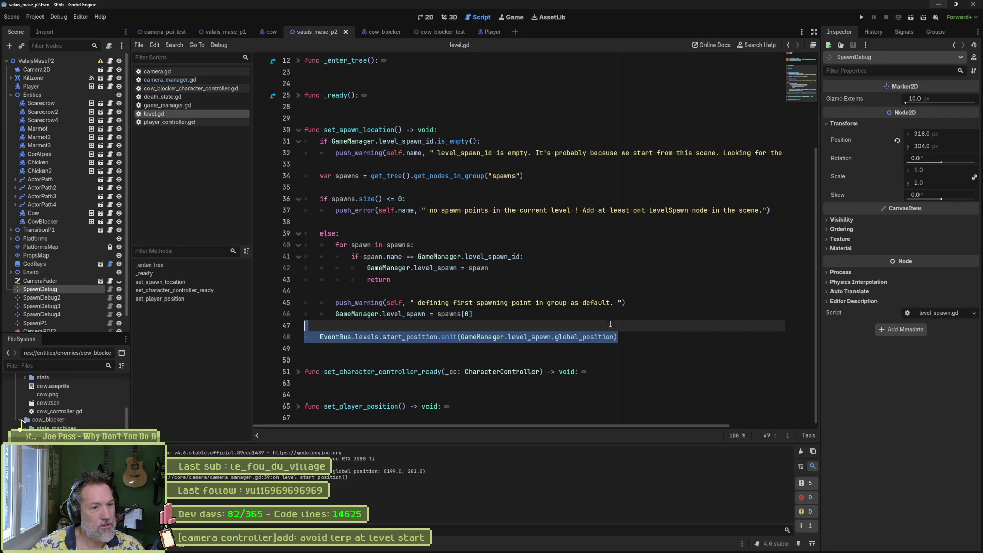
{"action": "key", "text": "ctrl+c"}
{"action": "left_click", "coordinate": [550, 269]}
{"action": "key", "text": "ctrl+v"}
{"action": "key", "text": "Home"}
{"action": "key", "text": "Tab"}
{"action": "key", "text": "Tab"}
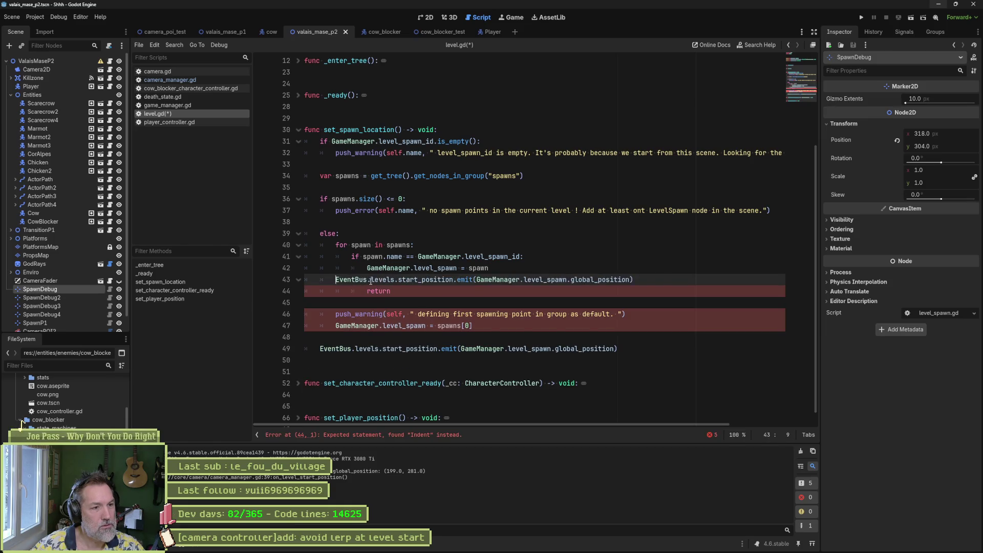
{"action": "key", "text": "ctrl+s"}
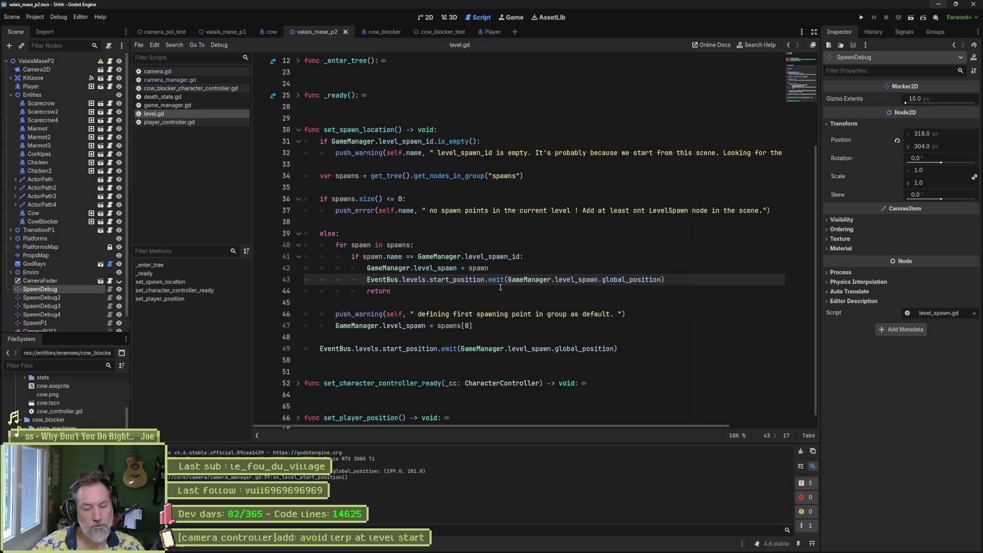
{"action": "key", "text": "F6"}
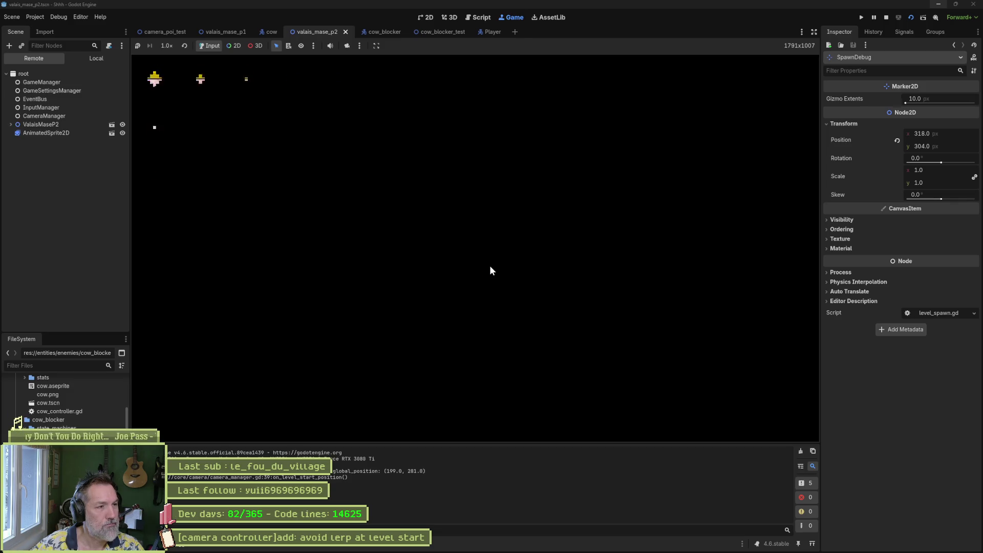
Stop the game, set a breakpoint on the new emit line 43, and rerun under the debugger.
{"action": "key", "text": "F8"}
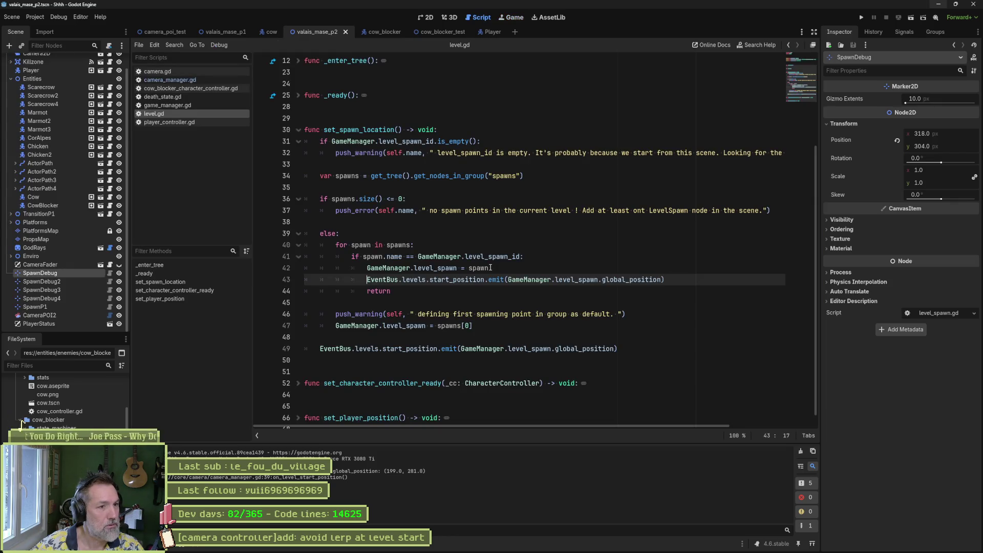
{"action": "left_click", "coordinate": [261, 279]}
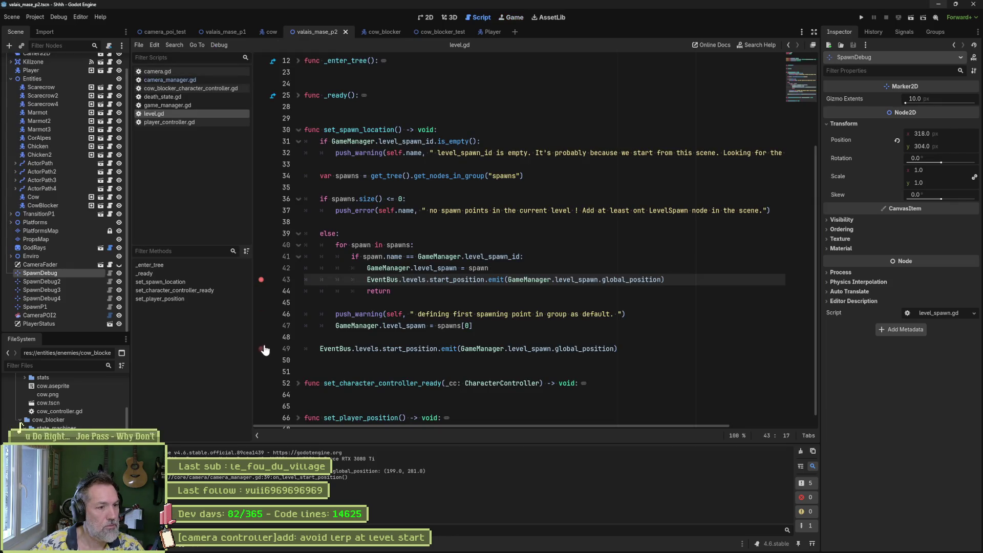
{"action": "key", "text": "F6"}
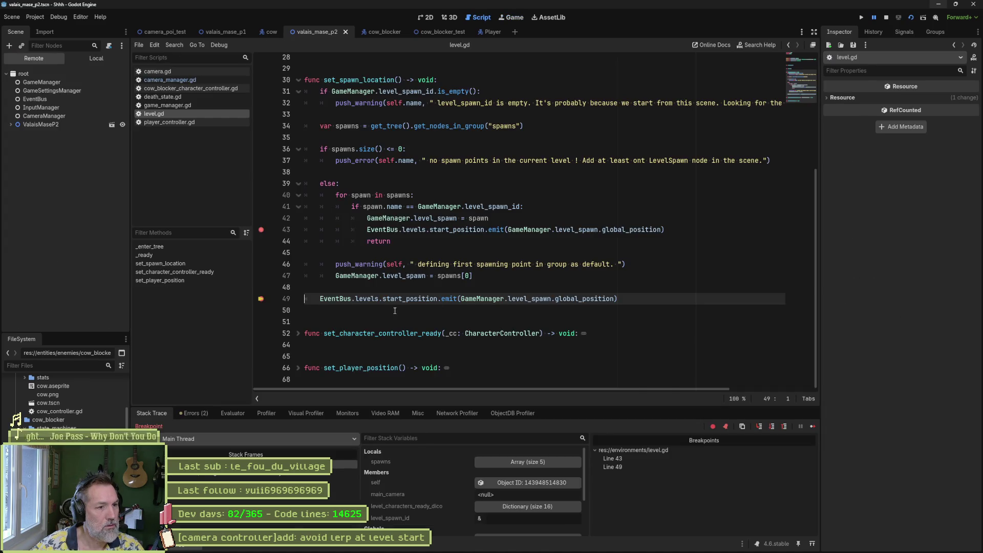
Inspect the first spawns entry and evaluate GameManager.level_spawn, a Marker2D at (318, 304).
{"action": "left_click", "coordinate": [474, 275]}
{"action": "mouse_move", "coordinate": [450, 277]}
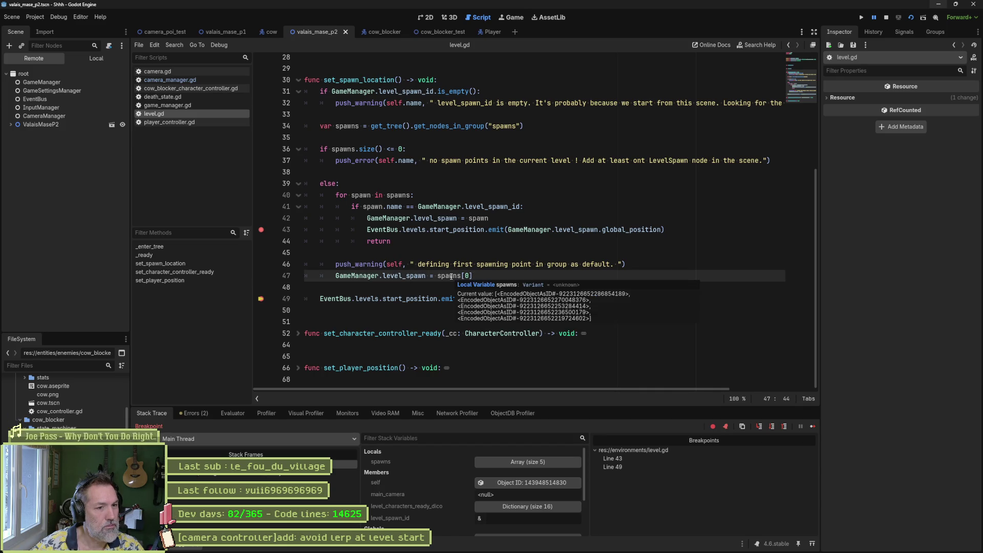
{"action": "left_click", "coordinate": [494, 461]}
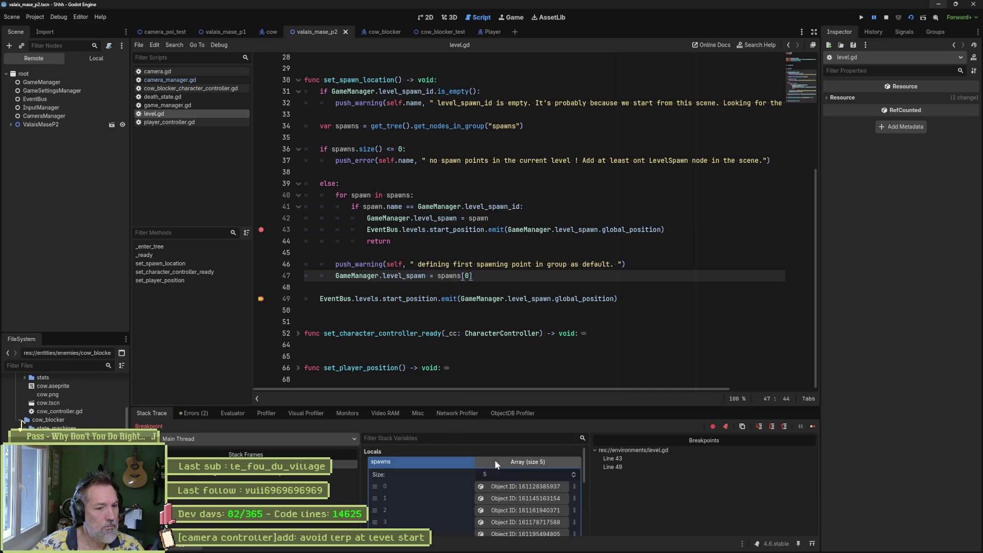
{"action": "left_click", "coordinate": [501, 486]}
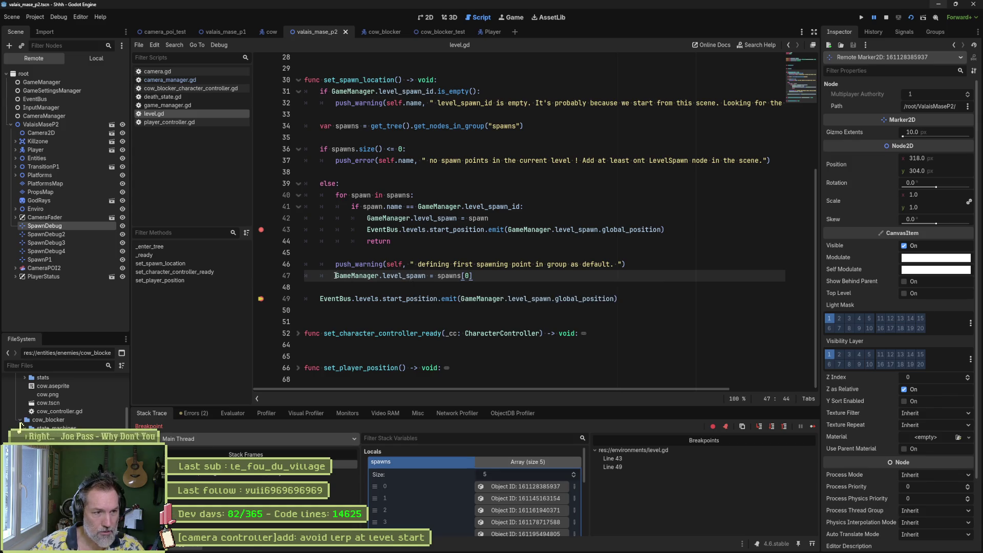
{"action": "mouse_move", "coordinate": [335, 276]}
{"action": "left_mouse_down"}
{"action": "mouse_move", "coordinate": [427, 276]}
{"action": "mouse_move", "coordinate": [334, 276]}
{"action": "left_mouse_up"}
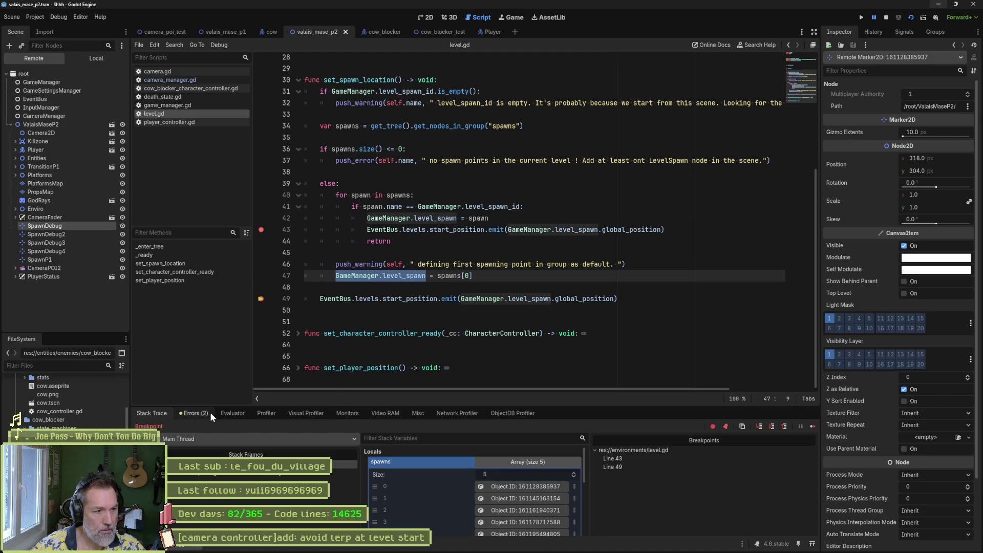
{"action": "left_click", "coordinate": [232, 412]}
{"action": "key", "text": "ctrl+v"}
{"action": "key", "text": "Return"}
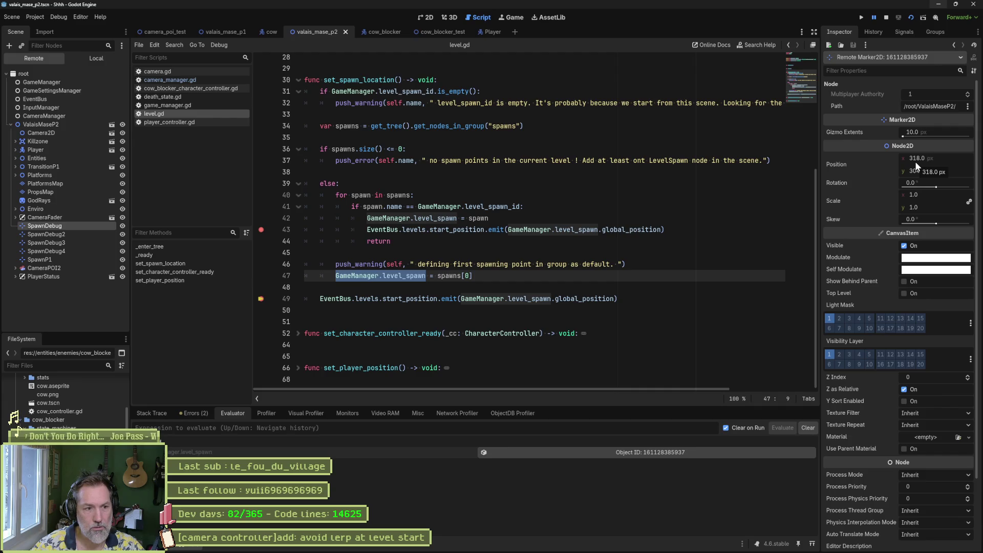
Evaluate GameManager.level_spawn.global_position in the Evaluator, which gives 199, 281.
{"action": "left_click", "coordinate": [392, 430]}
{"action": "key", "text": "ctrl+v"}
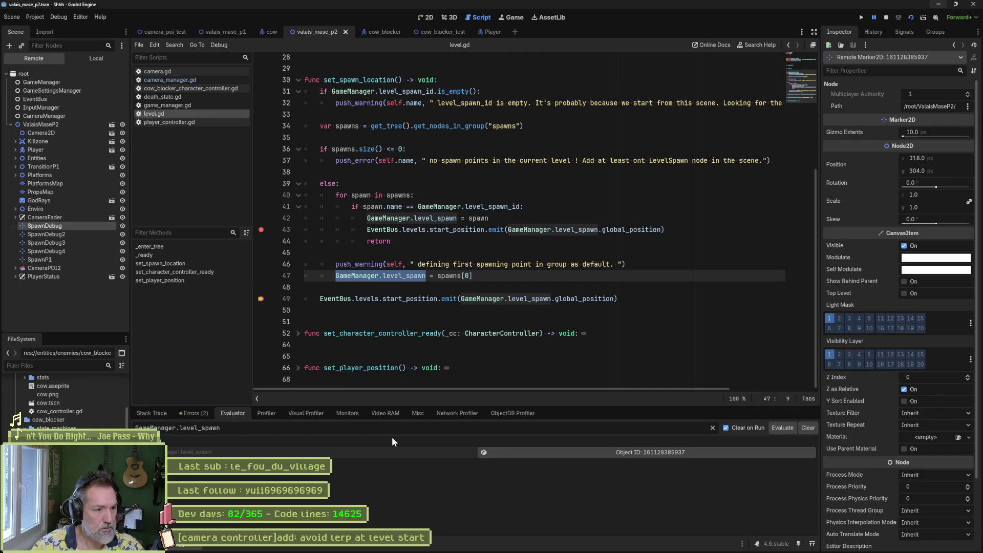
{"action": "type", "text": ".global_p"}
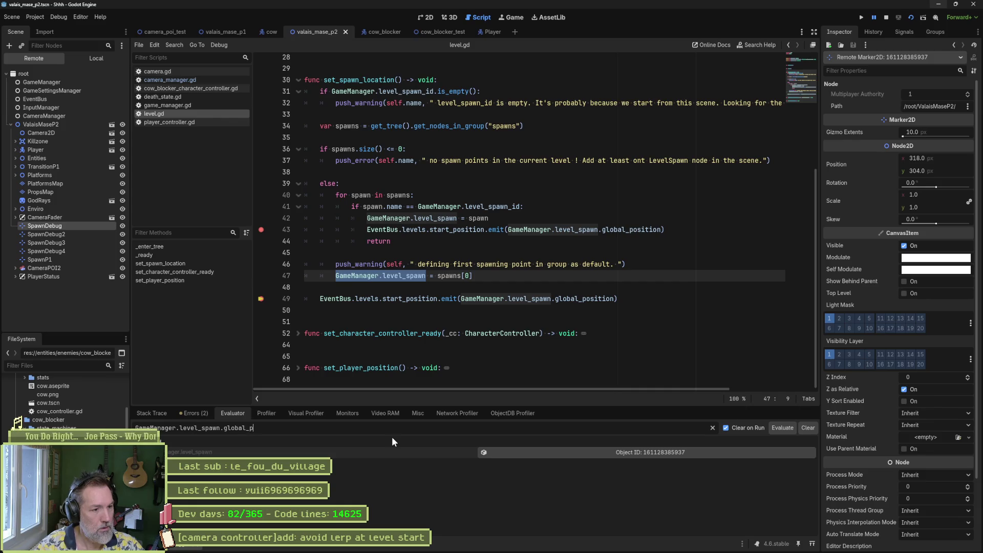
{"action": "type", "text": "osition"}
{"action": "key", "text": "Return"}
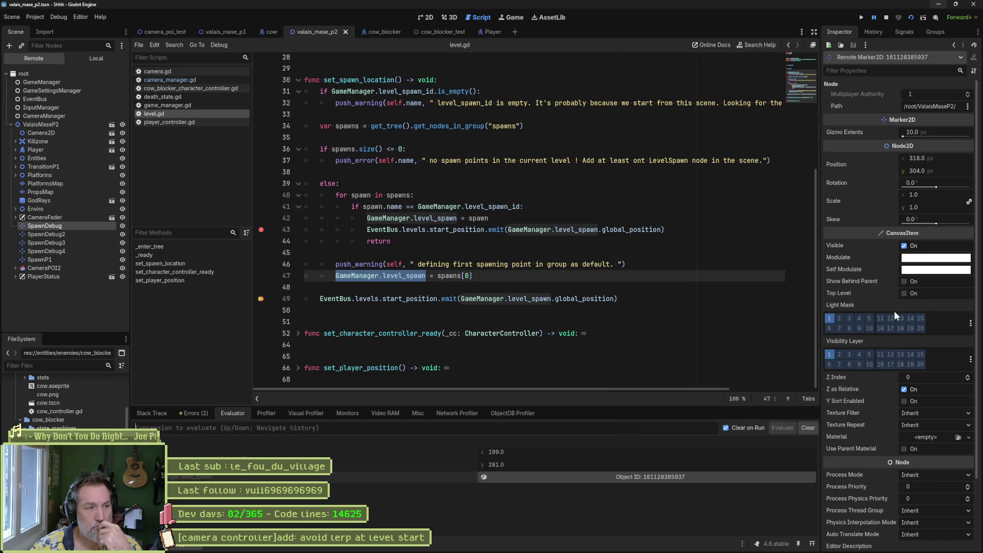
Compare the SpawnDebug4 and SpawnDebug markers in the remote tree, then return to Stack Trace.
{"action": "mouse_move", "coordinate": [876, 301]}
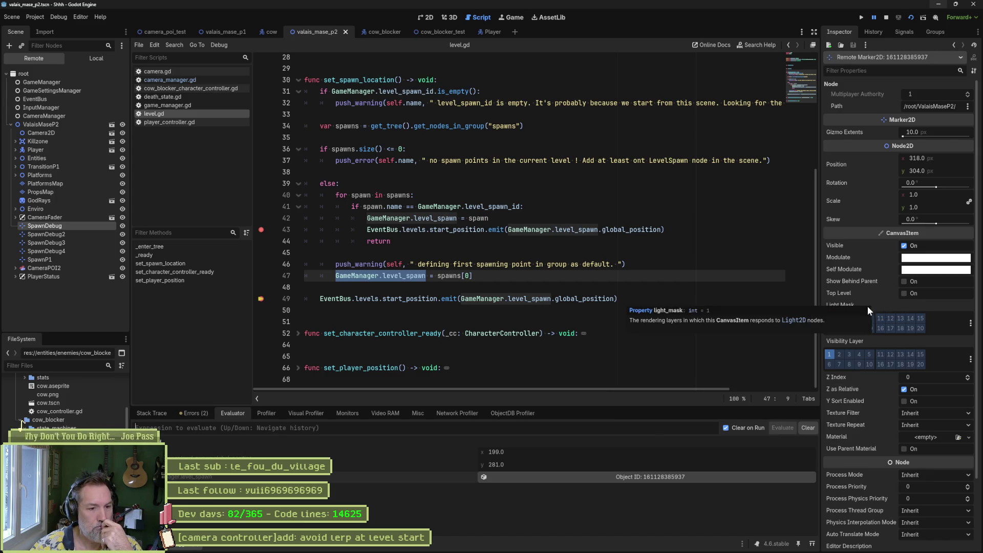
{"action": "left_click", "coordinate": [59, 234]}
{"action": "left_click", "coordinate": [58, 243]}
{"action": "left_click", "coordinate": [57, 251]}
{"action": "left_click", "coordinate": [53, 226]}
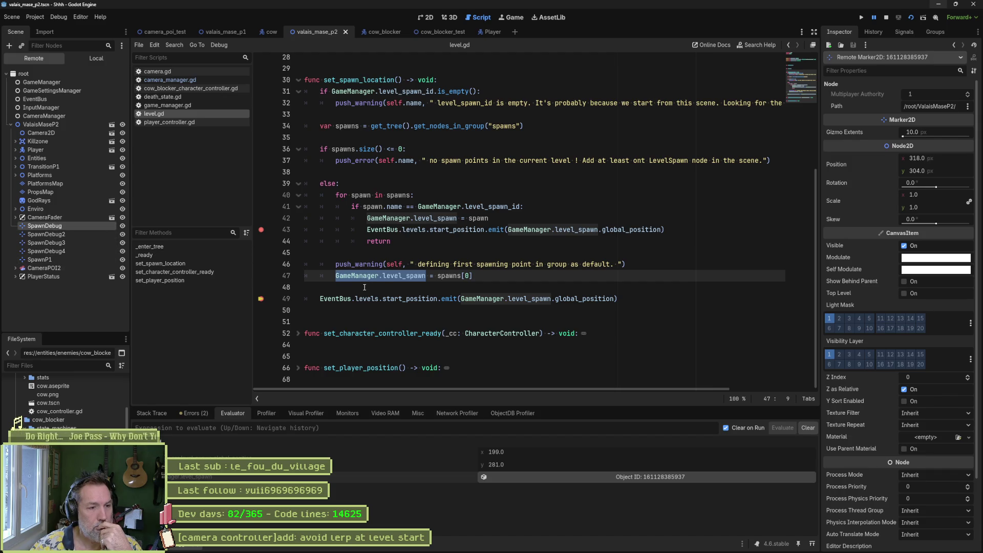
{"action": "left_click", "coordinate": [165, 413]}
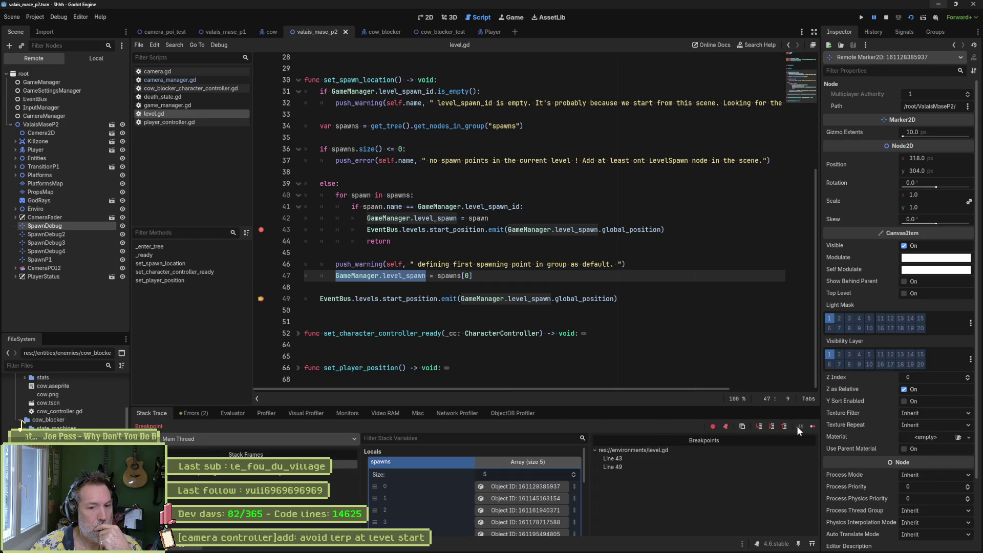
Resume the paused game past the breakpoint, then stop the test run.
{"action": "left_click", "coordinate": [811, 425]}
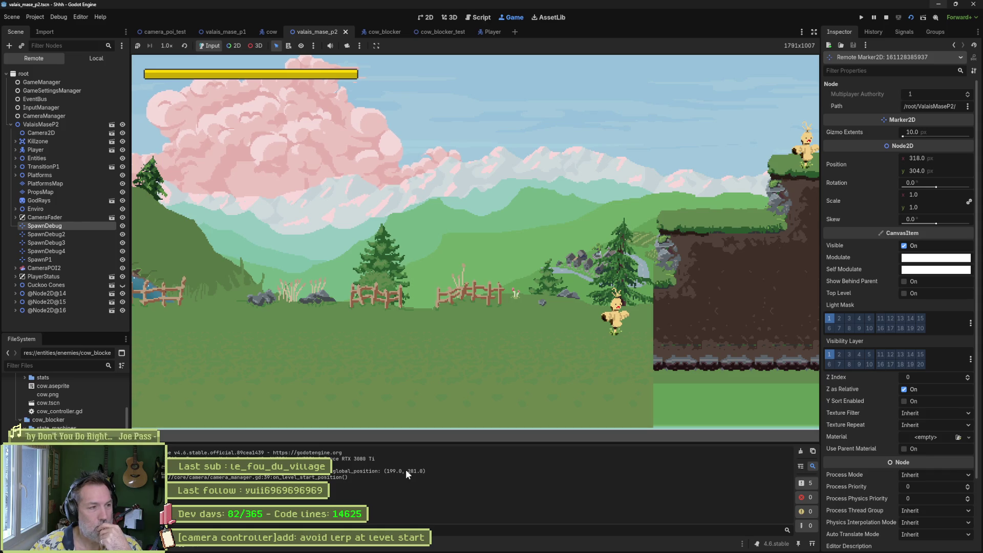
{"action": "left_click", "coordinate": [887, 19]}
Select SpawnDebug in the Scene dock and collapse the Entities group.
{"action": "left_click", "coordinate": [78, 272]}
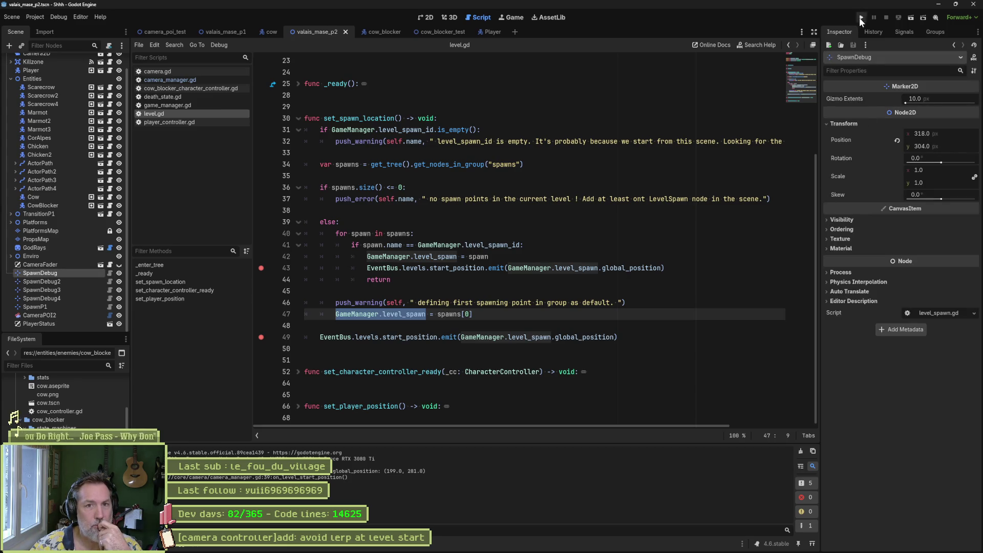
{"action": "scroll", "coordinate": [40, 250], "scroll_direction": "up", "scroll_amount": 2}
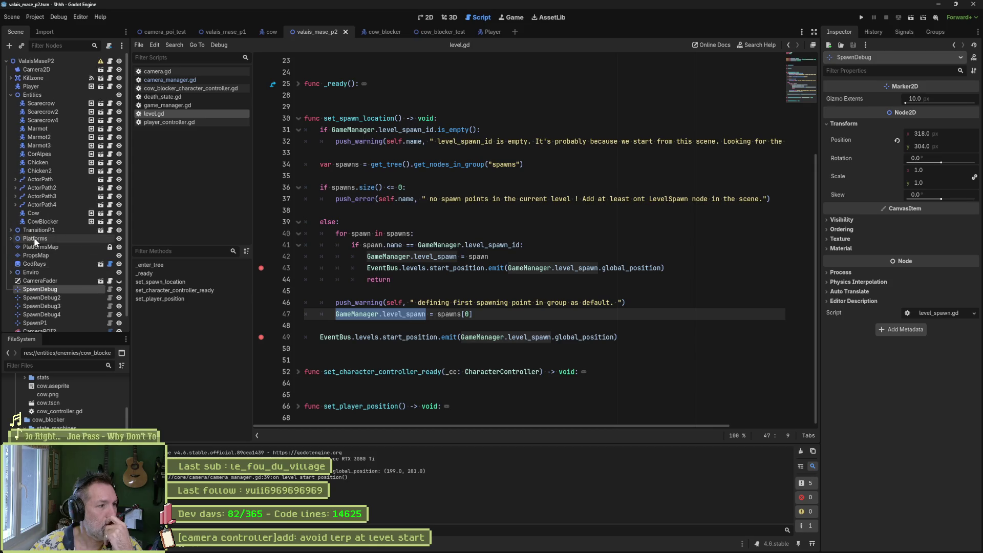
{"action": "left_click", "coordinate": [11, 95]}
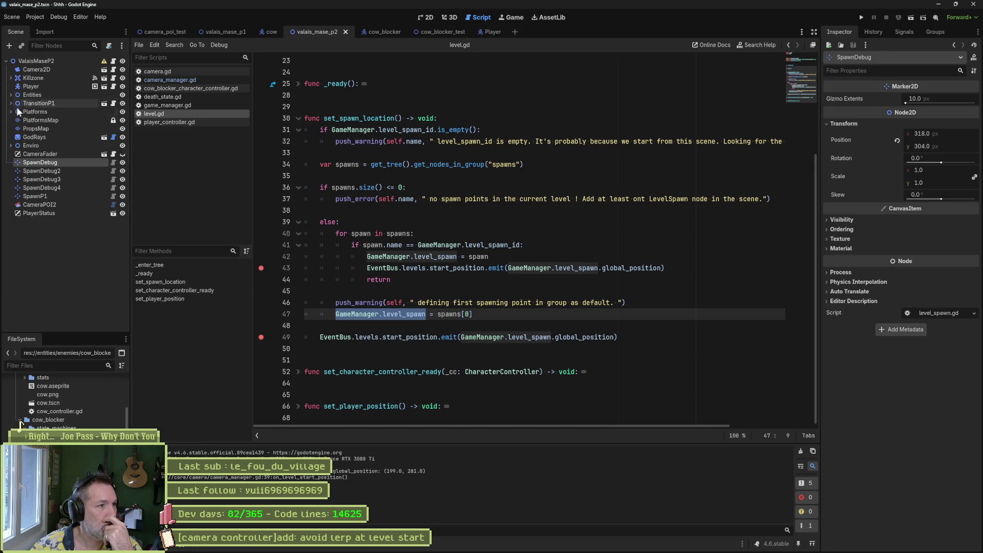
Select the ValaisMaseP2 root and insert to_global into line 49's emit call.
{"action": "left_click", "coordinate": [37, 62]}
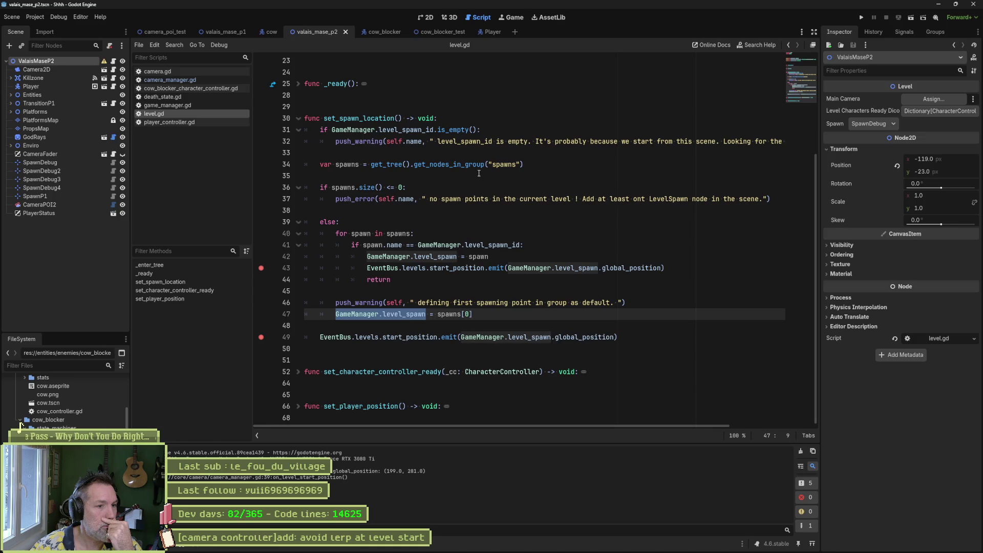
{"action": "double_click", "coordinate": [449, 314]}
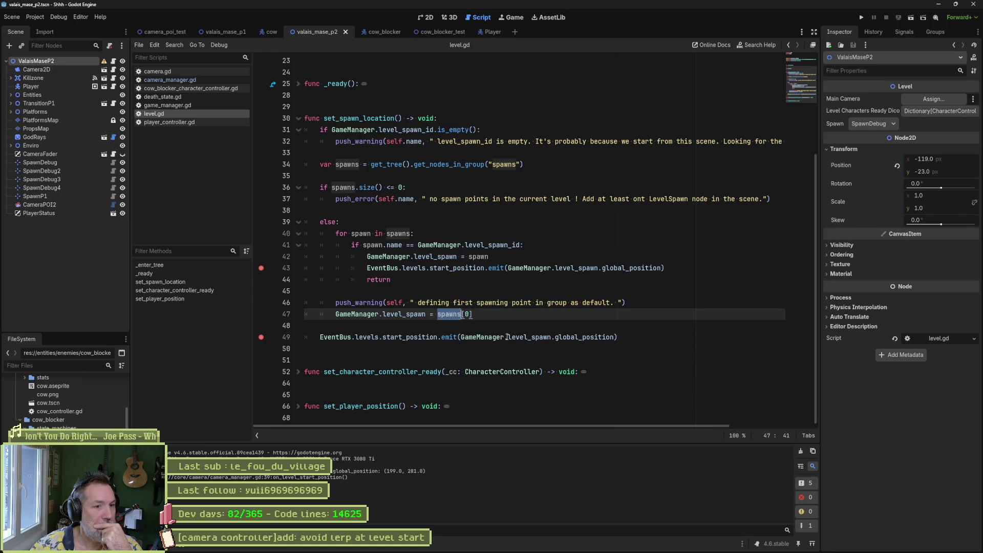
{"action": "left_click", "coordinate": [461, 337]}
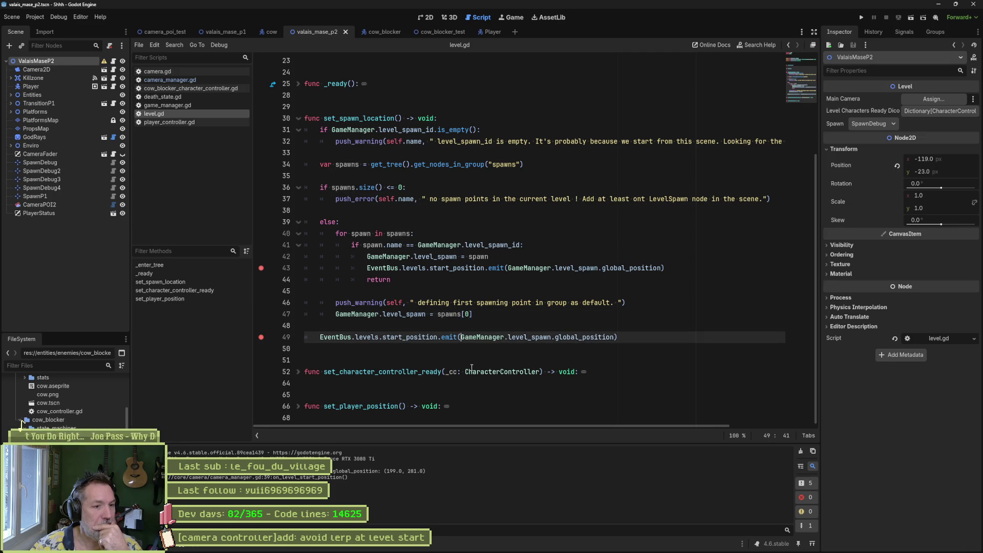
{"action": "type", "text": "glo"}
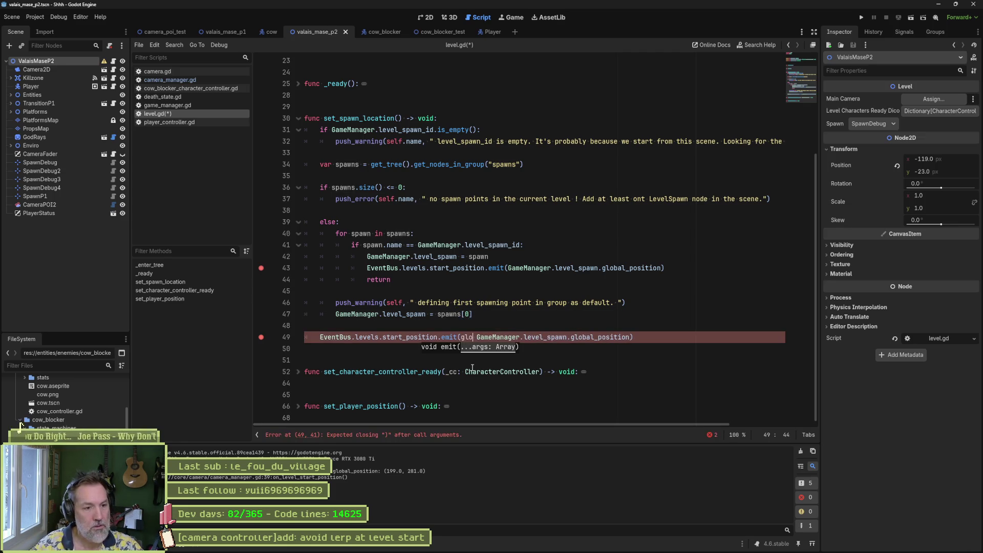
{"action": "key", "text": "BackSpace"}
{"action": "key", "text": "BackSpace"}
{"action": "key", "text": "BackSpace"}
{"action": "type", "text": "to_g"}
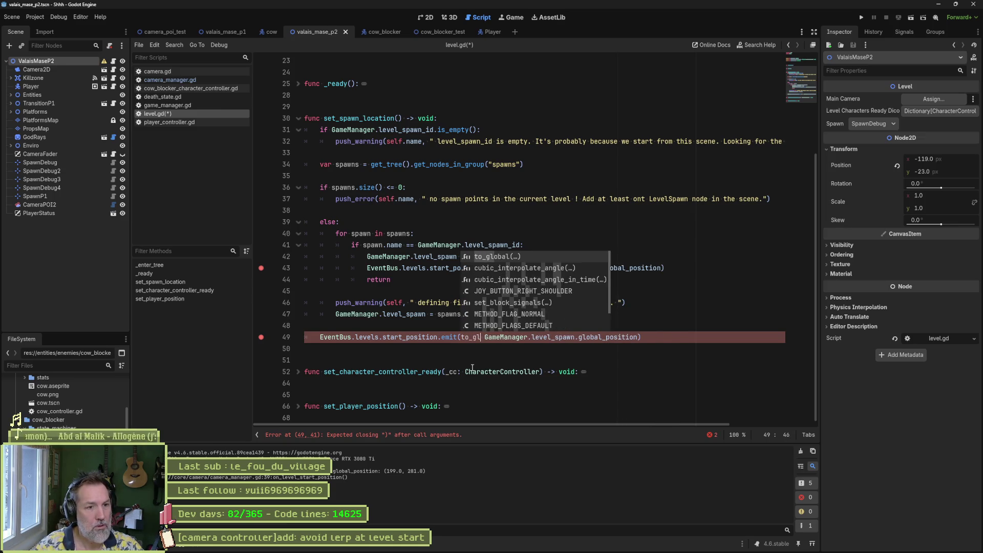
{"action": "key", "text": "Return"}
Make the argument GameManager.level_spawn.position and open the Node2D to_global documentation.
{"action": "key", "text": "Delete"}
{"action": "key", "text": "Delete"}
{"action": "key", "text": "ctrl+Right"}
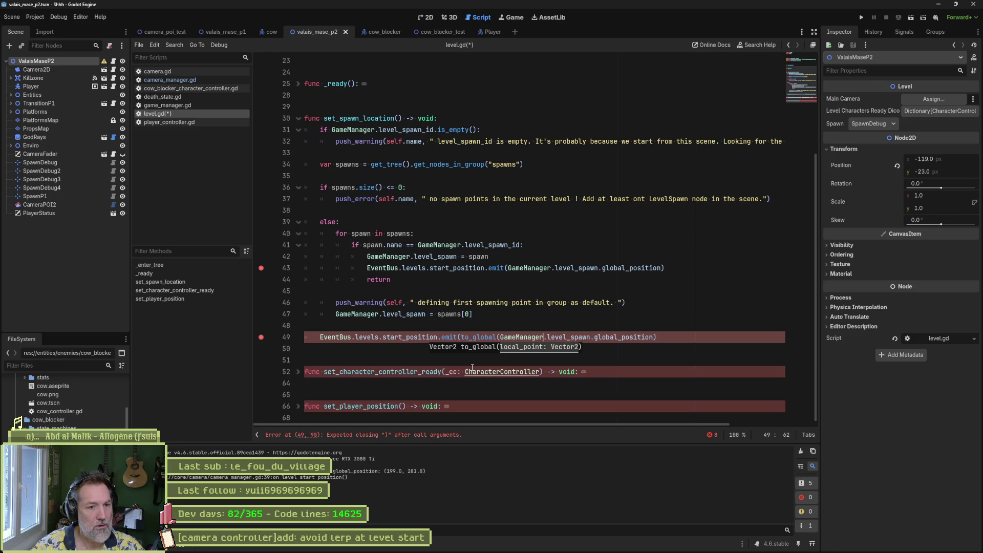
{"action": "key", "text": "ctrl+Delete"}
{"action": "key", "text": "ctrl+Delete"}
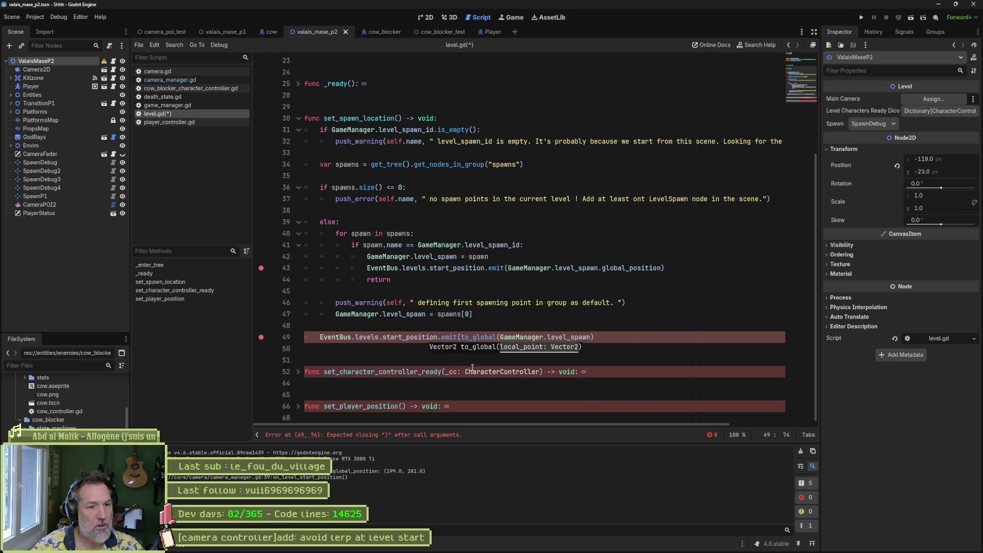
{"action": "type", "text": ")"}
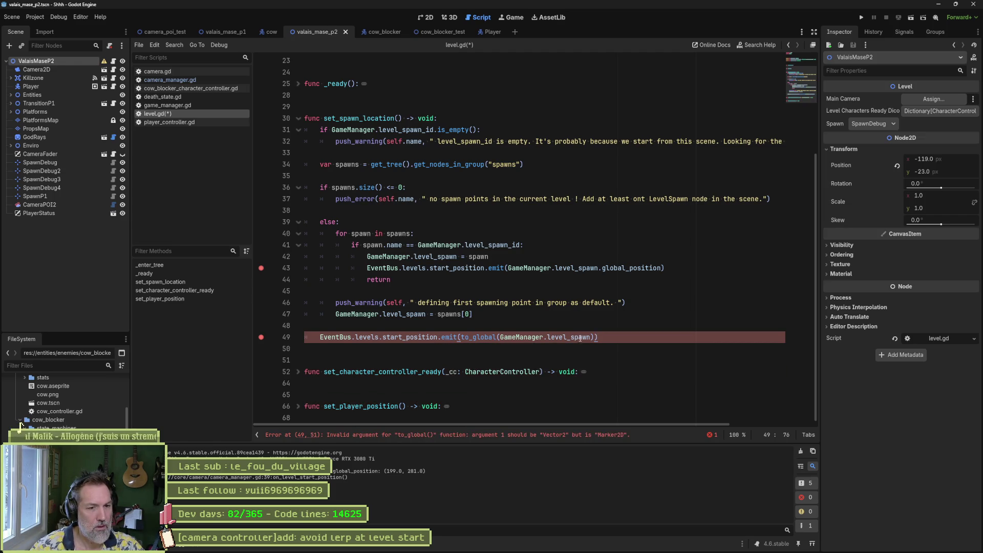
{"action": "type", "text": ".position"}
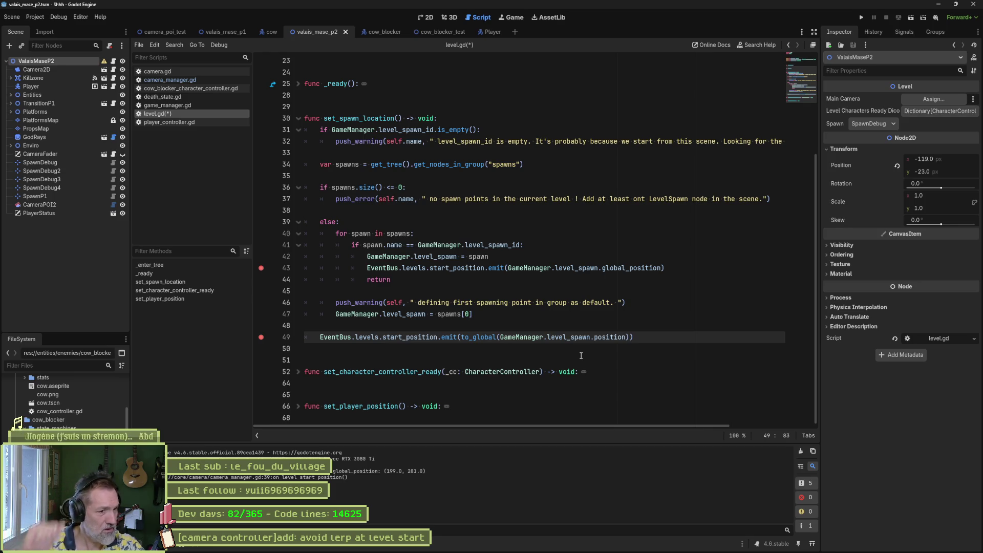
{"action": "left_click", "coordinate": [478, 337], "text": "ctrl"}
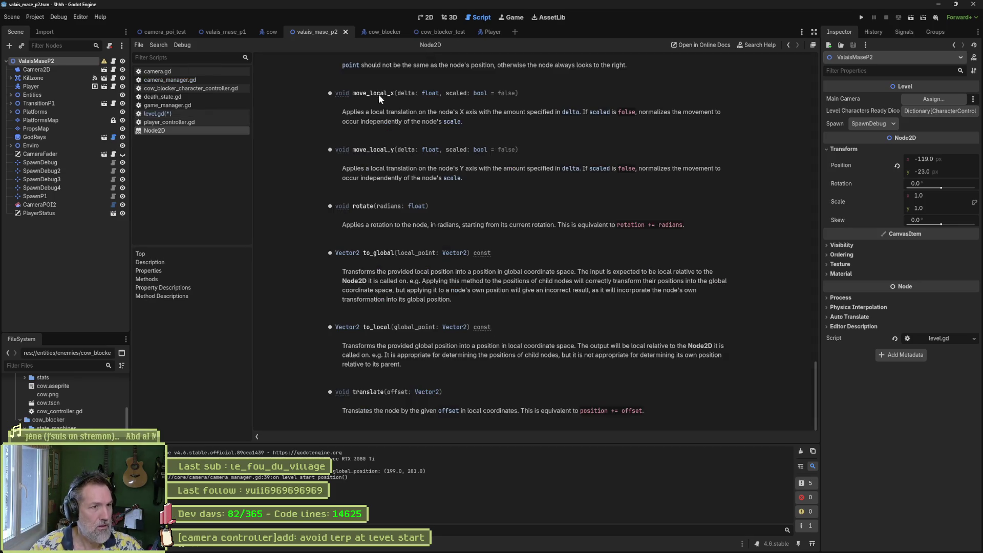
Read the Node2D to_global documentation entry, then go back to level.gd.
{"action": "scroll", "coordinate": [384, 125], "scroll_direction": "up", "scroll_amount": 2}
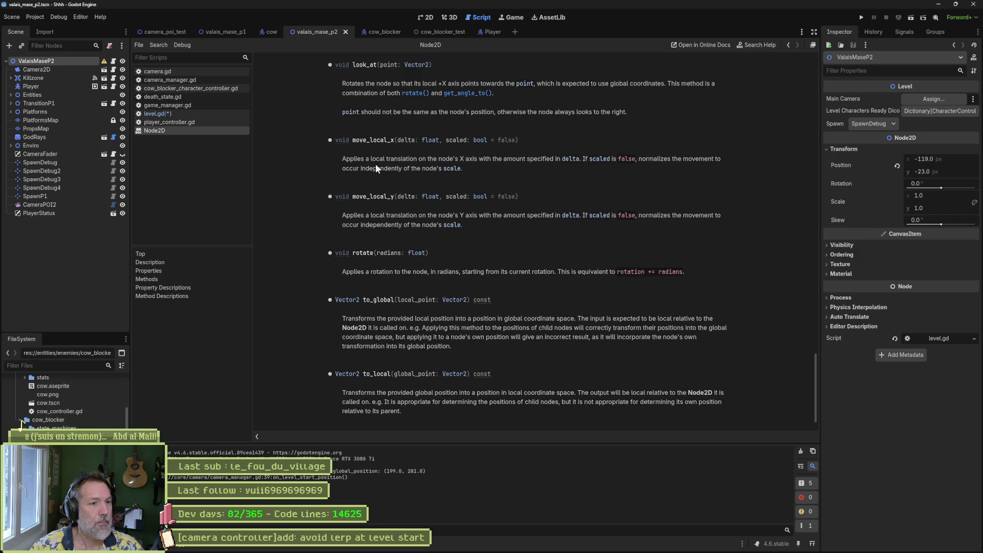
{"action": "scroll", "coordinate": [378, 409], "scroll_direction": "down", "scroll_amount": 2}
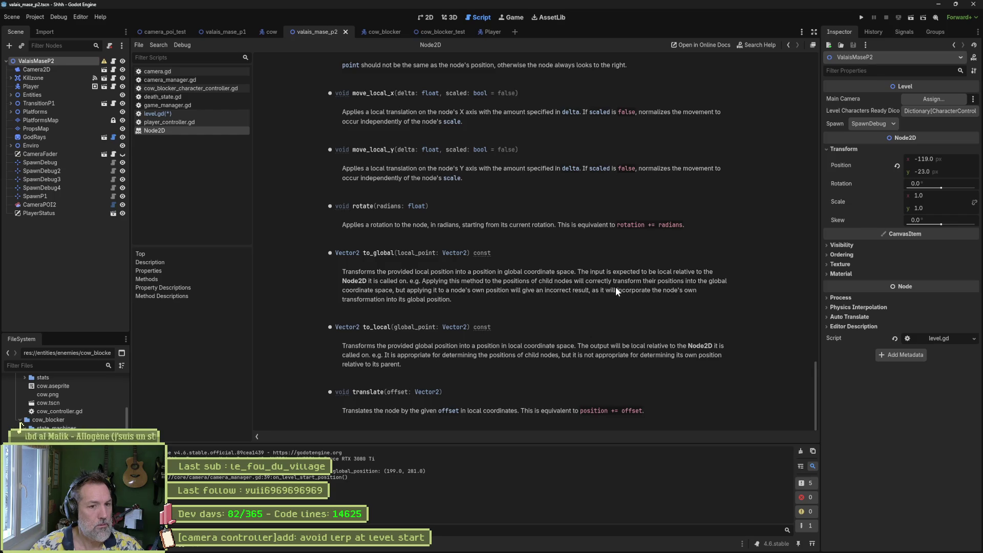
{"action": "key", "text": "alt+Left"}
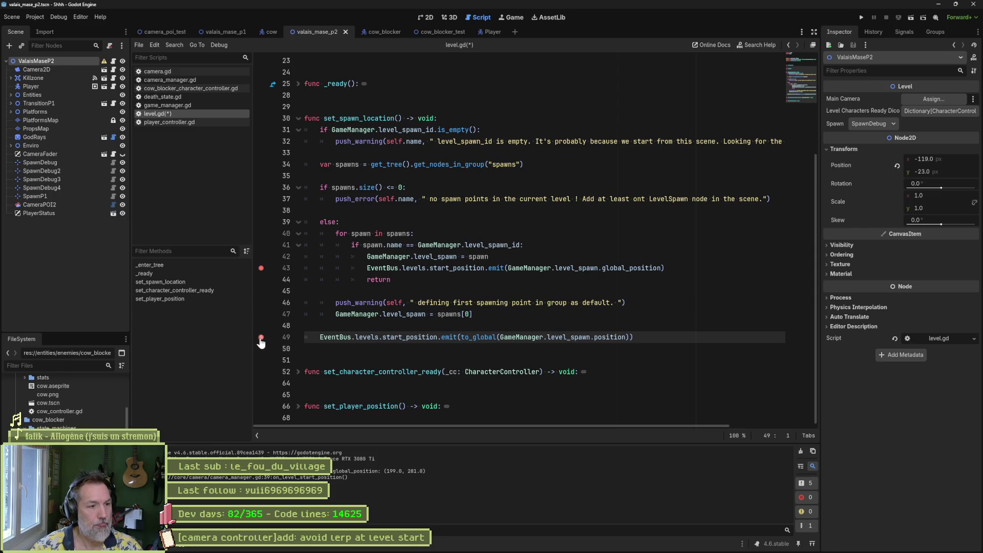
{"action": "key", "text": "F5"}
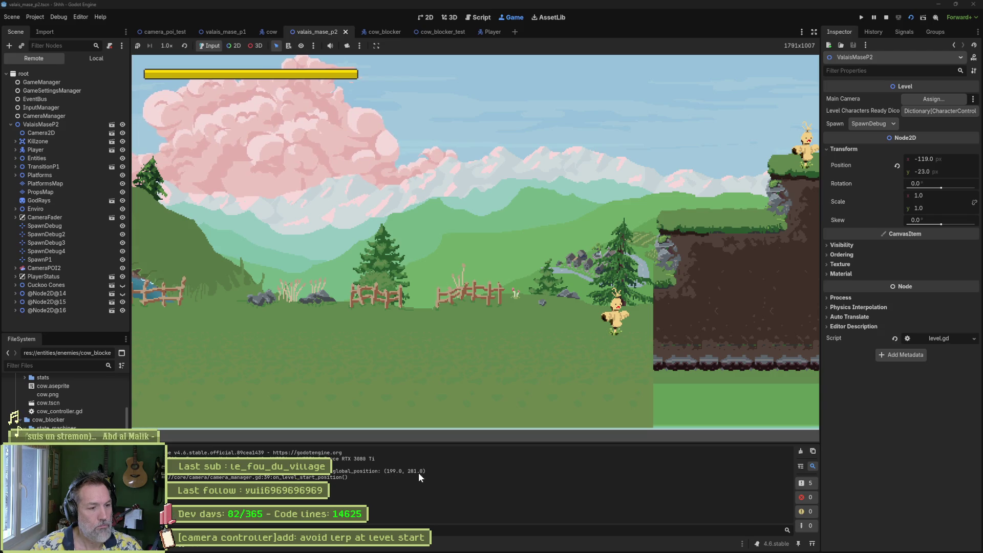
{"action": "key", "text": "F8"}
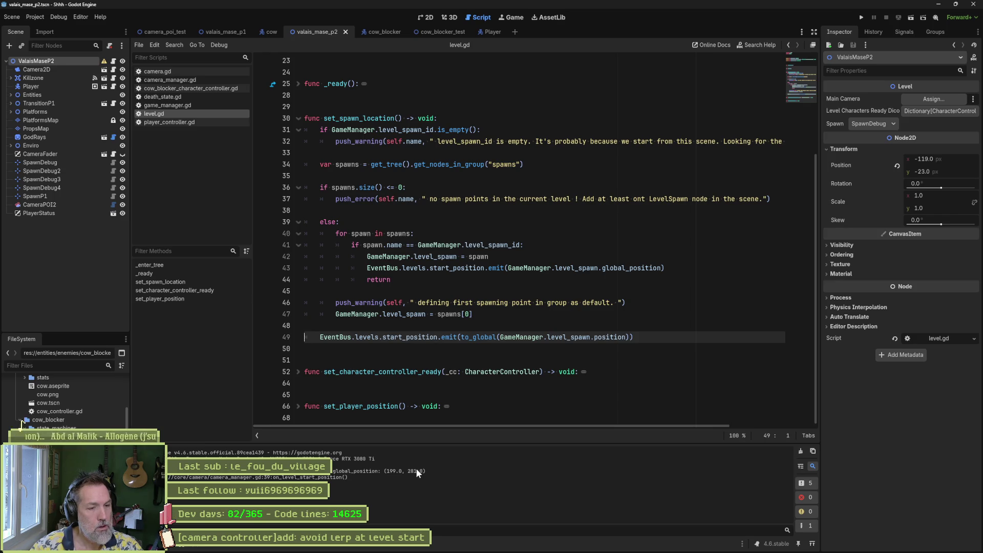
Find all uses of GameManager.level_spawn in the project and jump to line 67.
{"action": "left_click_drag", "start_coordinate": [336, 314], "coordinate": [426, 314]}
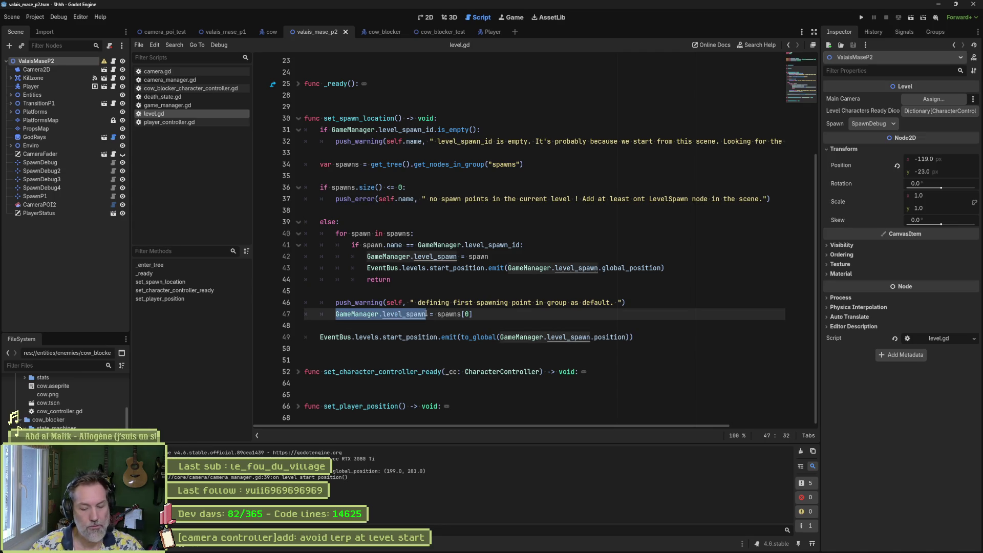
{"action": "key", "text": "ctrl+shift+f"}
{"action": "left_click", "coordinate": [491, 318]}
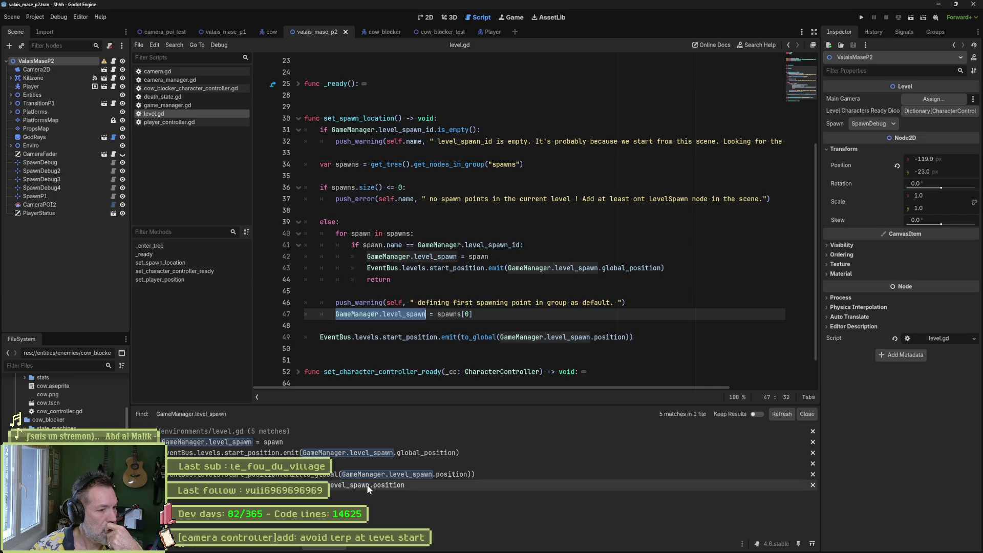
{"action": "left_click", "coordinate": [367, 486]}
Strip to_global( ) from line 49, save level.gd, and open camera.gd.
{"action": "scroll", "coordinate": [575, 352], "scroll_direction": "down", "scroll_amount": 1}
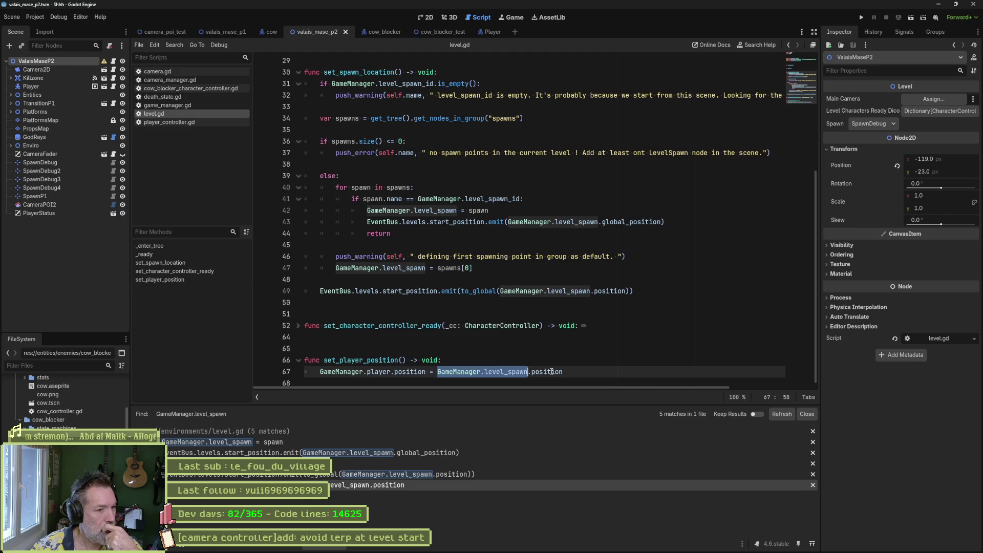
{"action": "mouse_move", "coordinate": [552, 372]}
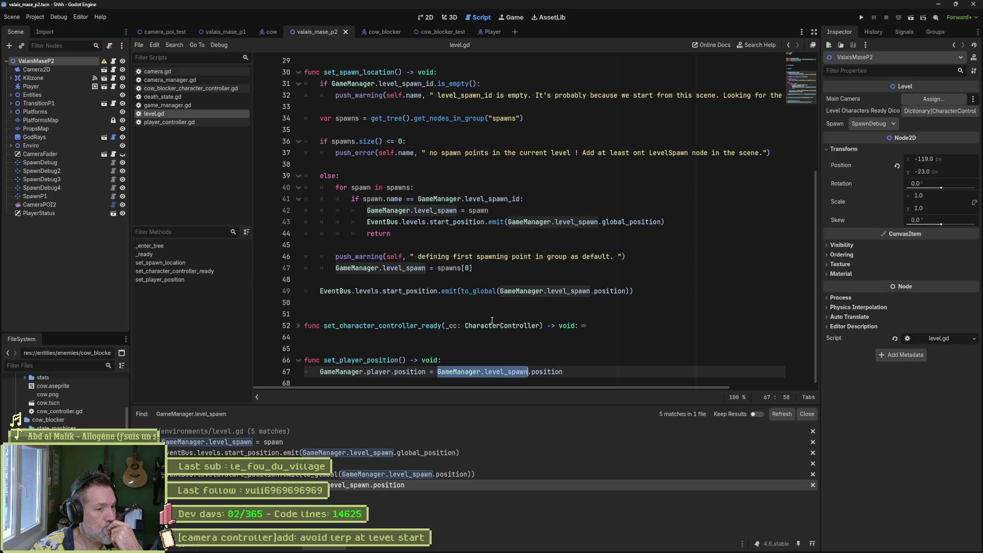
{"action": "left_click_drag", "start_coordinate": [462, 291], "coordinate": [500, 298]}
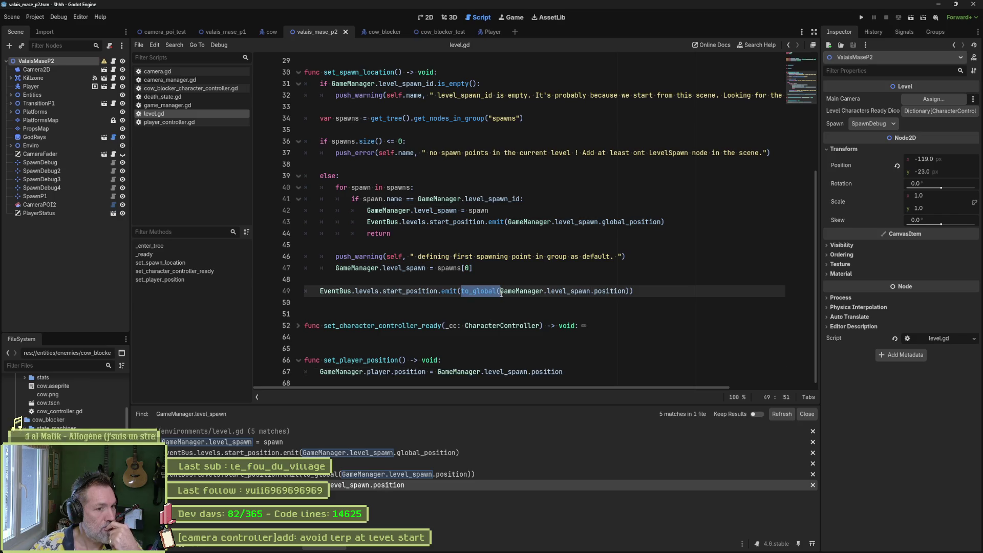
{"action": "key", "text": "BackSpace"}
{"action": "key", "text": "End"}
{"action": "key", "text": "BackSpace"}
{"action": "key", "text": "ctrl+s"}
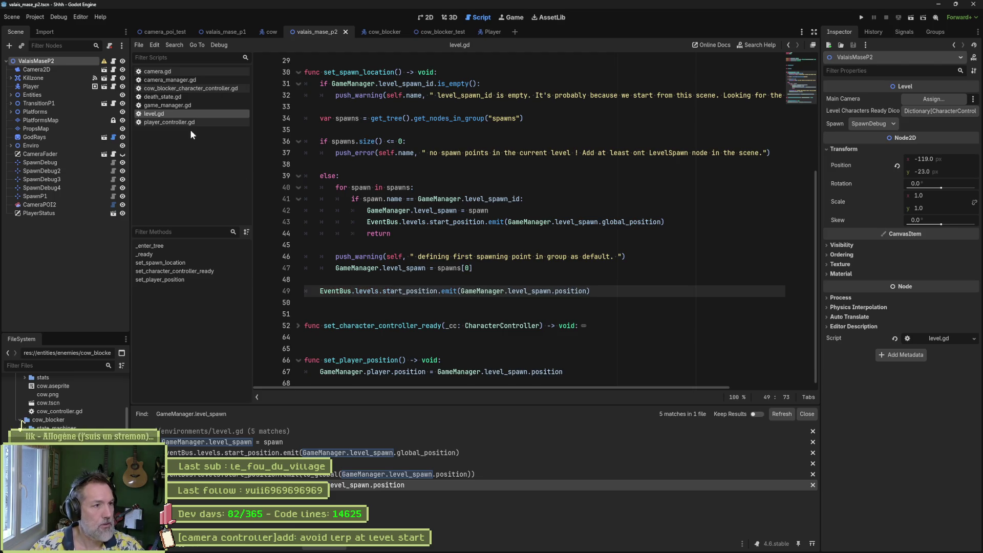
{"action": "left_click", "coordinate": [182, 74]}
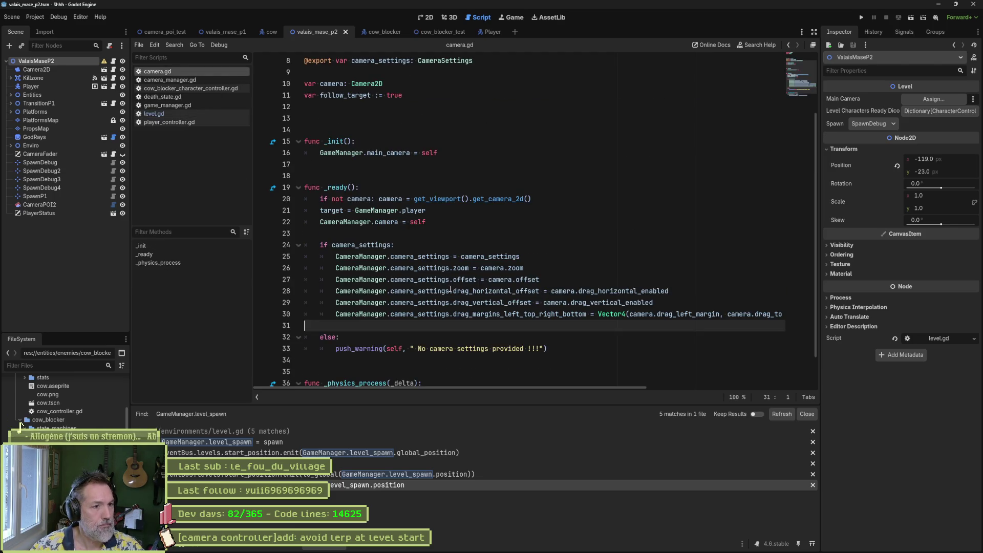
Change camera_manager.gd line 40 to set cam2d.position instead of global_position, then run.
{"action": "mouse_move", "coordinate": [450, 291]}
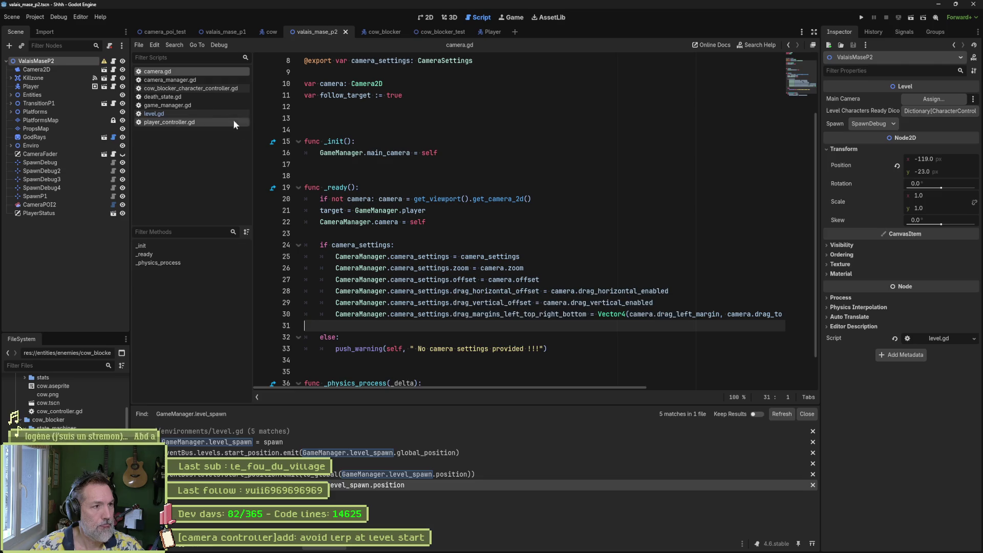
{"action": "left_click", "coordinate": [208, 81]}
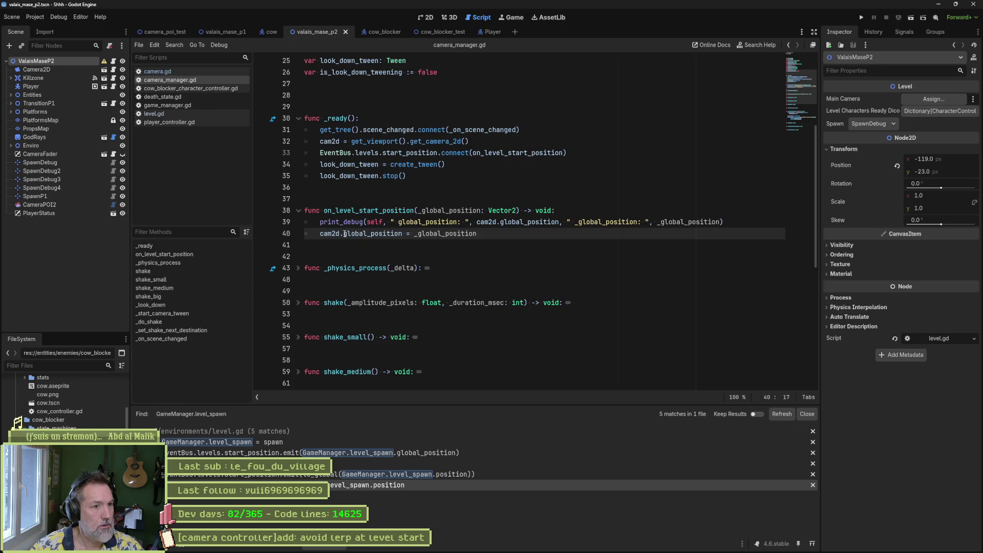
{"action": "left_click_drag", "start_coordinate": [344, 234], "coordinate": [402, 231]}
{"action": "type", "text": "position"}
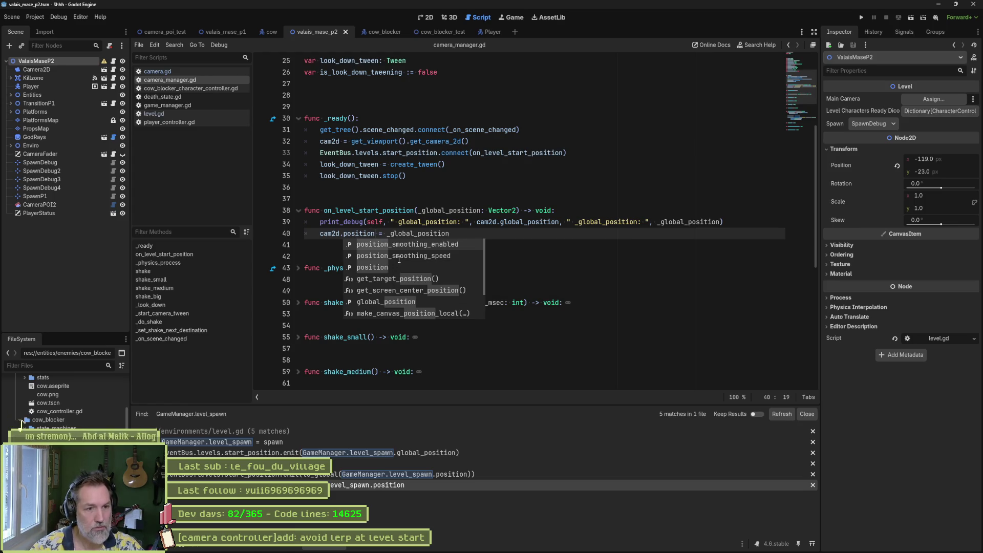
{"action": "double_click", "coordinate": [352, 234]}
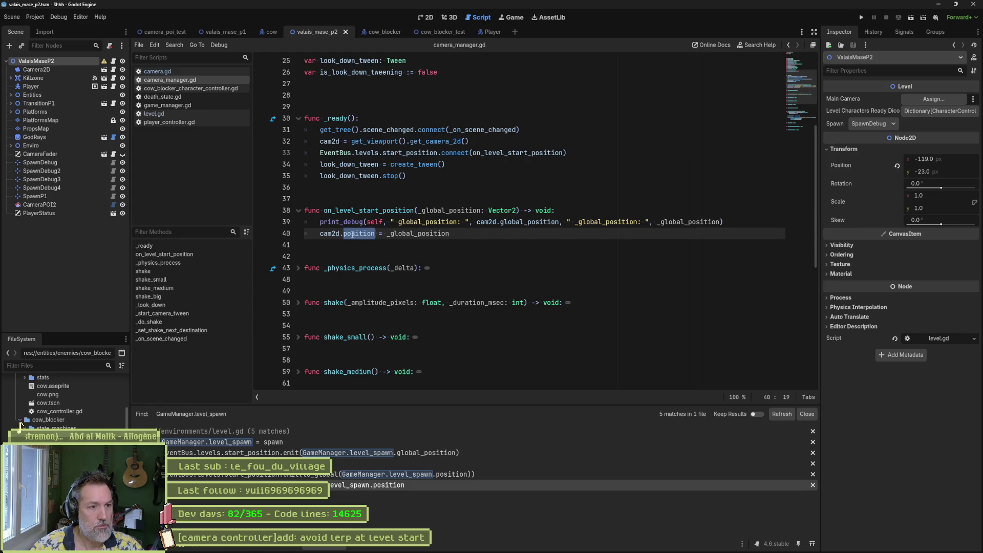
{"action": "key", "text": "F5"}
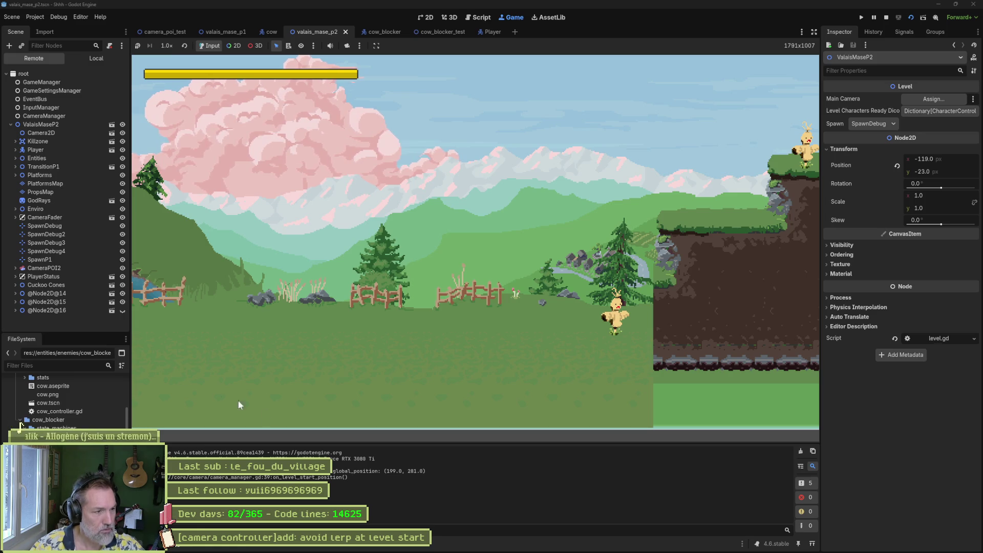
Check the SpawnDebug, SpawnDebug4 and SpawnP1 positions in the Remote tree, then stop the game.
{"action": "left_click", "coordinate": [50, 228]}
{"action": "key", "text": "Down"}
{"action": "key", "text": "Down"}
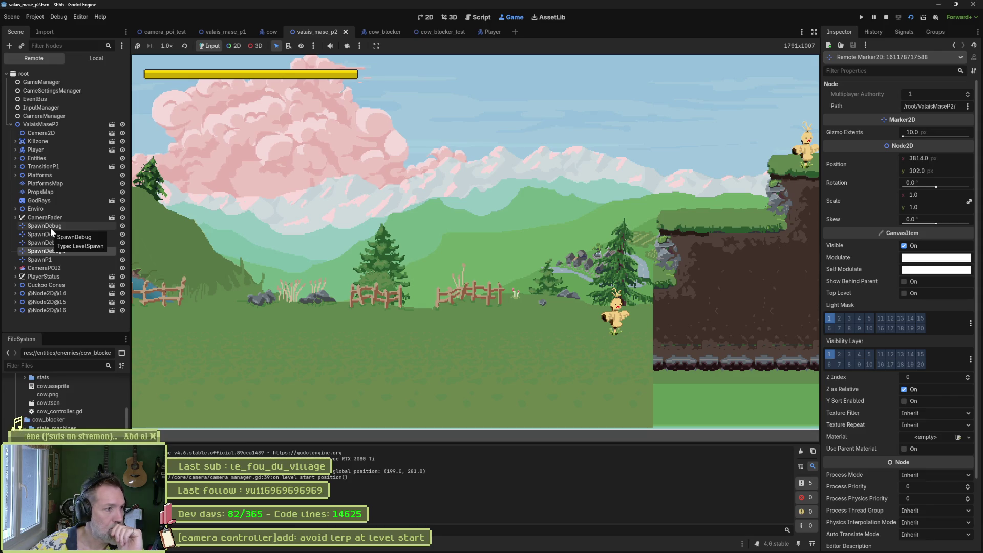
{"action": "key", "text": "Down"}
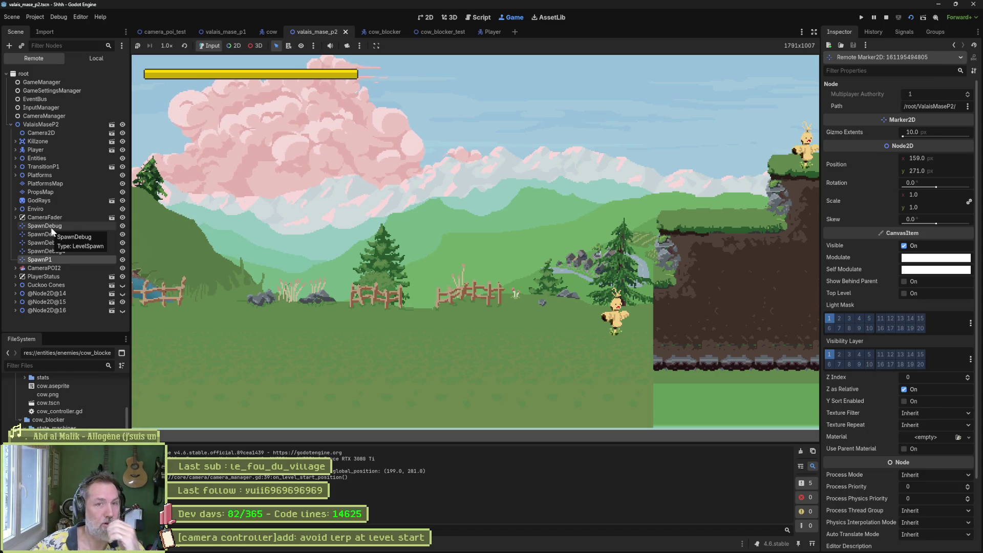
{"action": "left_click", "coordinate": [886, 18]}
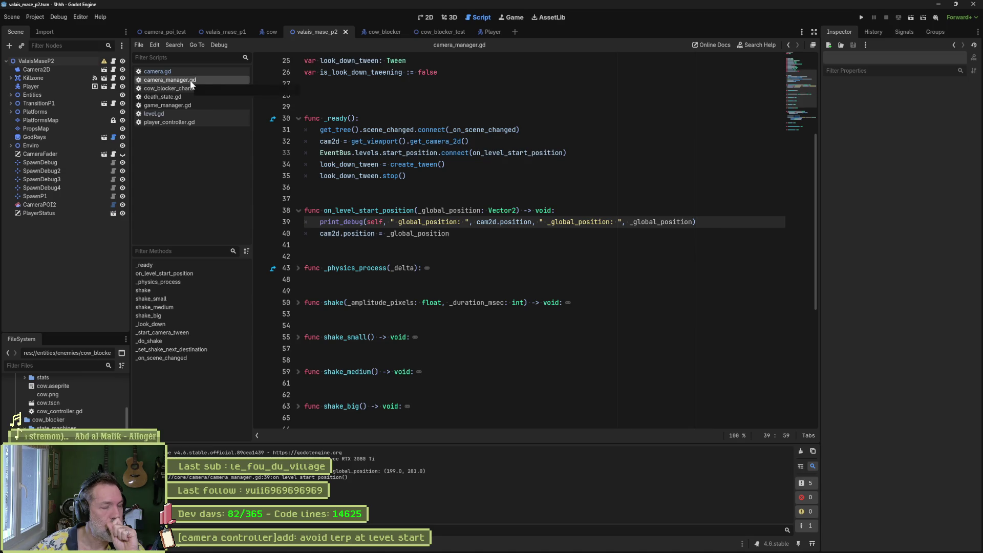
Try adding a func _init() above _ready, then undo it.
{"action": "left_click", "coordinate": [342, 105]}
{"action": "key", "text": "Return"}
{"action": "key", "text": "Return"}
{"action": "key", "text": "Return"}
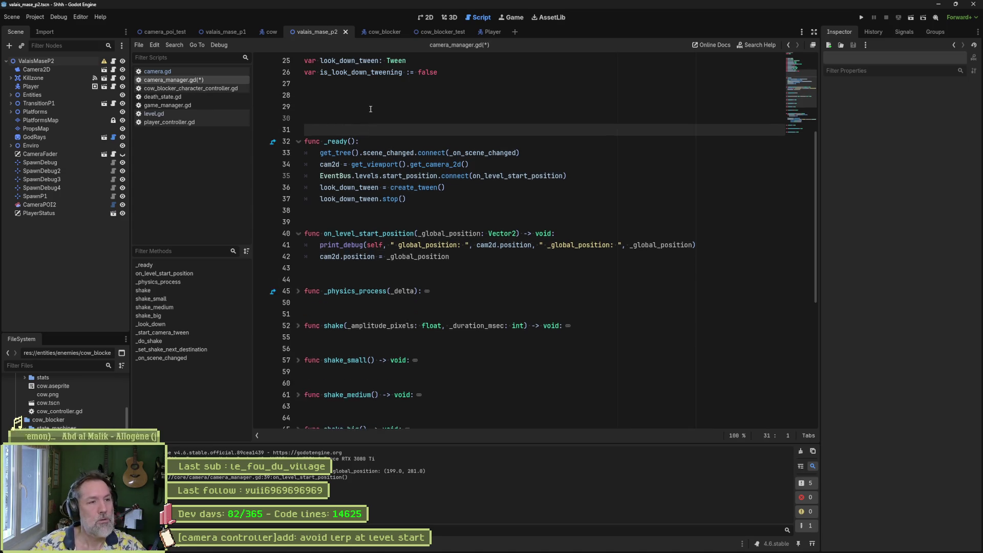
{"action": "key", "text": "Up"}
{"action": "key", "text": "Up"}
{"action": "type", "text": "func _init():"}
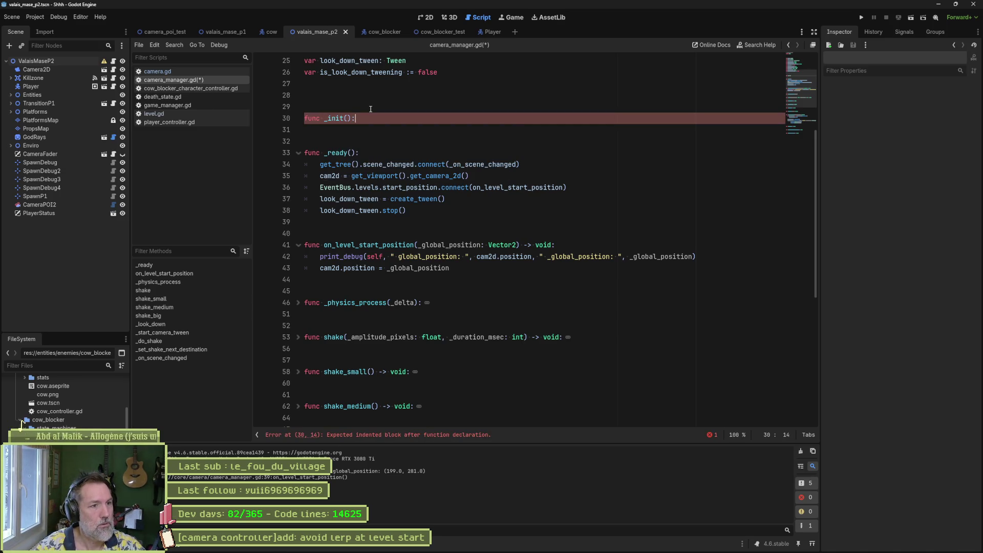
{"action": "key", "text": "Return"}
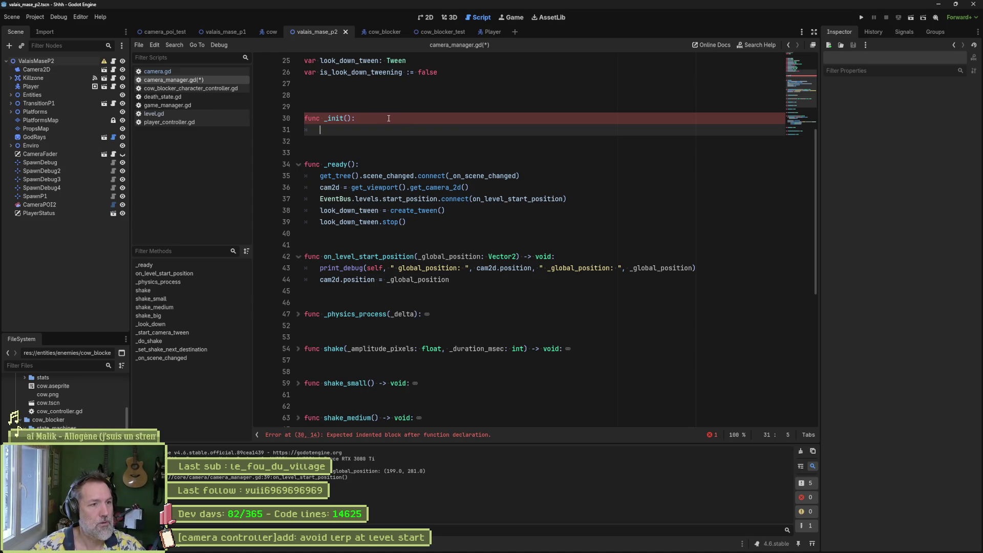
{"action": "key", "text": "ctrl+z"}
{"action": "key", "text": "ctrl+z"}
{"action": "key", "text": "ctrl+z"}
{"action": "key", "text": "ctrl+z"}
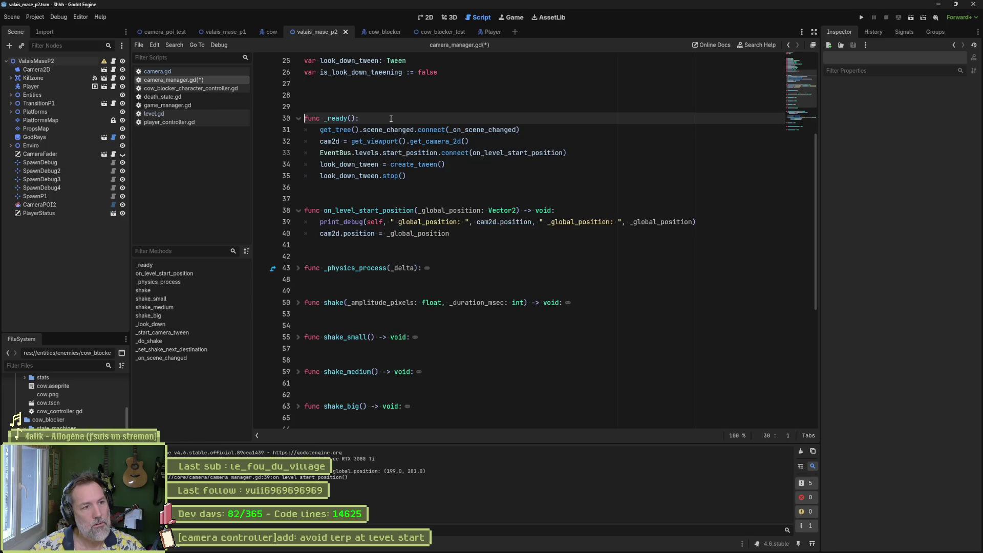
Add cam2d.position_smoothing_enabled = false after the cam2d assignment, then test-run and stop.
{"action": "left_click", "coordinate": [505, 146]}
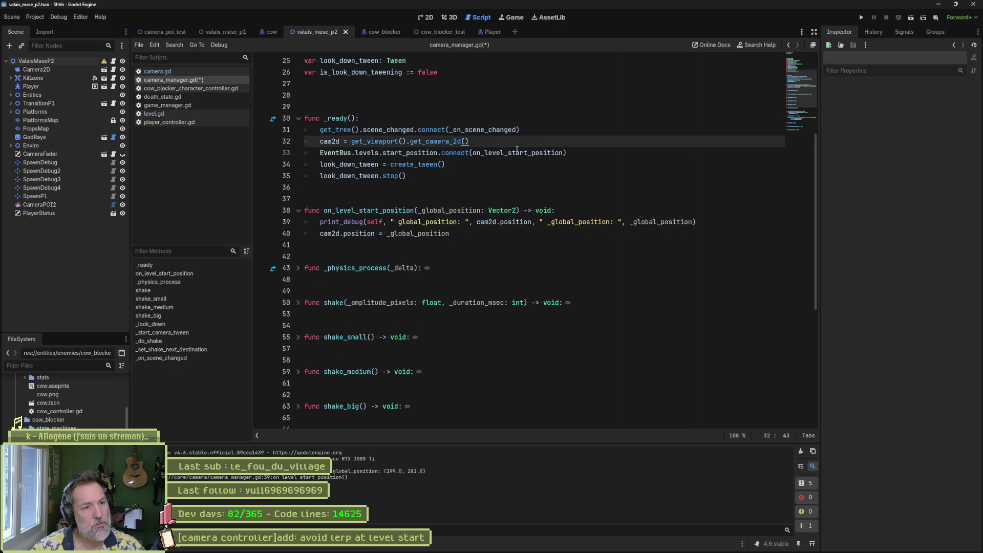
{"action": "key", "text": "Return"}
{"action": "type", "text": "cam2"}
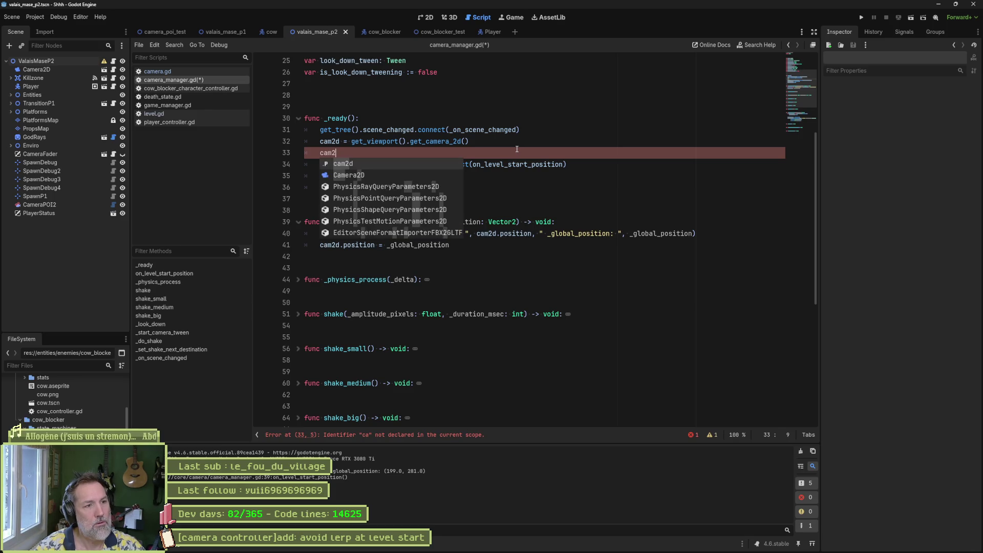
{"action": "type", "text": "d.smo"}
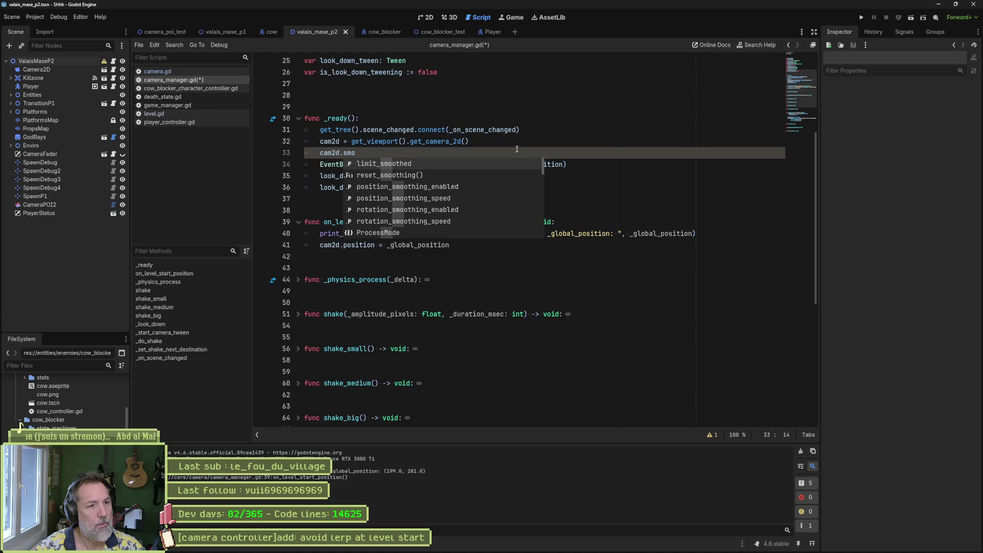
{"action": "key", "text": "Down"}
{"action": "key", "text": "Down"}
{"action": "key", "text": "Return"}
{"action": "type", "text": "= false"}
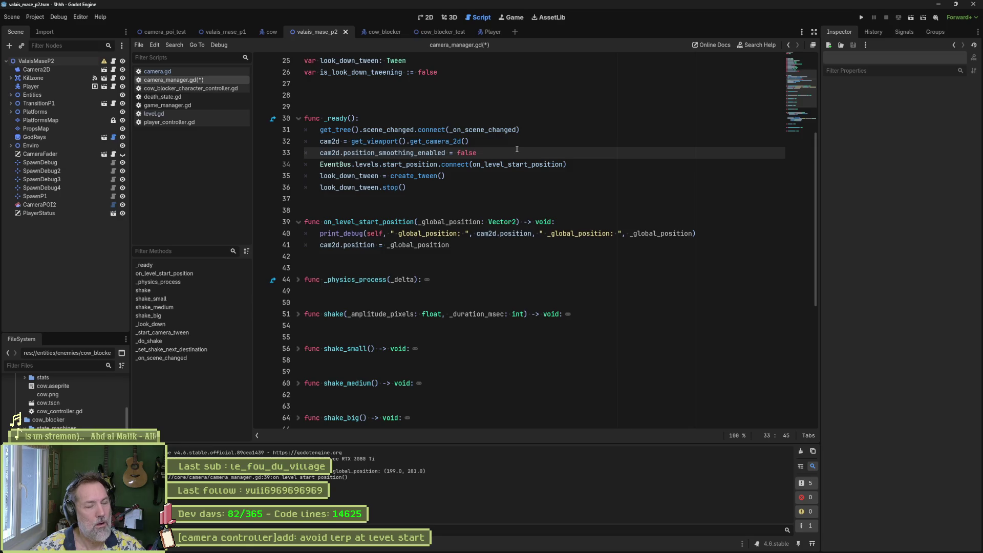
{"action": "key", "text": "F6"}
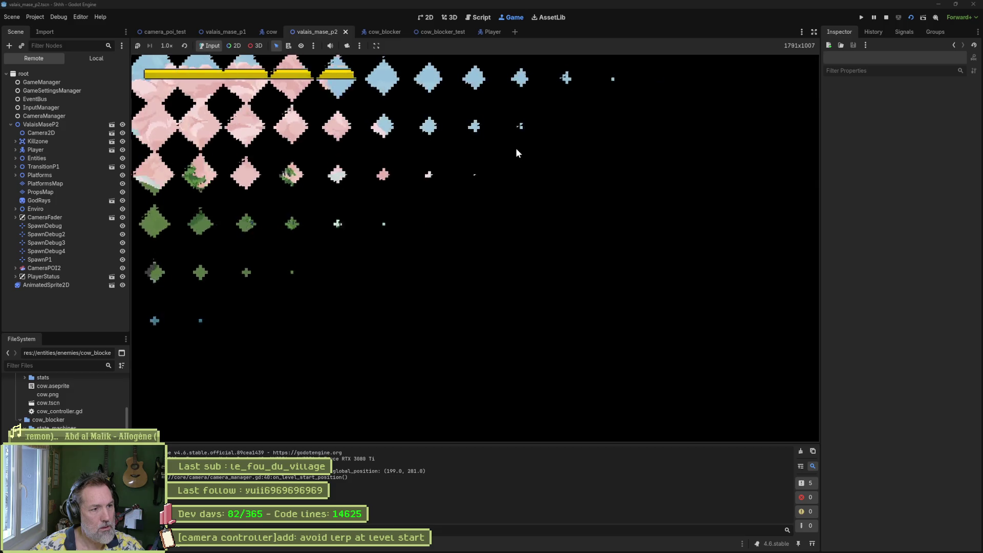
{"action": "key", "text": "F8"}
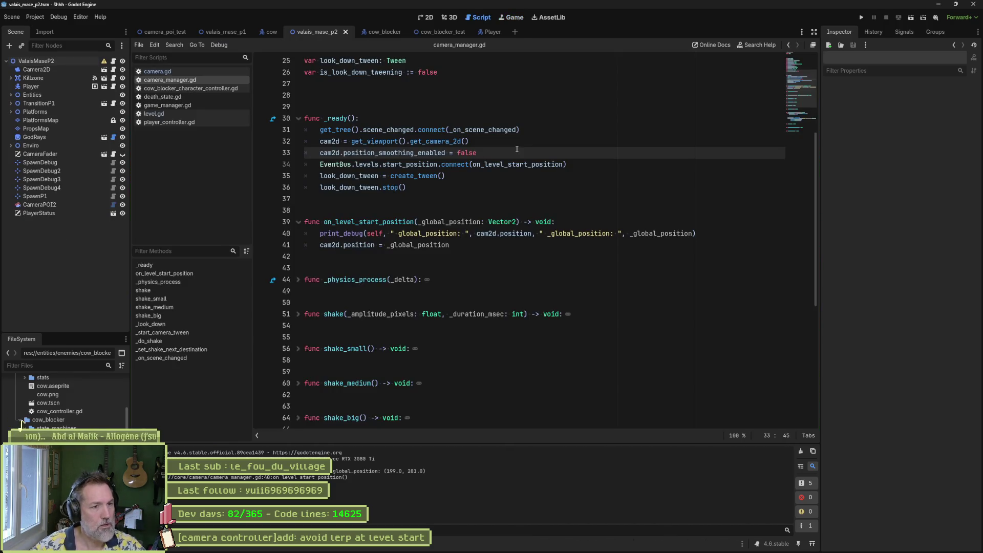